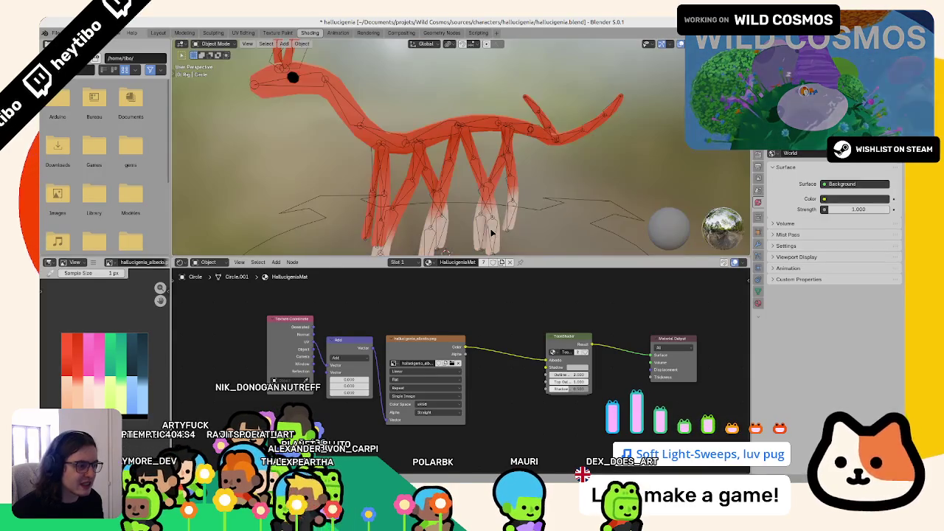
Select the creature's body mesh and set the ToonShader Shadow colour to black.
{"action": "scroll", "coordinate": [492, 233], "scroll_direction": "down", "scroll_amount": 3}
{"action": "key", "text": "shift+a"}
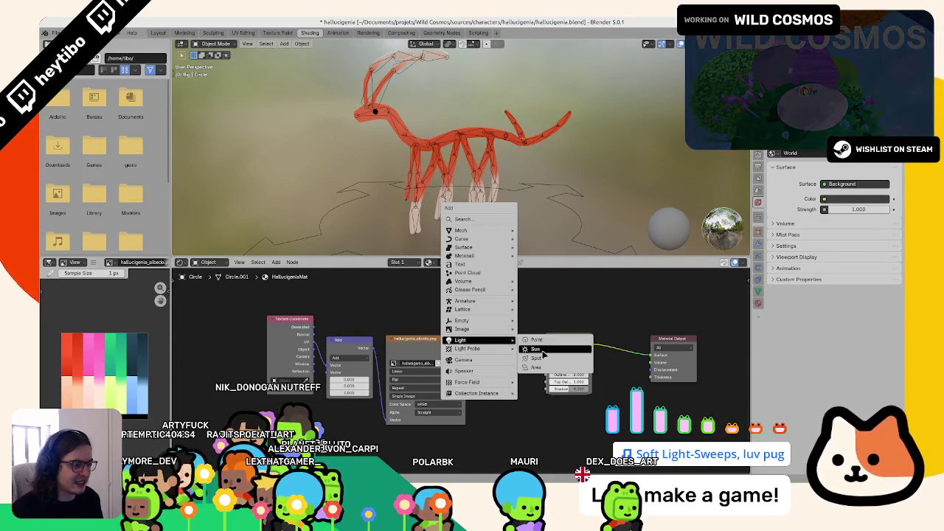
{"action": "left_click", "coordinate": [543, 349]}
{"action": "key", "text": "ctrl+z"}
{"action": "left_click", "coordinate": [497, 157]}
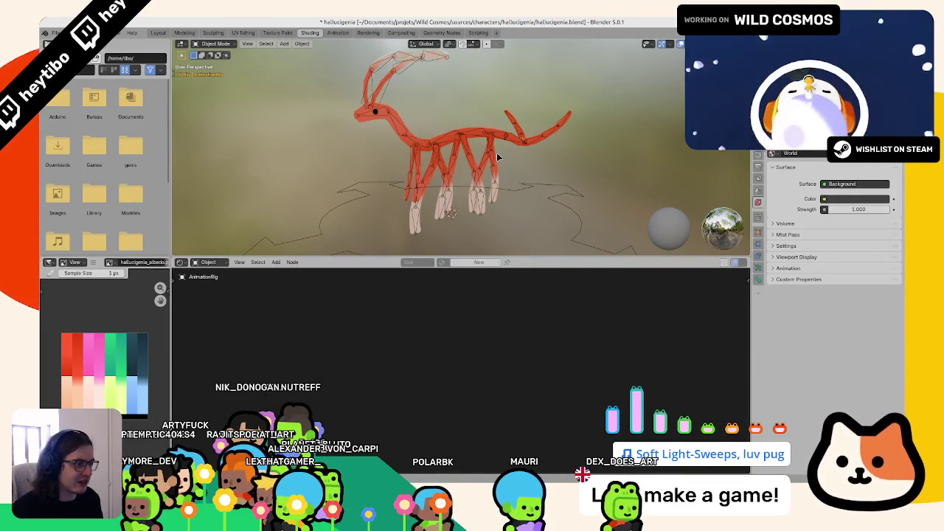
{"action": "left_click", "coordinate": [498, 157]}
{"action": "scroll", "coordinate": [587, 394], "scroll_direction": "up", "scroll_amount": 2}
{"action": "left_click", "coordinate": [633, 365]}
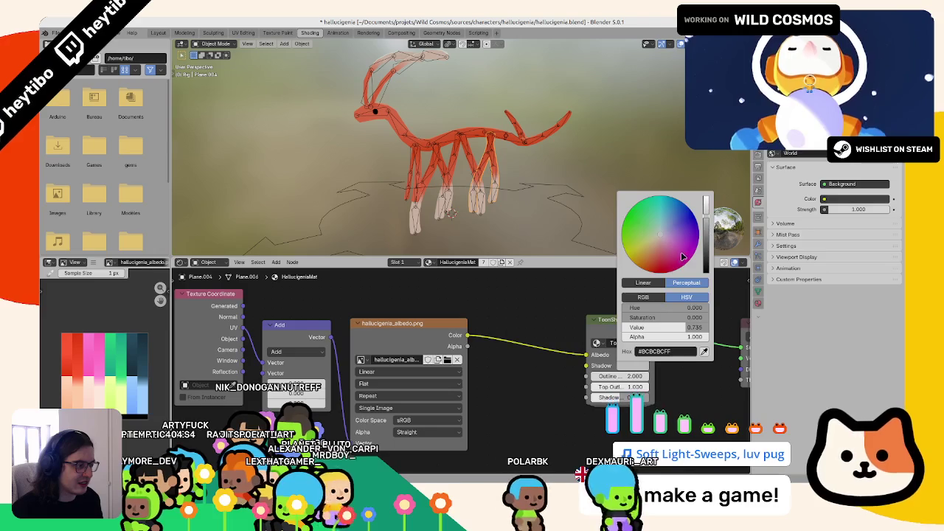
{"action": "left_click_drag", "start_coordinate": [710, 236], "coordinate": [706, 272]}
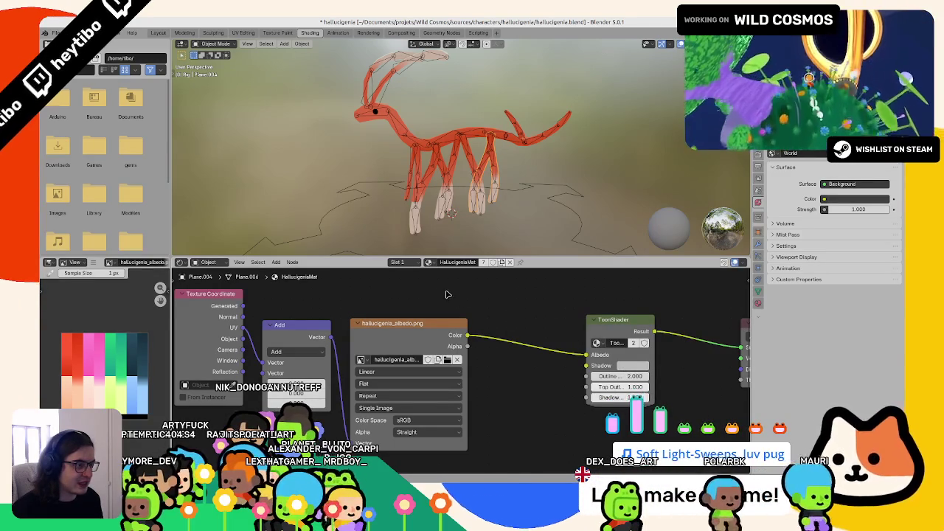
Inside the ToonShader group, slide the Color Ramp's white stop right for softer shading.
{"action": "key", "text": "Tab"}
{"action": "middle_click_drag", "start_coordinate": [509, 366], "coordinate": [421, 335]}
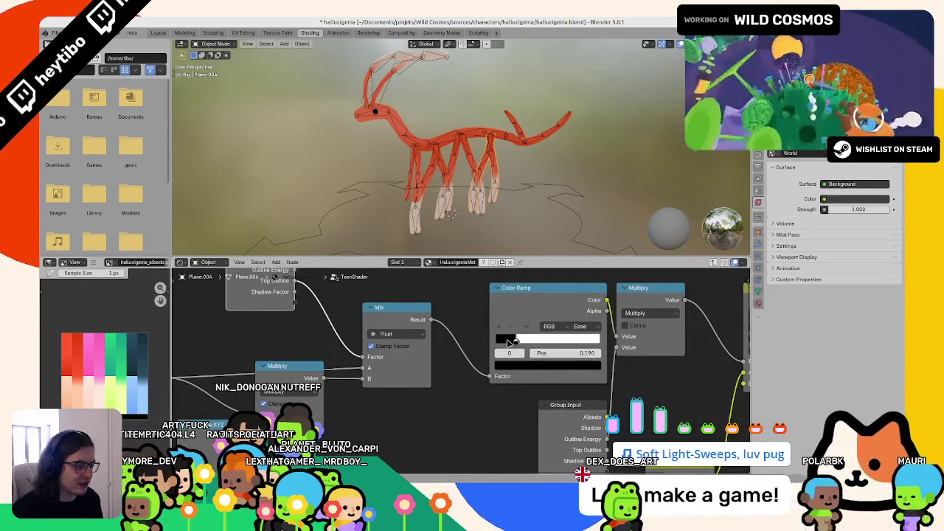
{"action": "left_click_drag", "start_coordinate": [514, 342], "coordinate": [538, 341]}
{"action": "scroll", "coordinate": [477, 338], "scroll_direction": "down", "scroll_amount": 2}
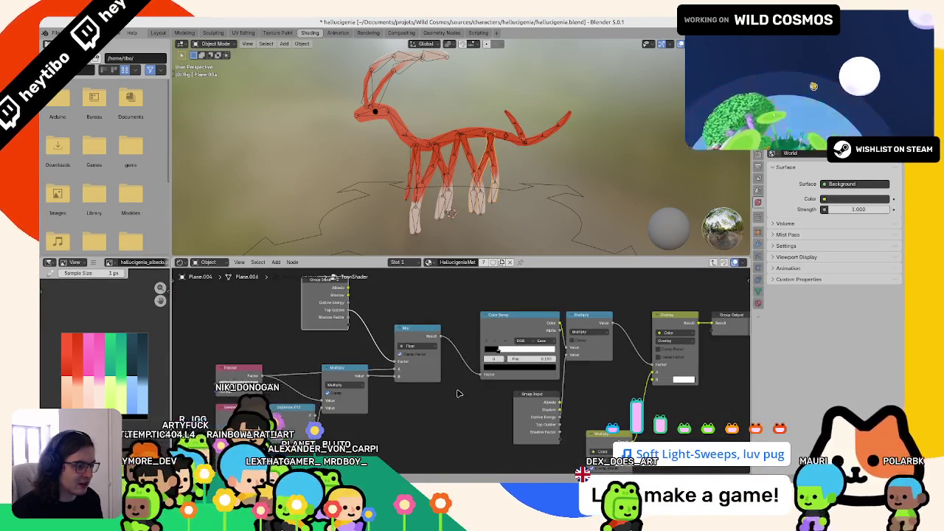
{"action": "mouse_move", "coordinate": [476, 338]}
{"action": "middle_mouse_down"}
{"action": "mouse_move", "coordinate": [407, 274]}
{"action": "mouse_move", "coordinate": [457, 354]}
{"action": "middle_mouse_up"}
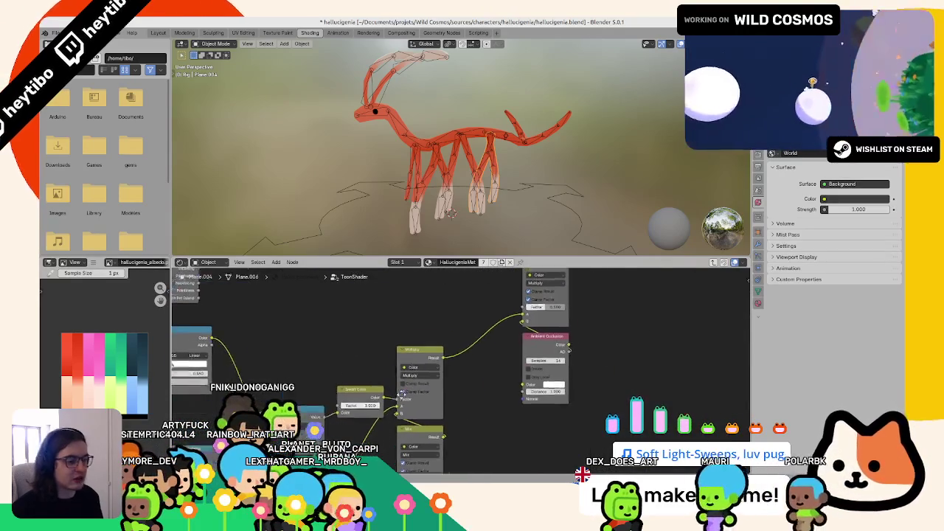
{"action": "scroll", "coordinate": [247, 376], "scroll_direction": "up", "scroll_amount": 2}
Lower the Multiply Add node's multiplier from 5.000 to 0.500.
{"action": "mouse_move", "coordinate": [247, 376]}
{"action": "middle_mouse_down"}
{"action": "mouse_move", "coordinate": [286, 335]}
{"action": "mouse_move", "coordinate": [399, 360]}
{"action": "middle_mouse_up"}
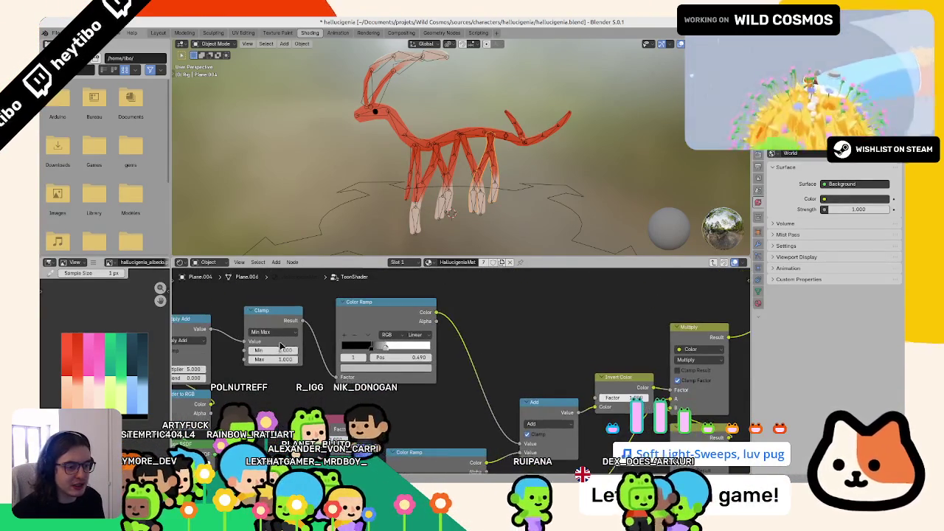
{"action": "middle_click_drag", "start_coordinate": [278, 351], "coordinate": [367, 372]}
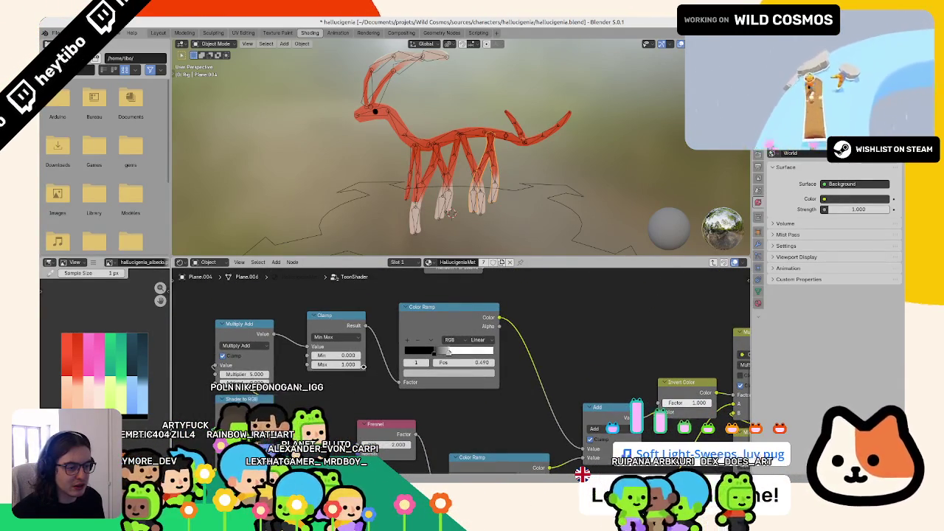
{"action": "left_click_drag", "start_coordinate": [247, 374], "coordinate": [270, 374]}
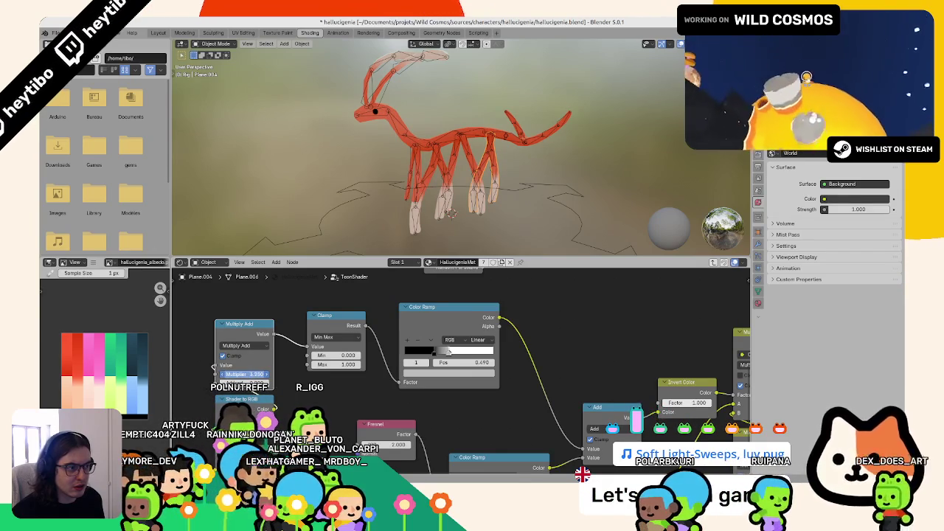
{"action": "left_click_drag", "start_coordinate": [247, 374], "coordinate": [236, 374]}
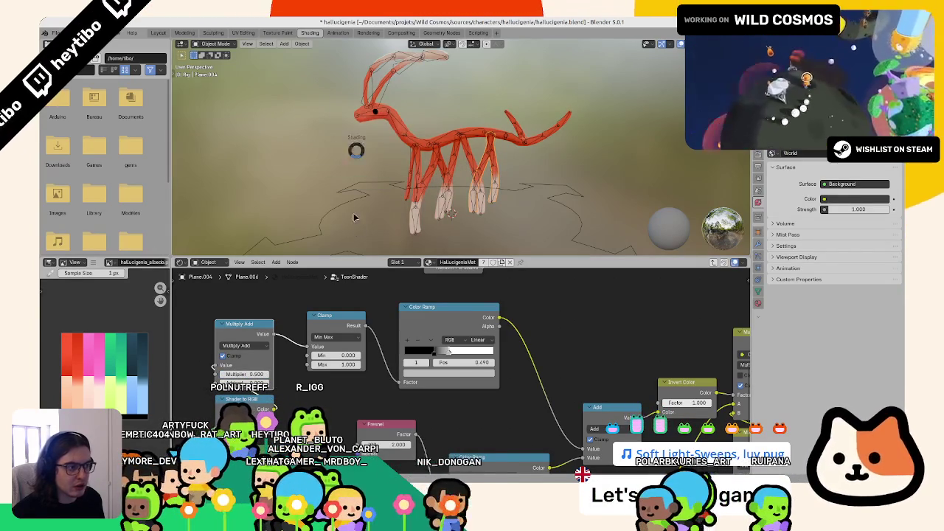
In the Layout workspace, preview the creature's animation and save hallucigenia.blend.
{"action": "key", "text": "z"}
{"action": "left_click", "coordinate": [157, 32]}
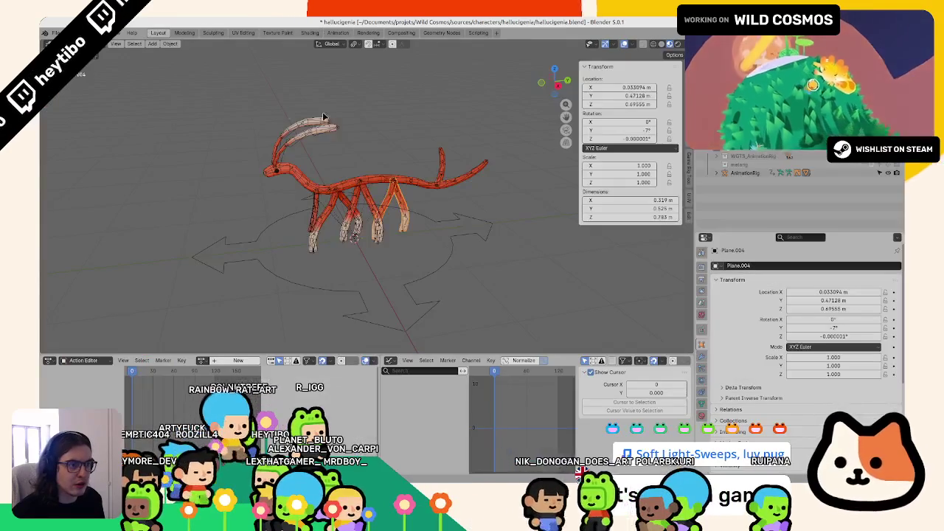
{"action": "scroll", "coordinate": [345, 275], "scroll_direction": "up", "scroll_amount": 5}
{"action": "scroll", "coordinate": [345, 274], "scroll_direction": "down", "scroll_amount": 2}
{"action": "scroll", "coordinate": [358, 268], "scroll_direction": "down", "scroll_amount": 2}
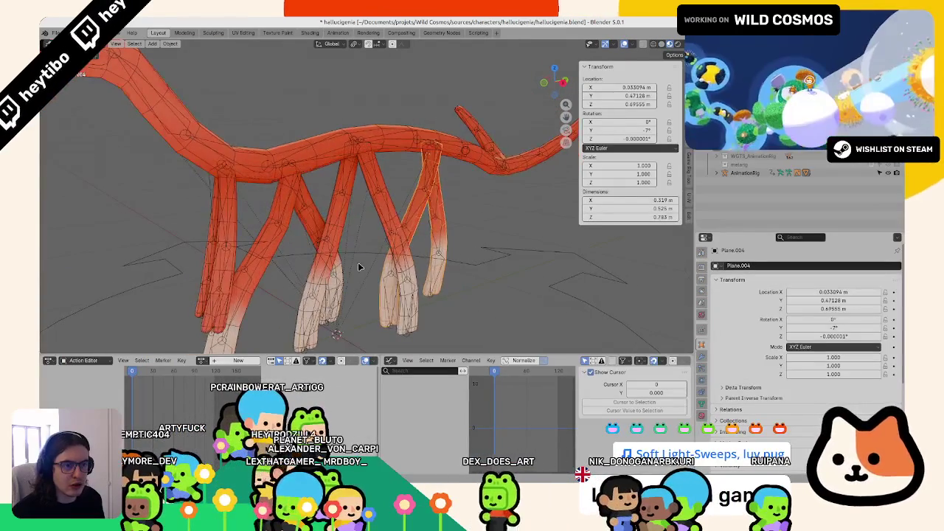
{"action": "scroll", "coordinate": [359, 265], "scroll_direction": "down", "scroll_amount": 3}
{"action": "key", "text": "shift+alt+z"}
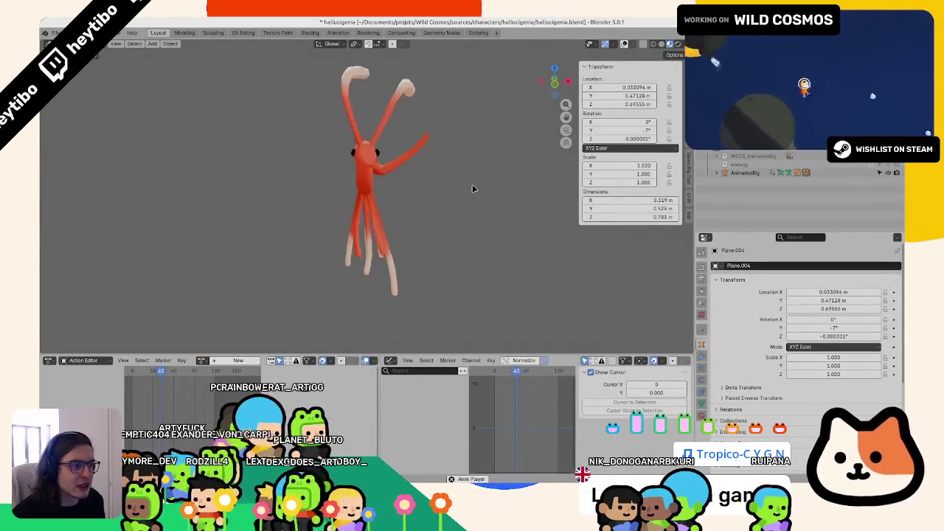
{"action": "mouse_move", "coordinate": [455, 189]}
{"action": "middle_mouse_down"}
{"action": "mouse_move", "coordinate": [376, 207]}
{"action": "mouse_move", "coordinate": [340, 175]}
{"action": "mouse_move", "coordinate": [383, 233]}
{"action": "middle_mouse_up"}
{"action": "key", "text": "ctrl+s"}
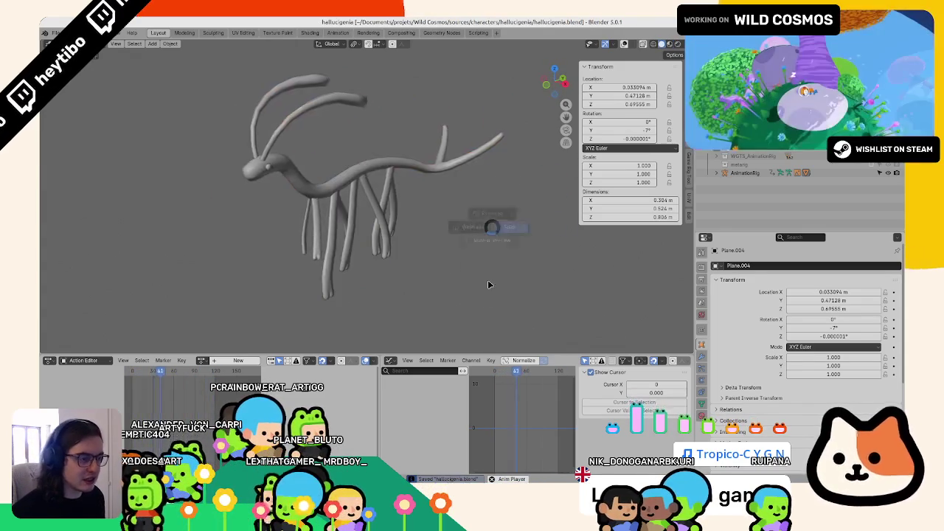
{"action": "key", "text": "Escape"}
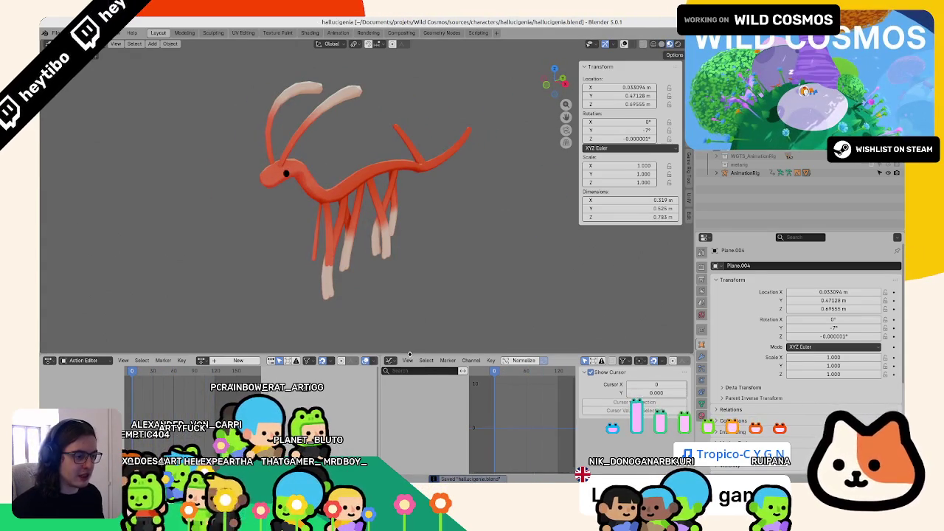
Resize editor borders so a taller Outliner lists the Ref, Body and Rig collections.
{"action": "left_click_drag", "start_coordinate": [410, 355], "coordinate": [410, 342]}
{"action": "key", "text": "n"}
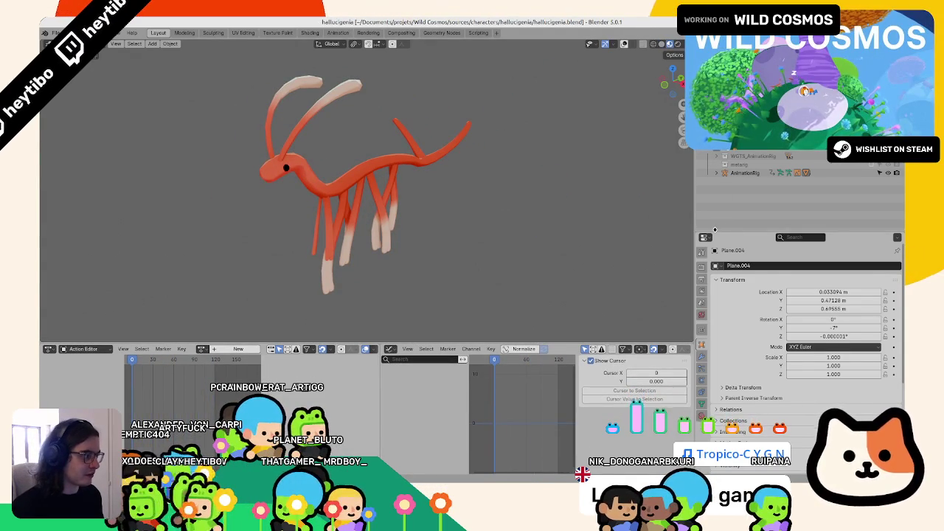
{"action": "left_click_drag", "start_coordinate": [714, 229], "coordinate": [712, 219]}
{"action": "right_click", "coordinate": [695, 197]}
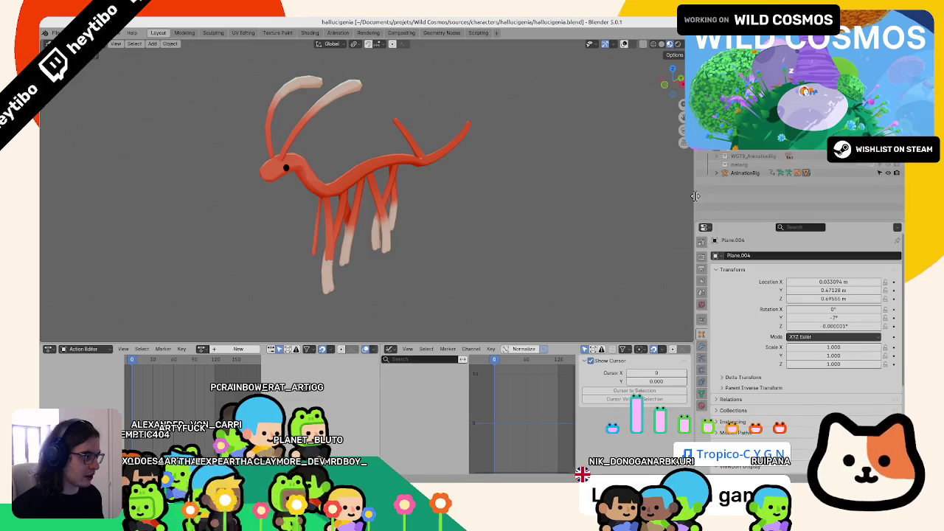
{"action": "right_click", "coordinate": [694, 197]}
{"action": "left_click_drag", "start_coordinate": [710, 156], "coordinate": [709, 175]}
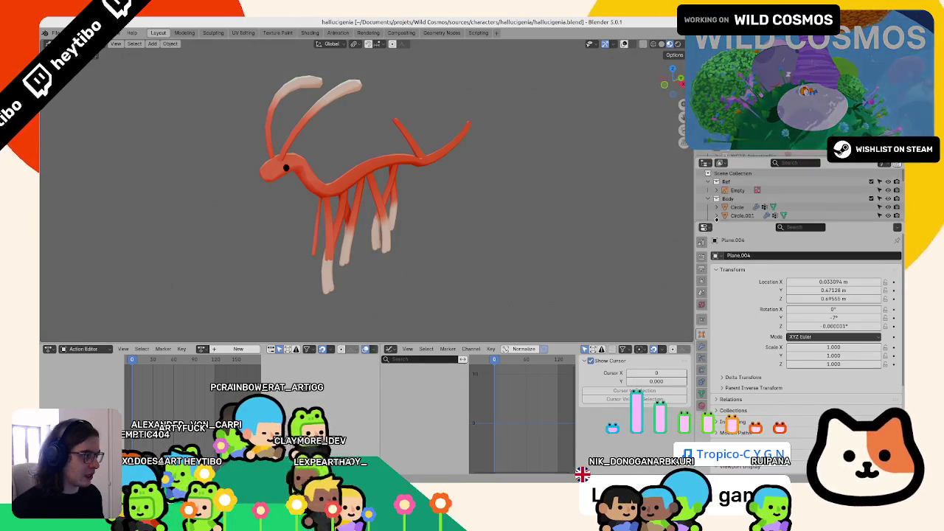
{"action": "left_click_drag", "start_coordinate": [714, 220], "coordinate": [713, 281]}
{"action": "left_click", "coordinate": [705, 162]}
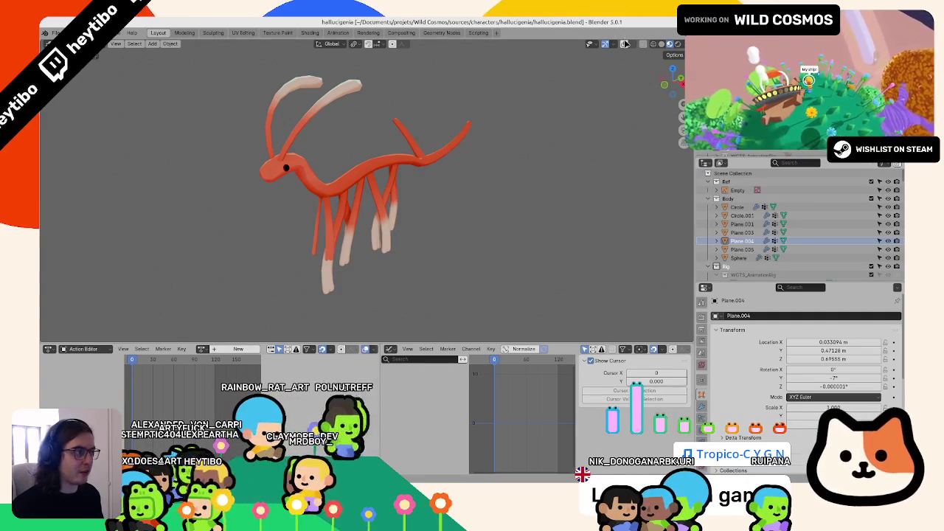
Play the rig's idle animation and orbit to a side view of the creature.
{"action": "key", "text": "shift+alt+z"}
{"action": "key", "text": "space"}
{"action": "middle_click_drag", "start_coordinate": [557, 121], "coordinate": [436, 240]}
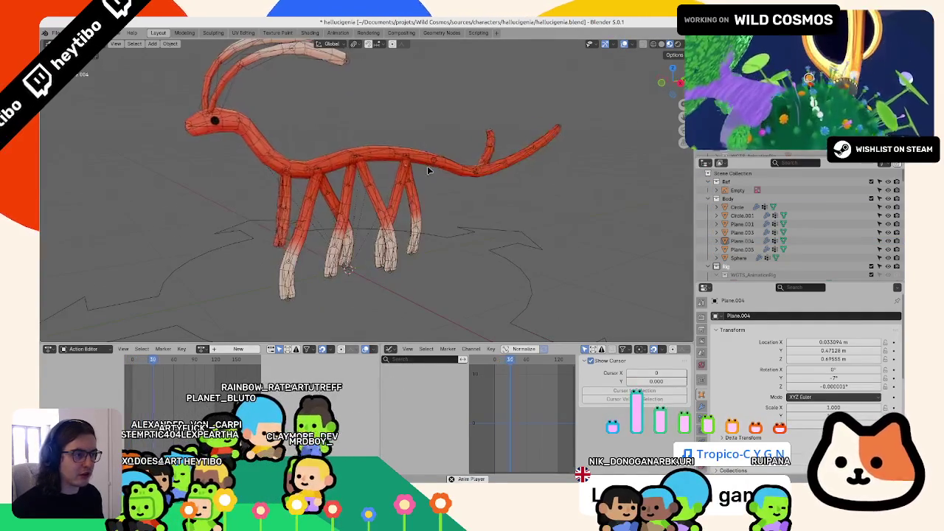
{"action": "key", "text": "shift+alt+z"}
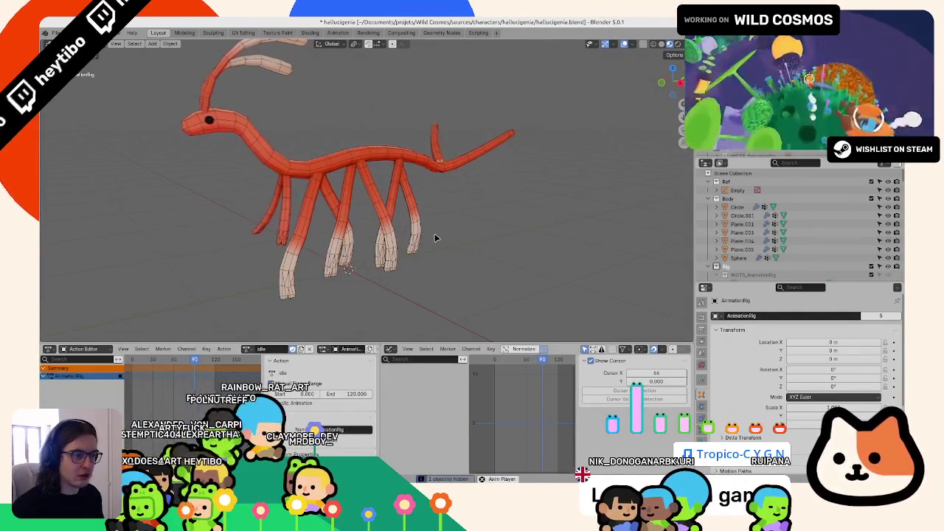
{"action": "key", "text": "shift+alt+z"}
{"action": "left_click", "coordinate": [628, 45]}
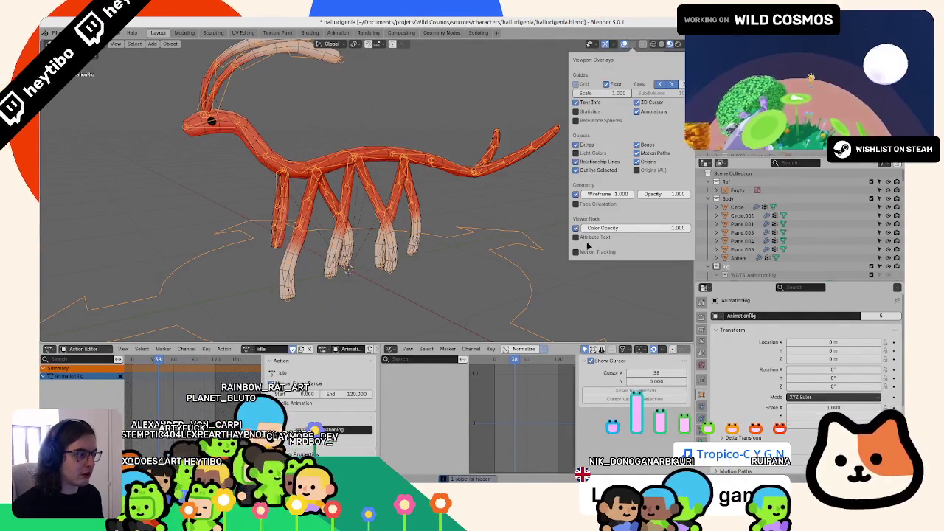
{"action": "left_click", "coordinate": [533, 195]}
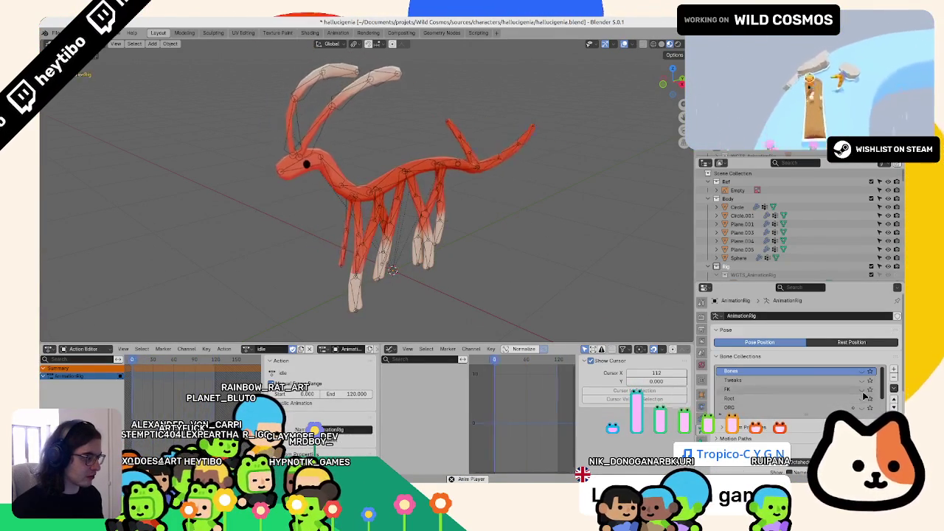
Hide the rig's bone control shapes and reframe the view around the animating creature.
{"action": "left_click", "coordinate": [863, 396]}
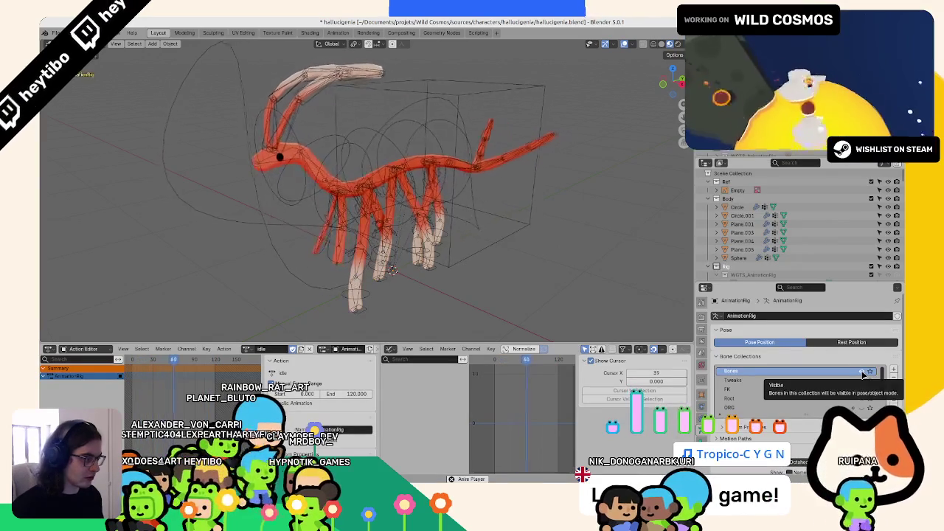
{"action": "scroll", "coordinate": [859, 391], "scroll_direction": "down", "scroll_amount": 3}
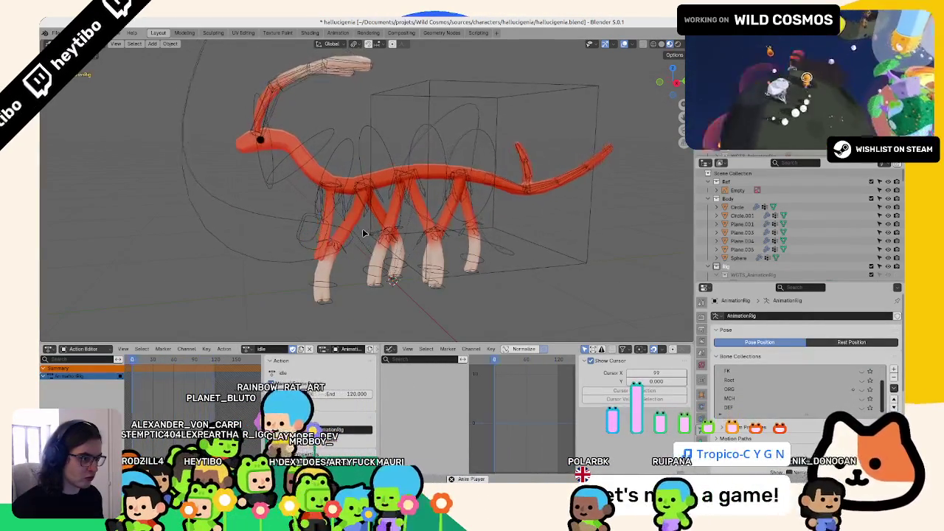
{"action": "middle_click_drag", "start_coordinate": [393, 219], "coordinate": [537, 247]}
{"action": "left_click", "coordinate": [861, 371]}
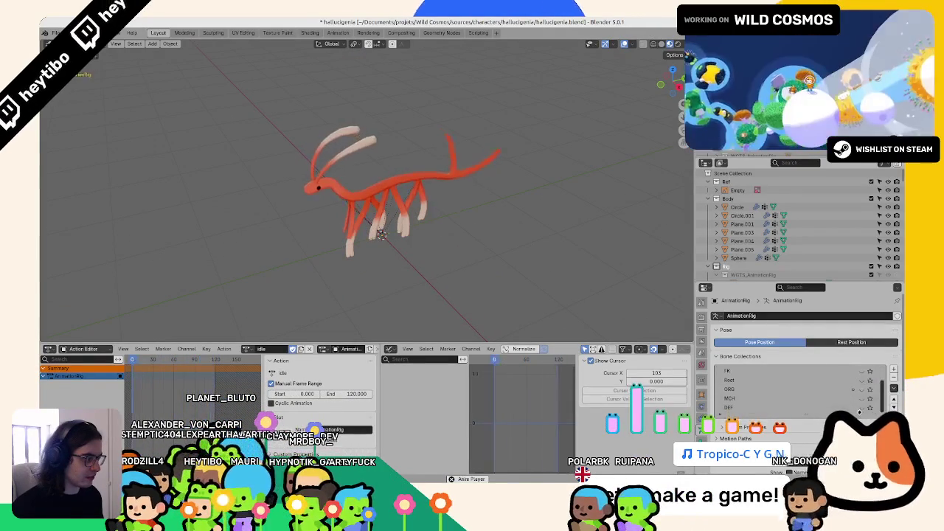
{"action": "scroll", "coordinate": [863, 398], "scroll_direction": "down", "scroll_amount": 2}
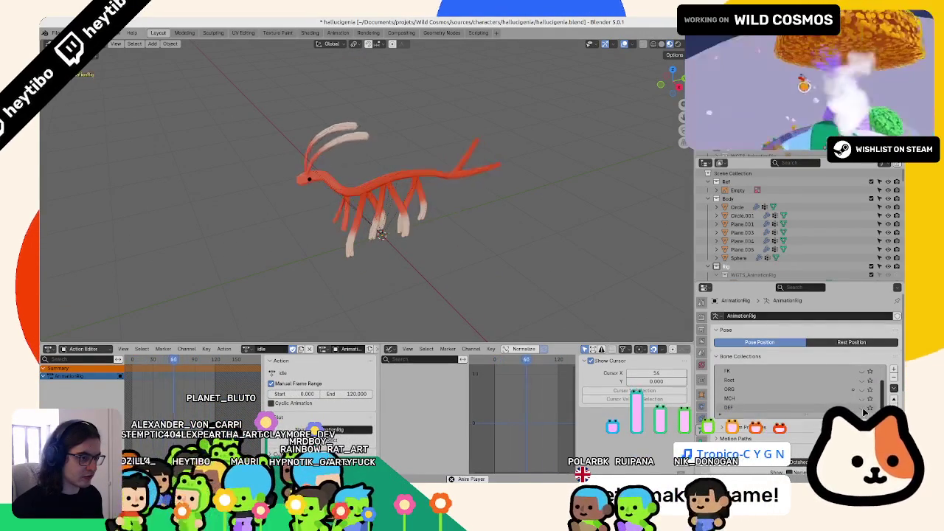
{"action": "scroll", "coordinate": [457, 253], "scroll_direction": "up", "scroll_amount": 1}
{"action": "scroll", "coordinate": [441, 225], "scroll_direction": "up", "scroll_amount": 4}
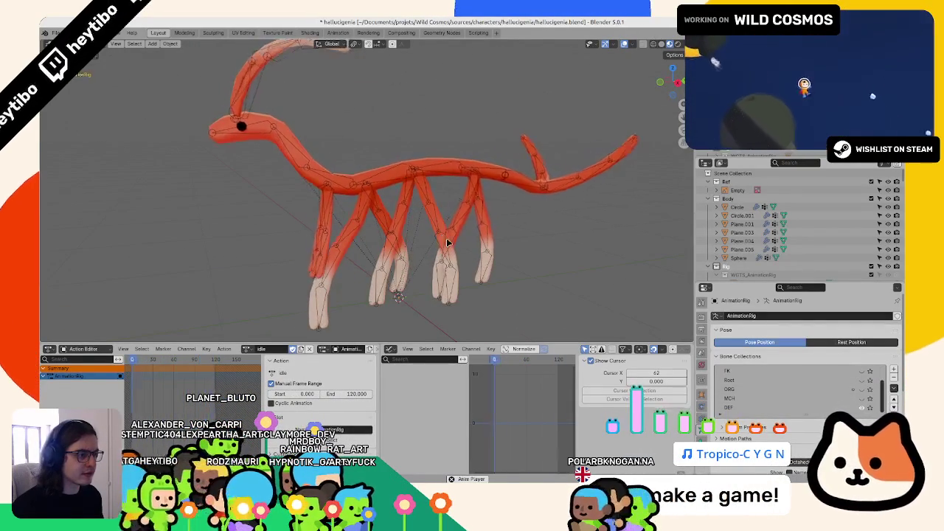
{"action": "scroll", "coordinate": [383, 253], "scroll_direction": "down", "scroll_amount": 3}
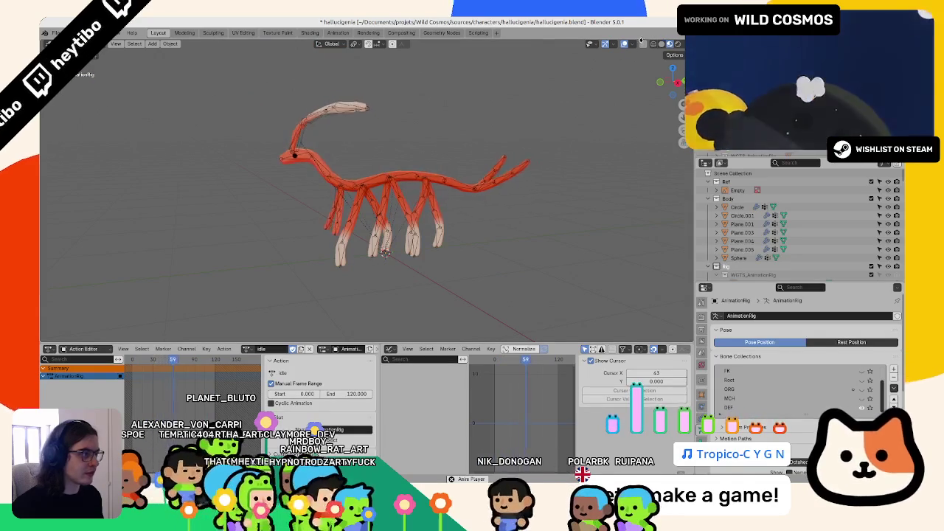
{"action": "left_click", "coordinate": [632, 44]}
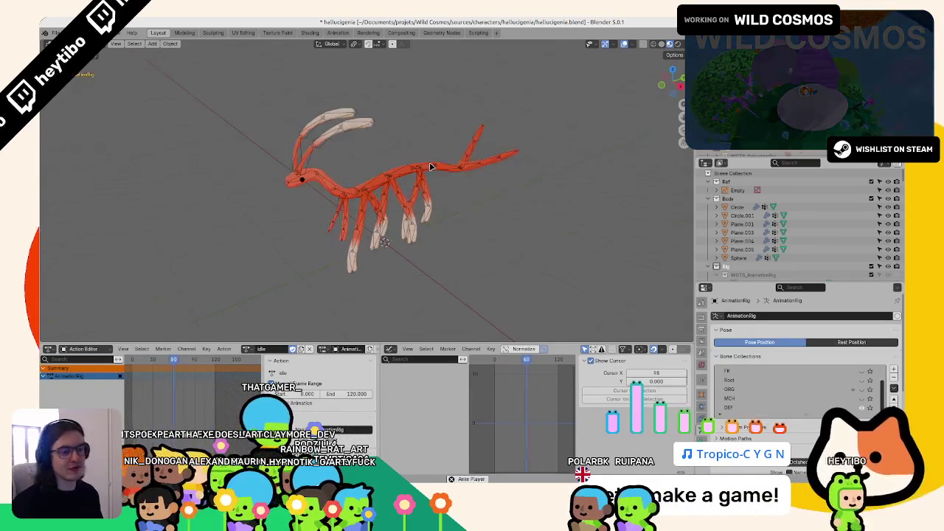
{"action": "mouse_move", "coordinate": [411, 139]}
{"action": "middle_mouse_down"}
{"action": "mouse_move", "coordinate": [374, 131]}
{"action": "mouse_move", "coordinate": [434, 147]}
{"action": "middle_mouse_up"}
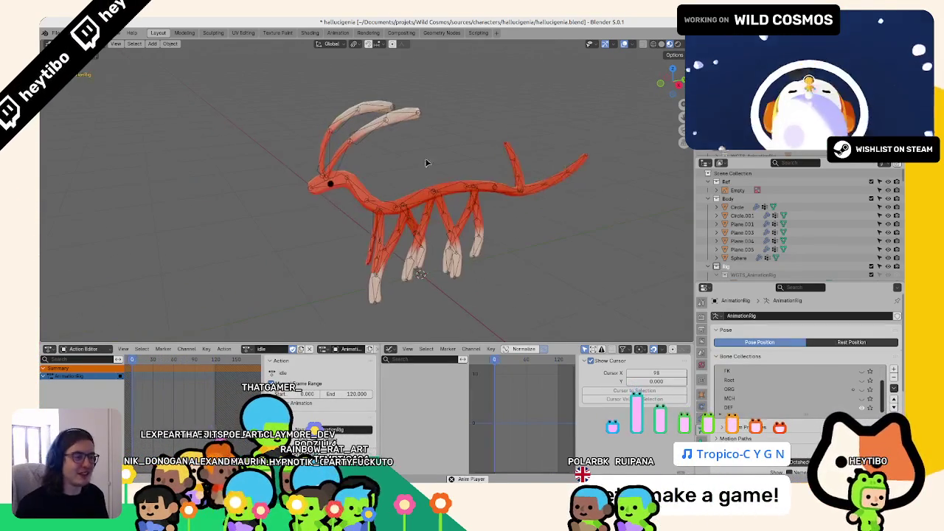
Select the body mesh and review the playing rig from front, three-quarter and side views.
{"action": "left_click", "coordinate": [413, 195]}
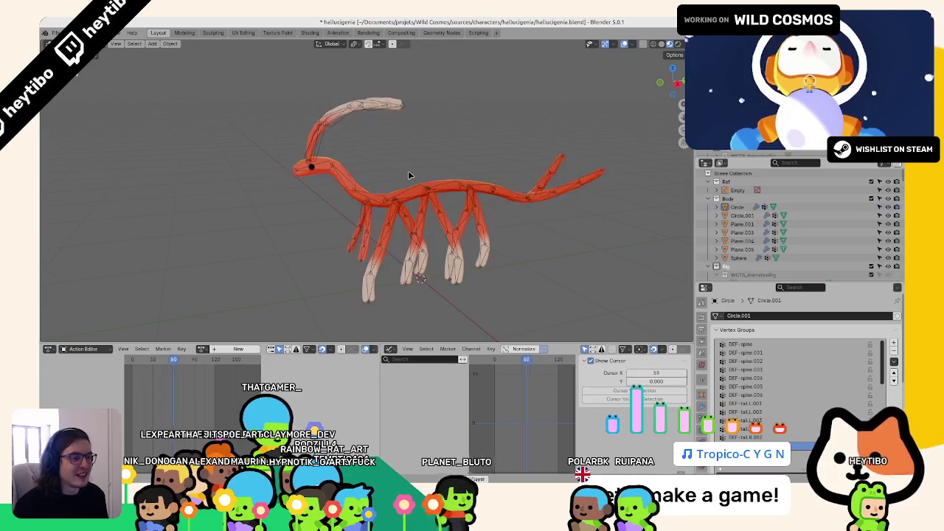
{"action": "mouse_move", "coordinate": [408, 170]}
{"action": "middle_mouse_down"}
{"action": "mouse_move", "coordinate": [398, 213]}
{"action": "mouse_move", "coordinate": [398, 193]}
{"action": "mouse_move", "coordinate": [307, 182]}
{"action": "middle_mouse_up"}
{"action": "middle_click_drag", "start_coordinate": [327, 229], "coordinate": [339, 209]}
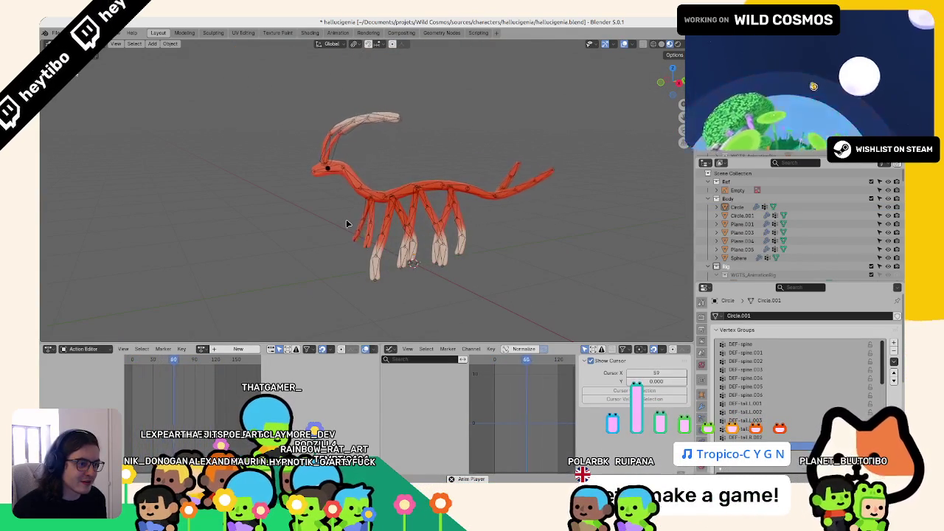
{"action": "mouse_move", "coordinate": [347, 223]}
{"action": "middle_mouse_down"}
{"action": "mouse_move", "coordinate": [317, 303]}
{"action": "mouse_move", "coordinate": [371, 247]}
{"action": "mouse_move", "coordinate": [377, 207]}
{"action": "middle_mouse_up"}
{"action": "key", "text": "KP_1"}
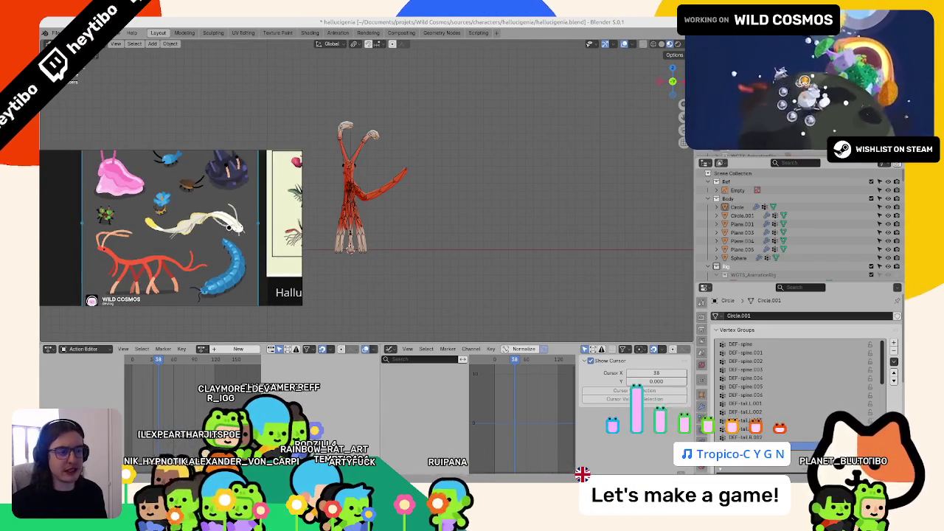
{"action": "middle_click_drag", "start_coordinate": [402, 214], "coordinate": [254, 213]}
{"action": "key", "text": "space"}
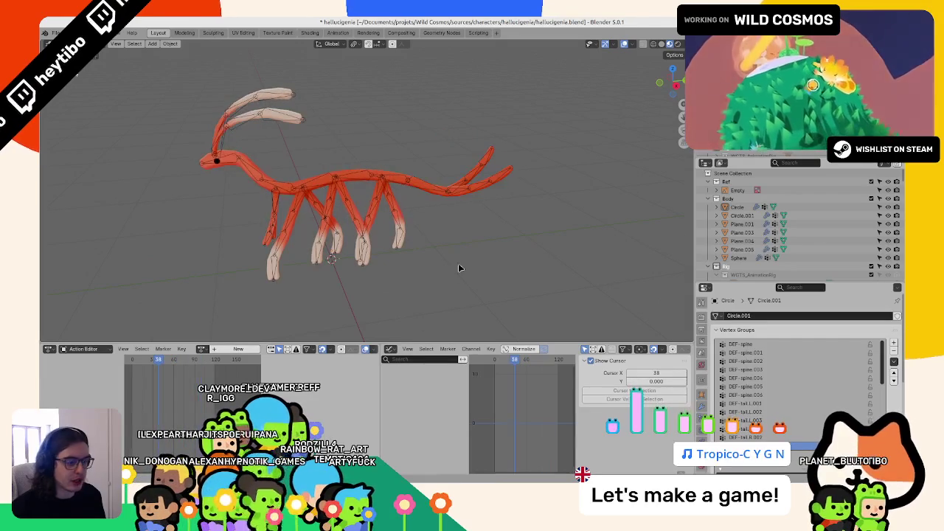
Open the file browser on the astronaut character folder with Ctrl+O.
{"action": "key", "text": "alt+Tab"}
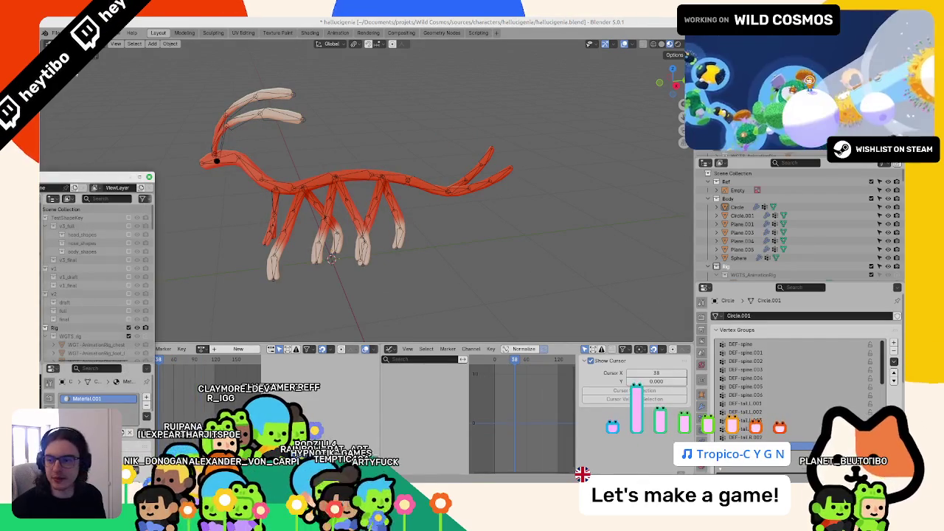
{"action": "key", "text": "alt+Tab"}
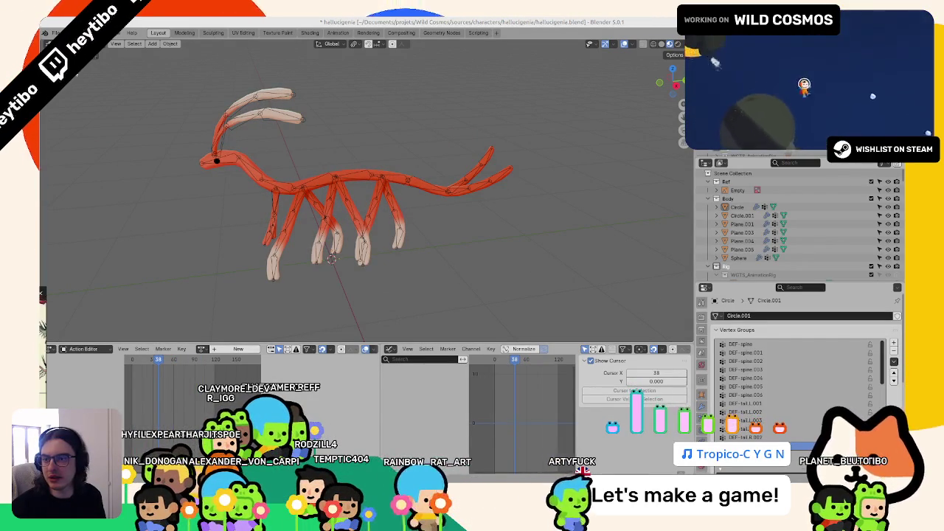
{"action": "key", "text": "ctrl+o"}
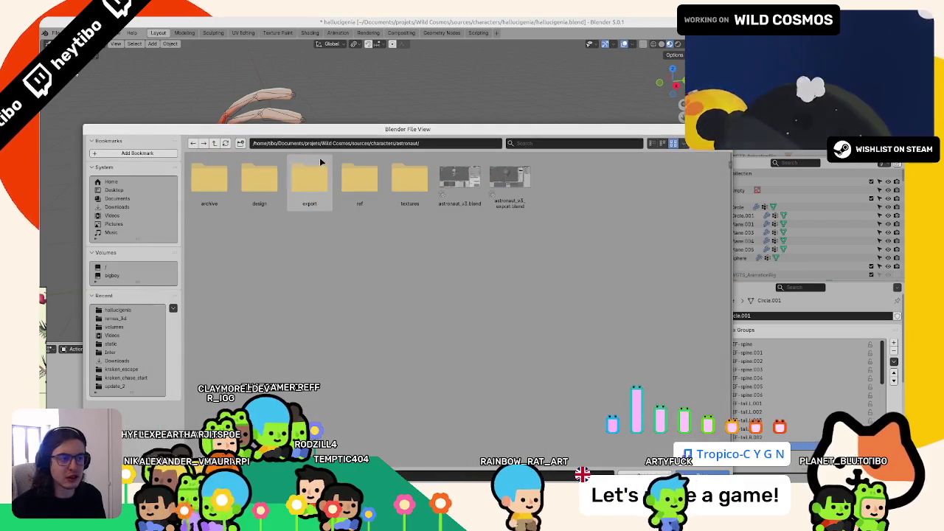
Browse up to the characters folder, look inside big_bird, then close the file browser.
{"action": "left_click", "coordinate": [215, 144]}
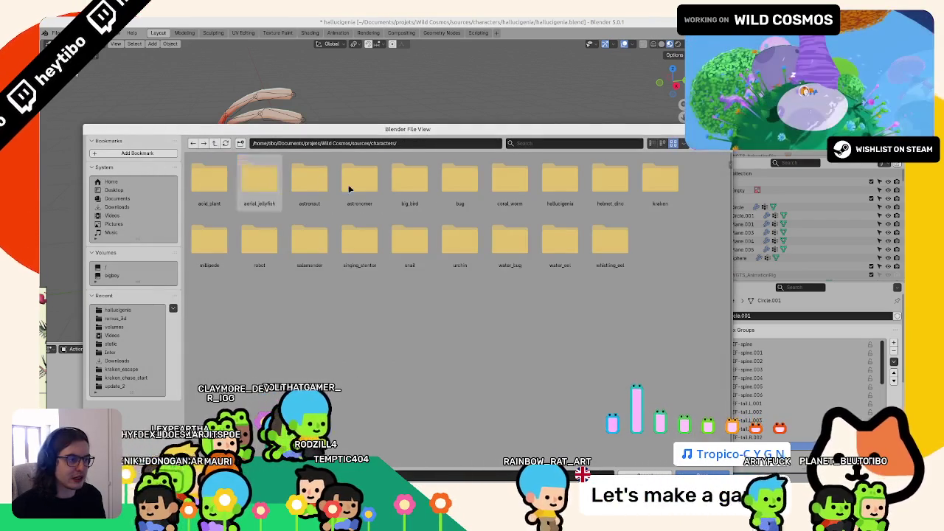
{"action": "double_click", "coordinate": [410, 196]}
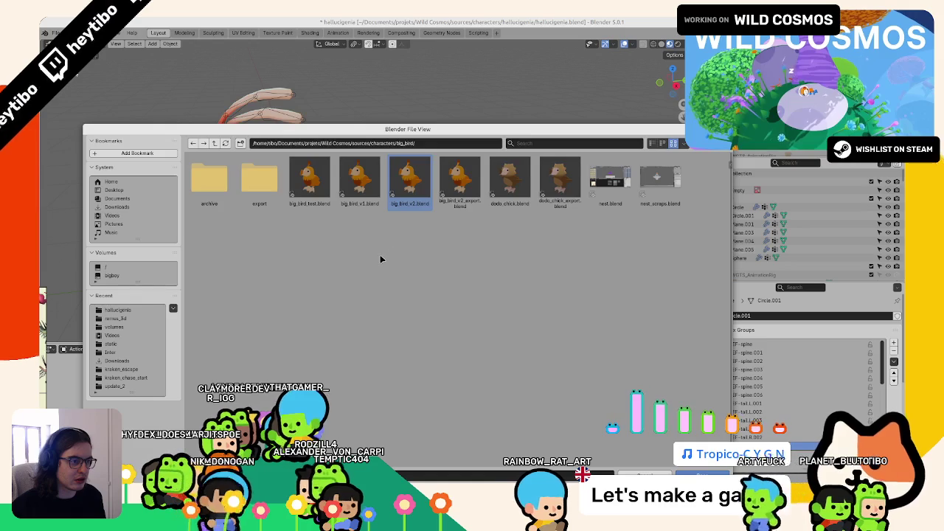
{"action": "key", "text": "Escape"}
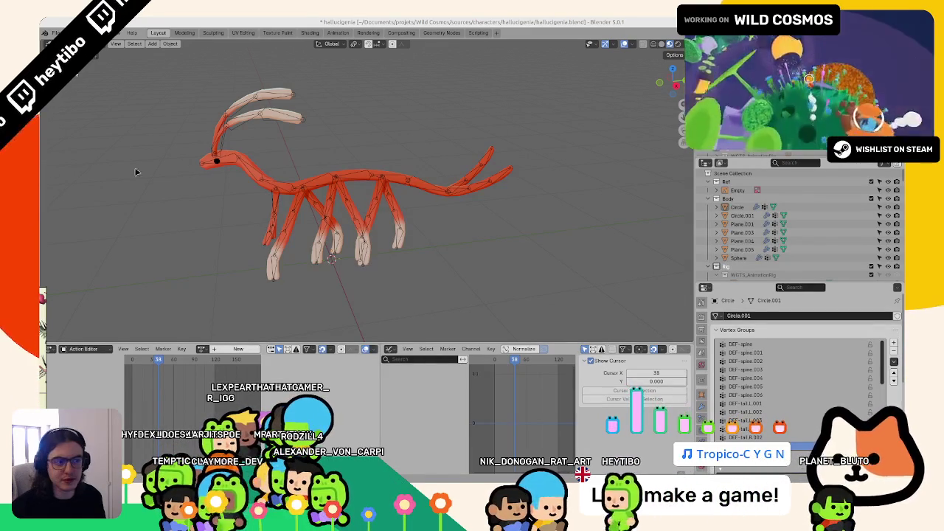
Zoom in on the creature and move to the Shading workspace's ToonShader group nodes.
{"action": "scroll", "coordinate": [185, 169], "scroll_direction": "up", "scroll_amount": 5}
{"action": "scroll", "coordinate": [243, 154], "scroll_direction": "up", "scroll_amount": 2}
{"action": "scroll", "coordinate": [294, 145], "scroll_direction": "up", "scroll_amount": 2}
{"action": "scroll", "coordinate": [367, 175], "scroll_direction": "up", "scroll_amount": 3}
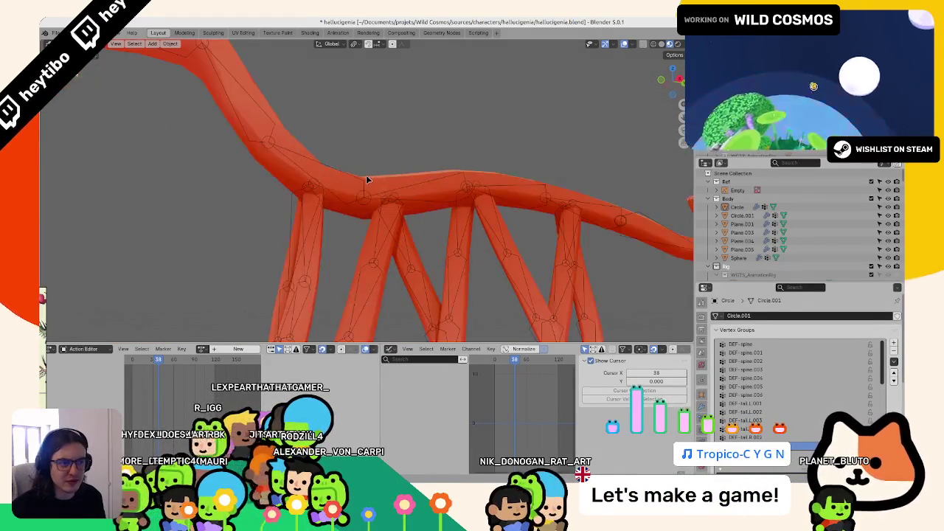
{"action": "scroll", "coordinate": [367, 174], "scroll_direction": "up", "scroll_amount": 2}
{"action": "scroll", "coordinate": [332, 173], "scroll_direction": "down", "scroll_amount": 2}
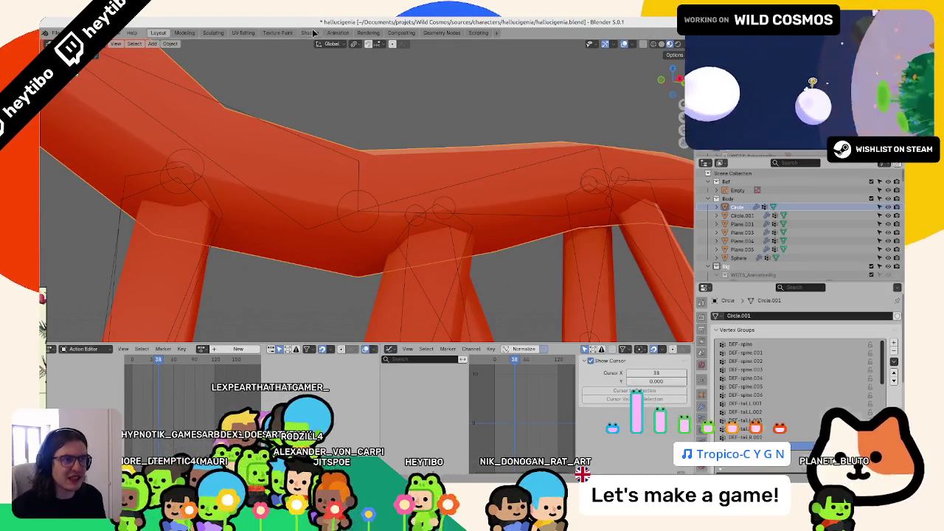
{"action": "left_click", "coordinate": [310, 32]}
{"action": "key", "text": "Tab"}
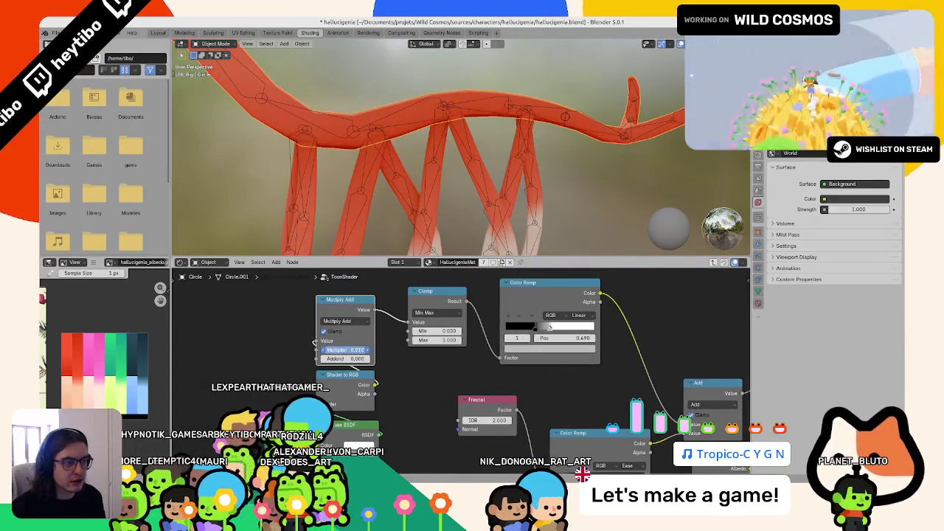
Undo back to a 0.500 Multiply Add multiplier and 0.490 ramp split, then return to Layout.
{"action": "key", "text": "ctrl+z"}
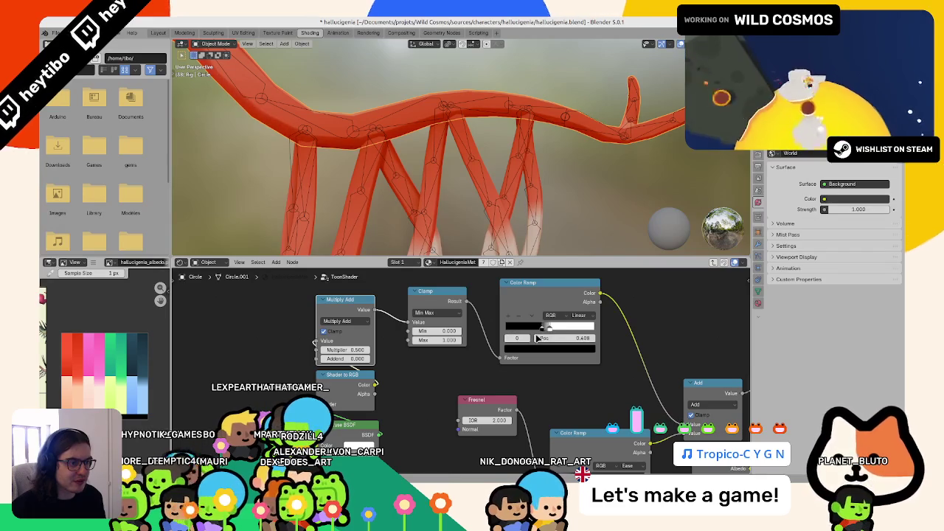
{"action": "scroll", "coordinate": [395, 174], "scroll_direction": "up", "scroll_amount": 3}
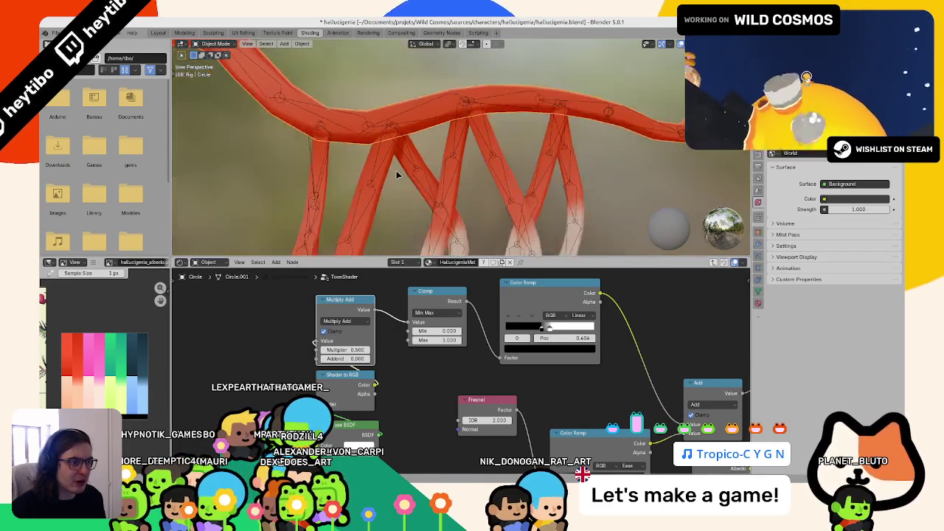
{"action": "key", "text": "ctrl+z"}
{"action": "scroll", "coordinate": [396, 174], "scroll_direction": "down", "scroll_amount": 5}
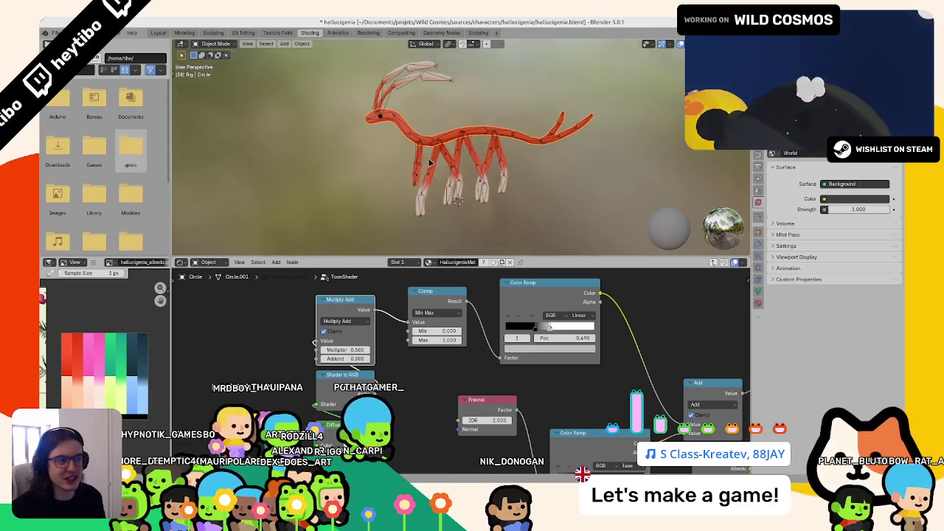
{"action": "scroll", "coordinate": [426, 159], "scroll_direction": "up", "scroll_amount": 4}
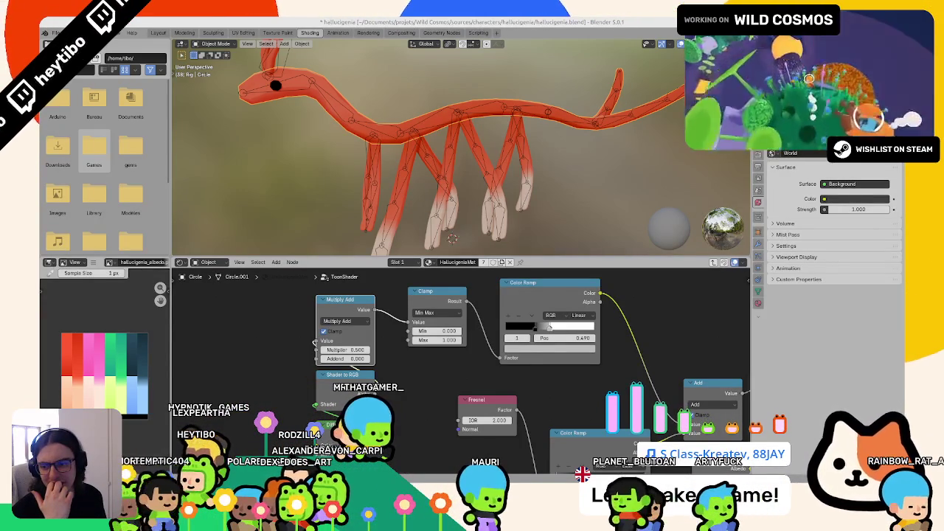
{"action": "scroll", "coordinate": [395, 190], "scroll_direction": "down", "scroll_amount": 4}
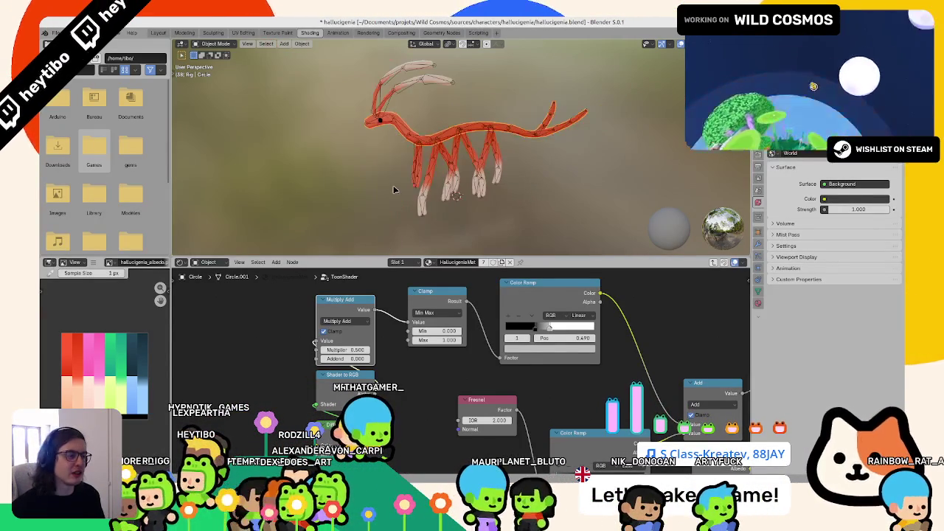
{"action": "left_click", "coordinate": [158, 33]}
Turn the right-hand area into a widened Shader Editor showing the HallucigeniaMat nodes.
{"action": "scroll", "coordinate": [336, 170], "scroll_direction": "down", "scroll_amount": 5}
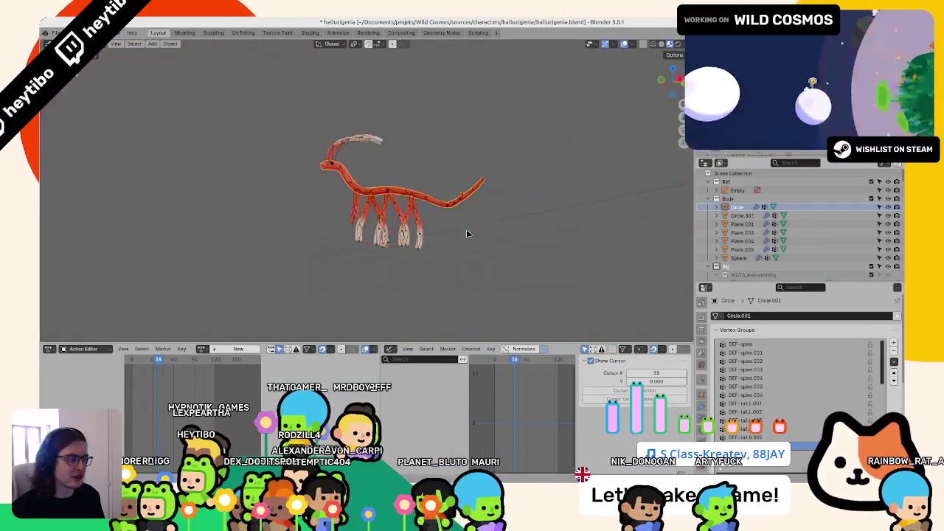
{"action": "left_click", "coordinate": [705, 162]}
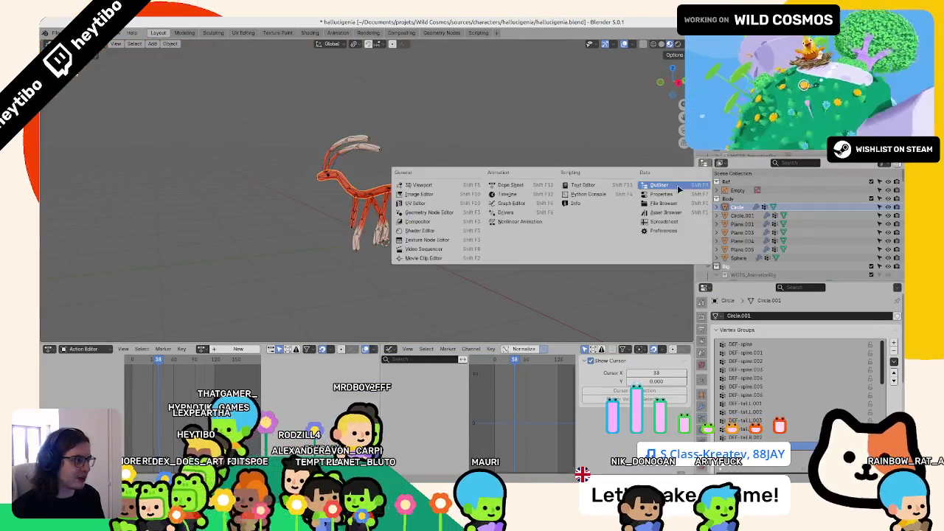
{"action": "left_click", "coordinate": [447, 231]}
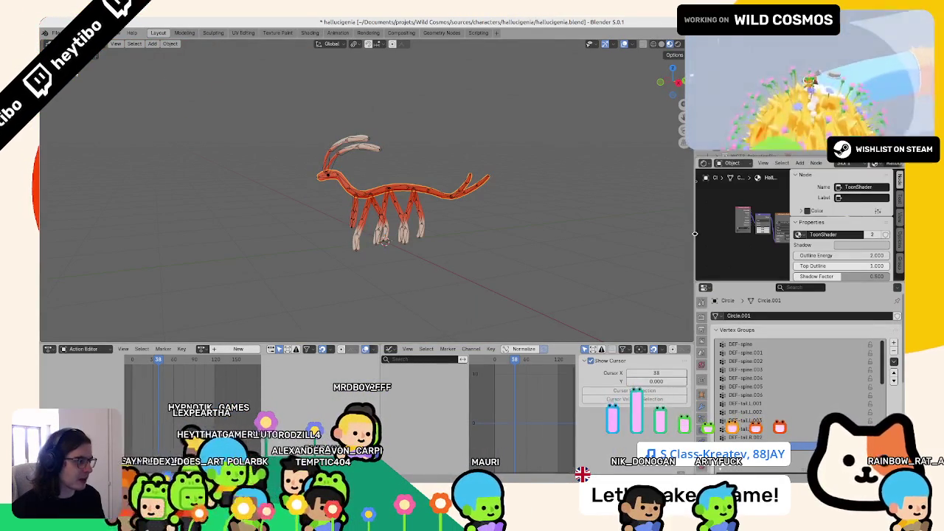
{"action": "left_click_drag", "start_coordinate": [693, 234], "coordinate": [559, 228]}
{"action": "key", "text": "n"}
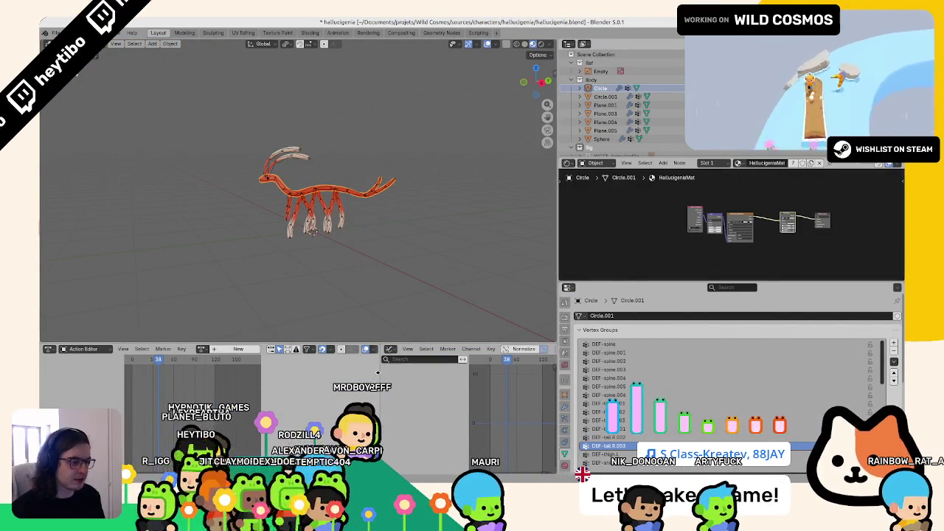
Give the graph editor more room and collapse the Ref and Rig collections in the outliner.
{"action": "key", "text": "n"}
{"action": "left_click_drag", "start_coordinate": [379, 373], "coordinate": [333, 368]}
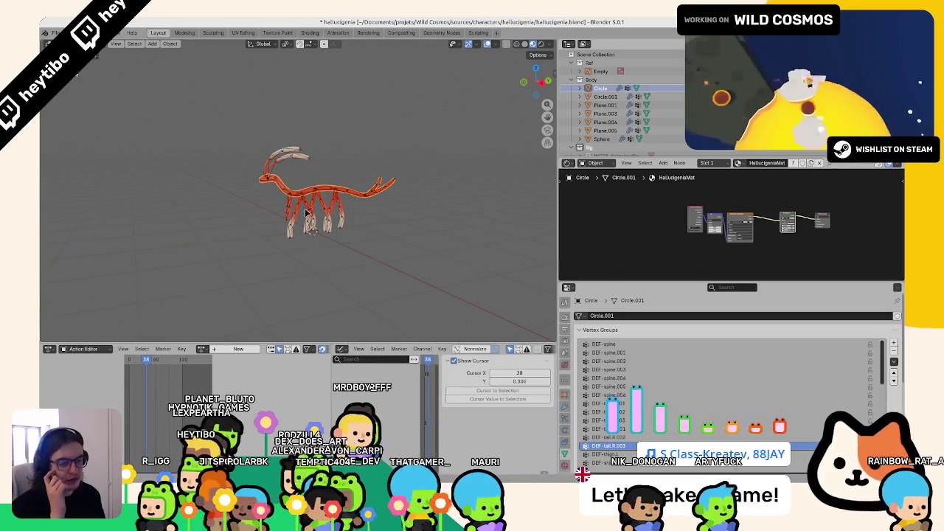
{"action": "scroll", "coordinate": [397, 149], "scroll_direction": "up", "scroll_amount": 5}
{"action": "scroll", "coordinate": [396, 149], "scroll_direction": "down", "scroll_amount": 3}
{"action": "scroll", "coordinate": [301, 160], "scroll_direction": "down", "scroll_amount": 3}
{"action": "key", "text": "shift+a"}
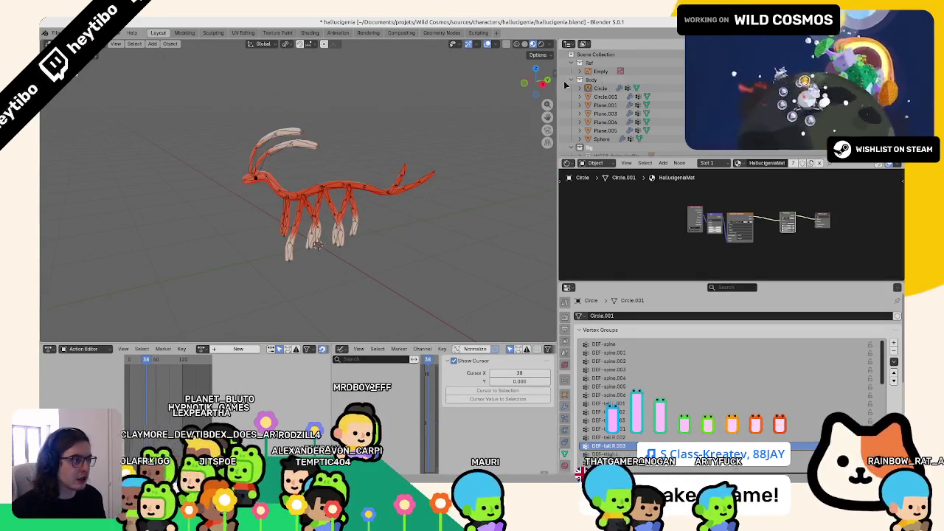
{"action": "left_click", "coordinate": [580, 63]}
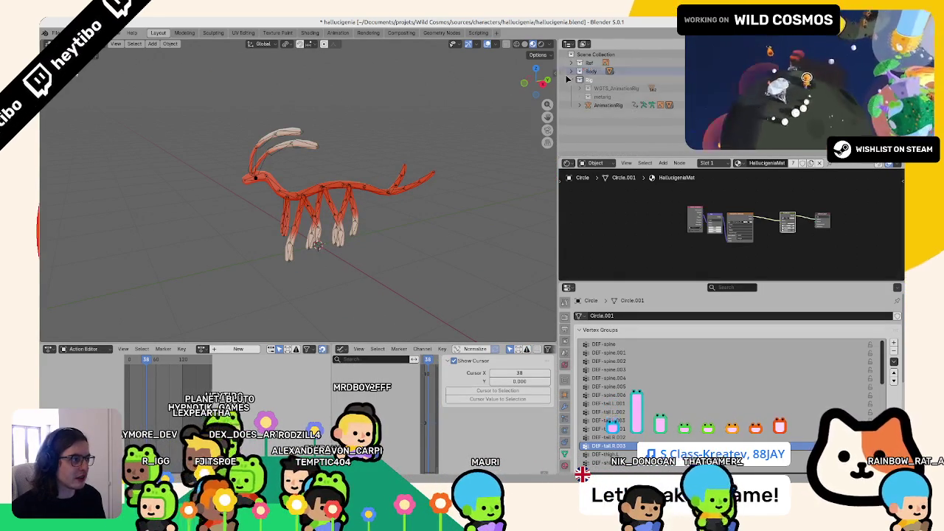
Create a new collection named CameraSetup in the scene.
{"action": "left_click", "coordinate": [580, 88]}
{"action": "left_click", "coordinate": [596, 54]}
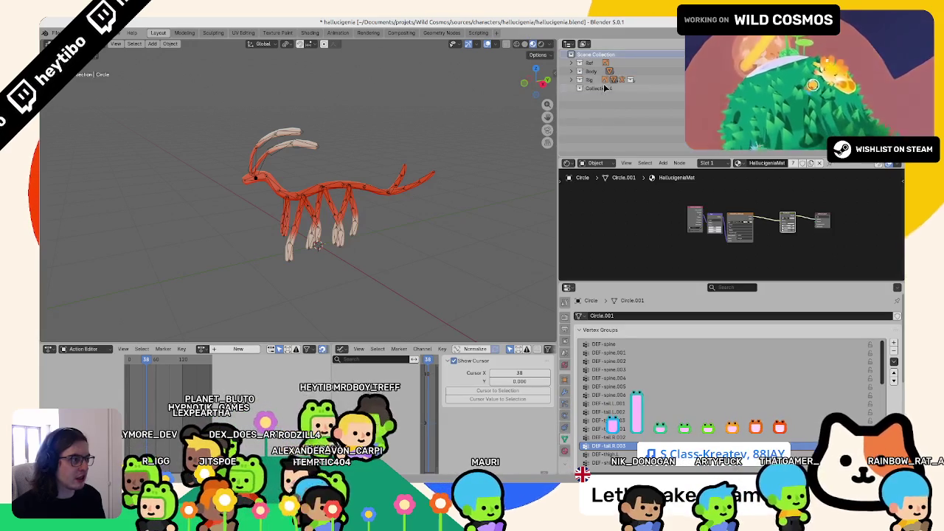
{"action": "left_click", "coordinate": [603, 88]}
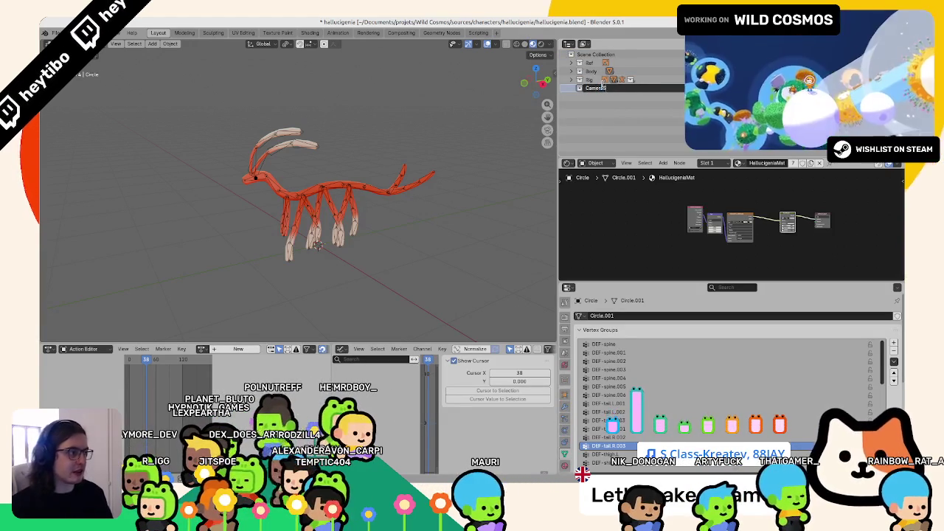
{"action": "type", "text": "aSetup"}
{"action": "key", "text": "Return"}
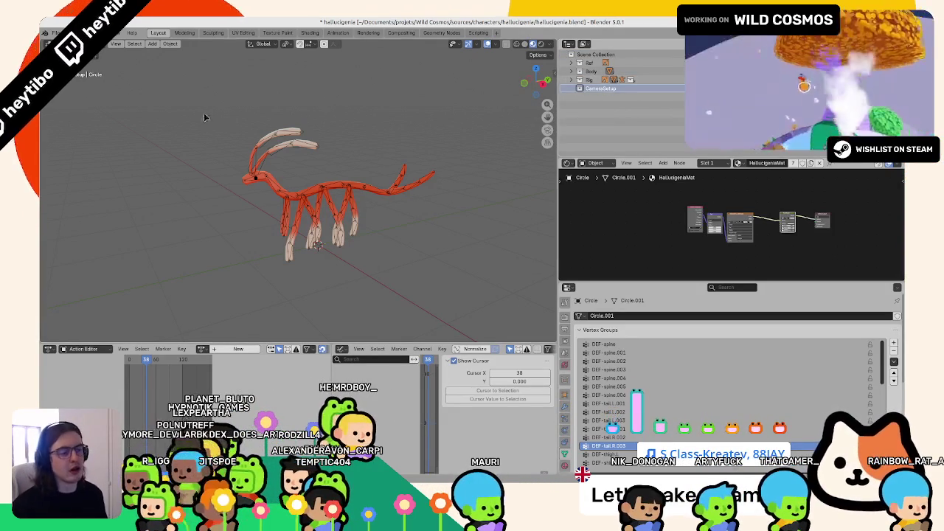
Add a sphere empty and a camera placed 10 m back along Y.
{"action": "key", "text": "shift+a"}
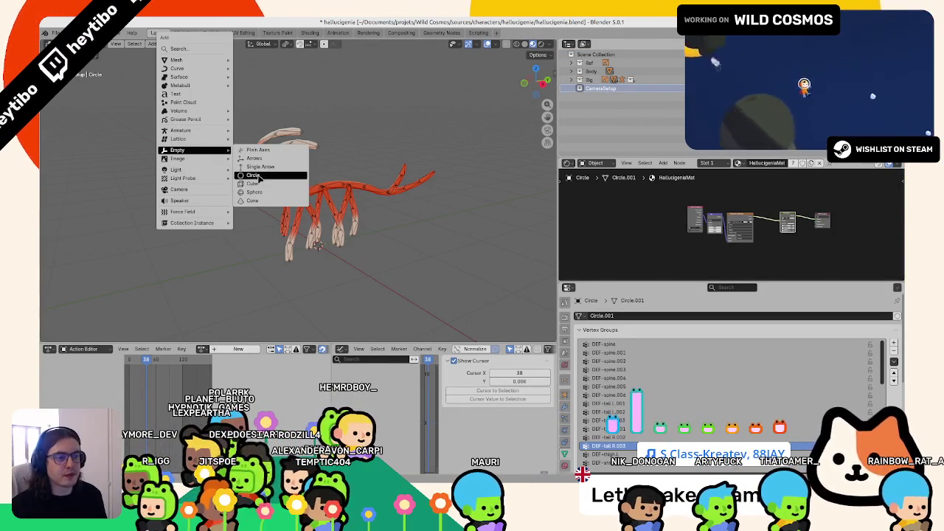
{"action": "left_click", "coordinate": [254, 192]}
{"action": "key", "text": "shift+a"}
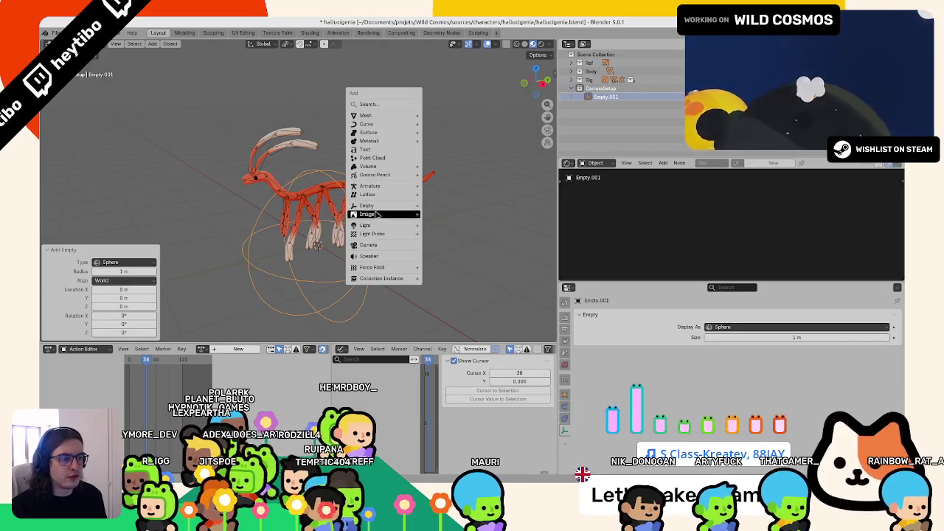
{"action": "left_click", "coordinate": [373, 246]}
{"action": "key", "text": "alt+g"}
{"action": "key", "text": "KP_1"}
{"action": "scroll", "coordinate": [317, 274], "scroll_direction": "down", "scroll_amount": 8}
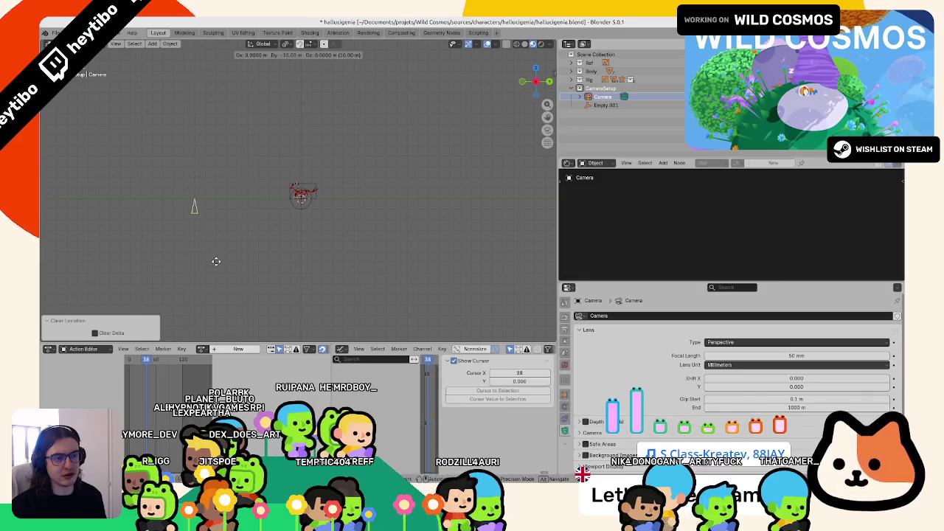
{"action": "left_click", "coordinate": [294, 218]}
{"action": "left_click", "coordinate": [299, 214]}
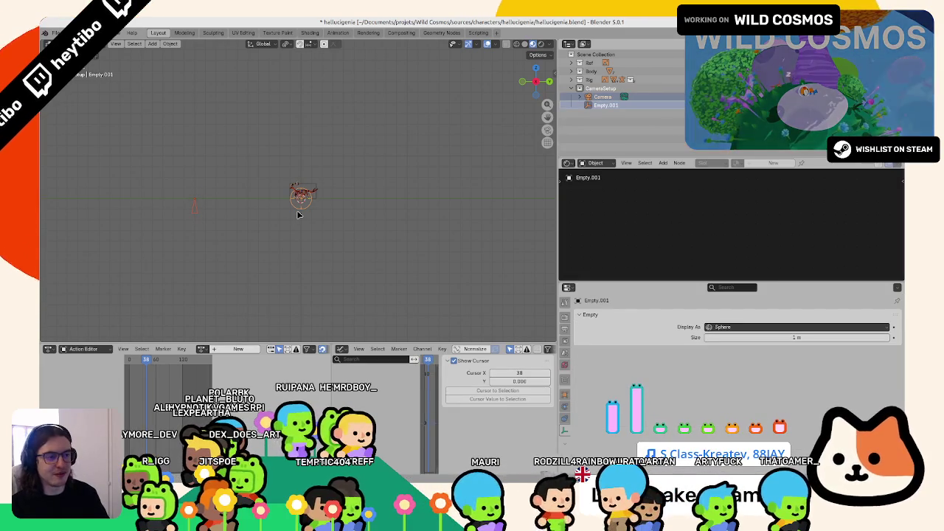
Parent the camera to the sphere empty and test moving them together.
{"action": "key", "text": "ctrl+p"}
{"action": "left_click", "coordinate": [298, 215]}
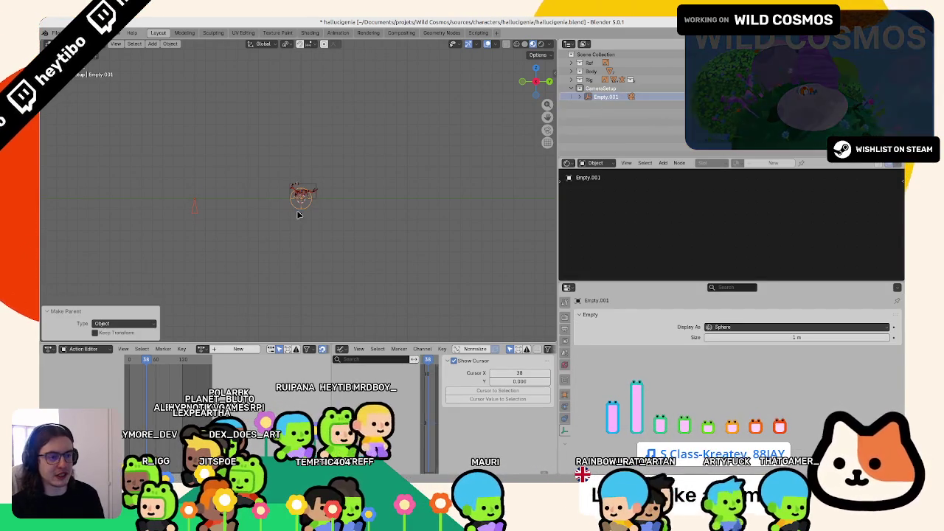
{"action": "key", "text": "g"}
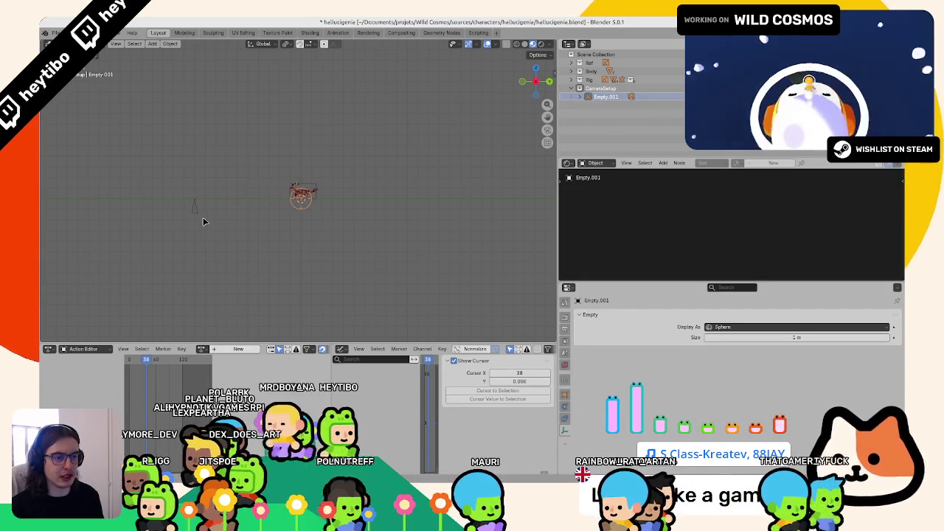
{"action": "left_click", "coordinate": [208, 221]}
{"action": "left_click", "coordinate": [306, 208]}
Add a plain-axes empty raised above the origin and name it CameraTarget.
{"action": "key", "text": "shift+a"}
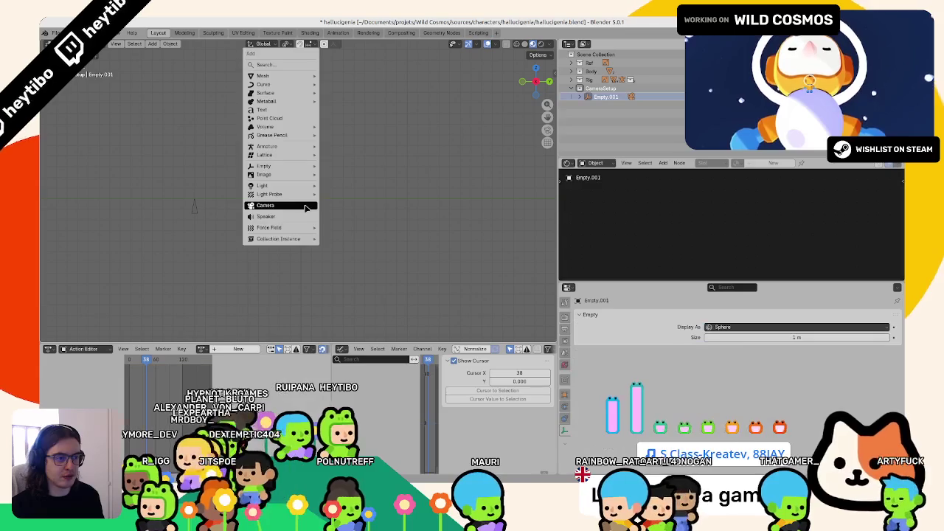
{"action": "left_click", "coordinate": [341, 164]}
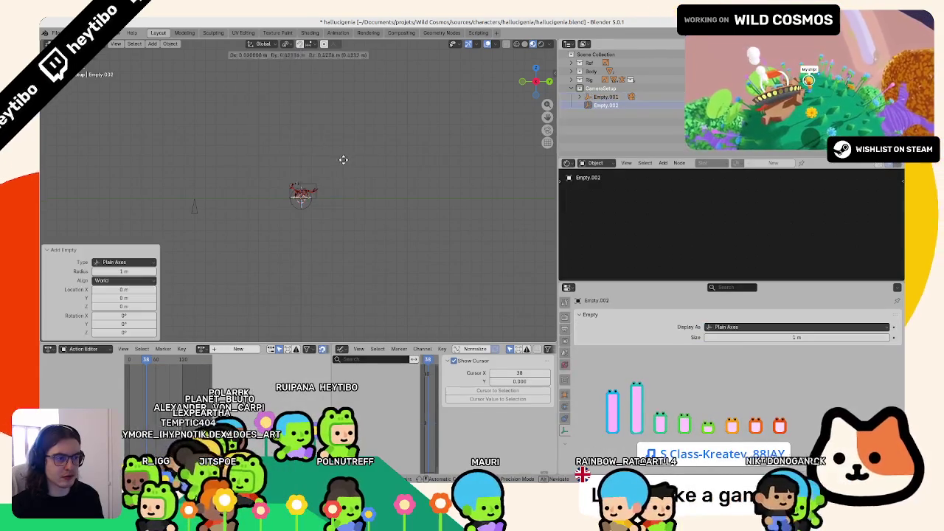
{"action": "left_click", "coordinate": [345, 158]}
{"action": "key", "text": "F2"}
{"action": "type", "text": "Came"}
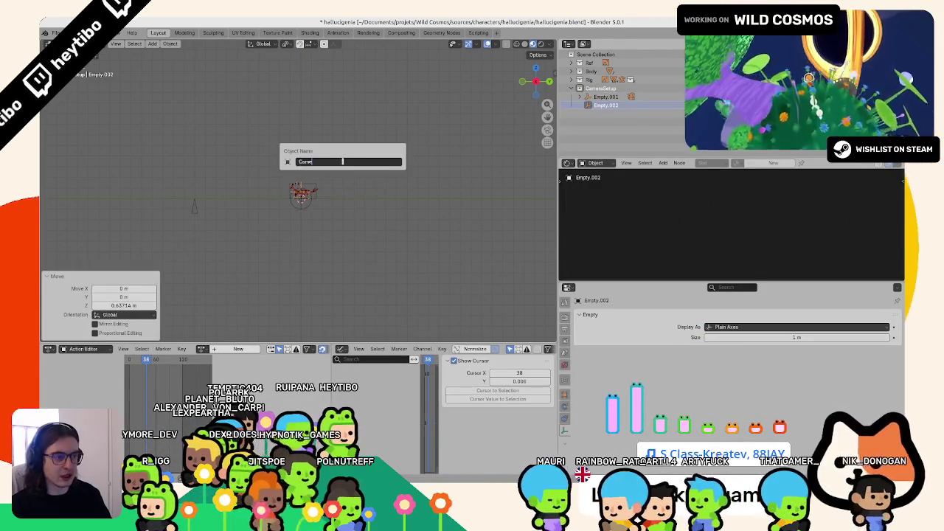
{"action": "type", "text": "ra1"}
{"action": "key", "text": "Return"}
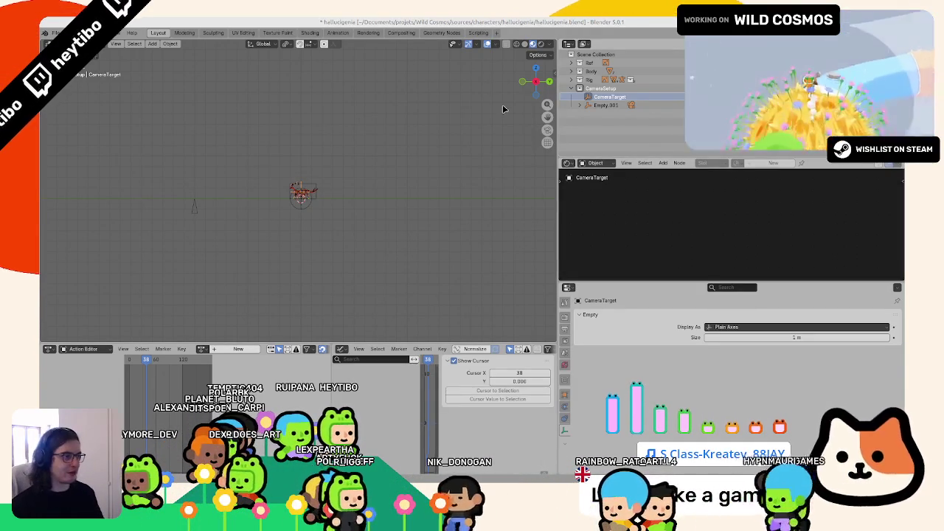
Orbit around the creature and finish repositioning the sphere empty.
{"action": "scroll", "coordinate": [270, 162], "scroll_direction": "up", "scroll_amount": 5}
{"action": "scroll", "coordinate": [269, 174], "scroll_direction": "down", "scroll_amount": 1}
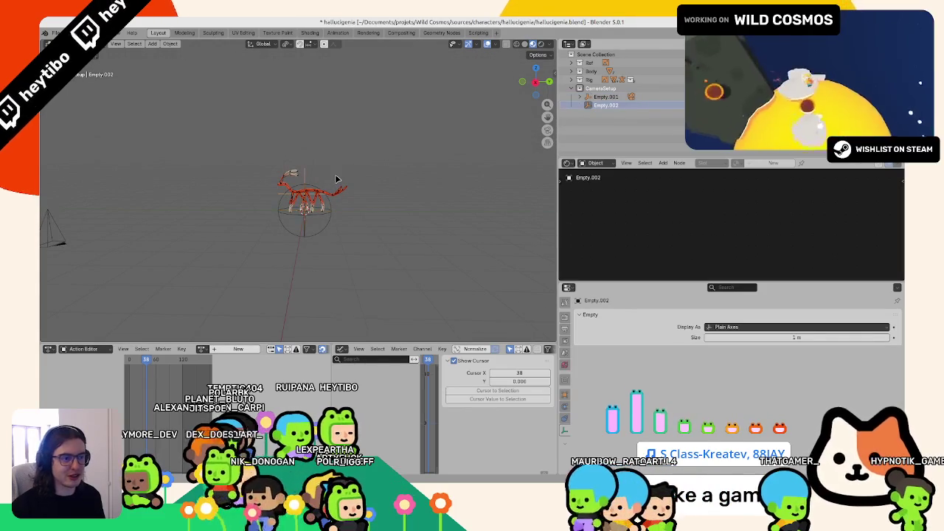
{"action": "middle_click_drag", "start_coordinate": [335, 178], "coordinate": [392, 202]}
{"action": "left_click", "coordinate": [197, 234]}
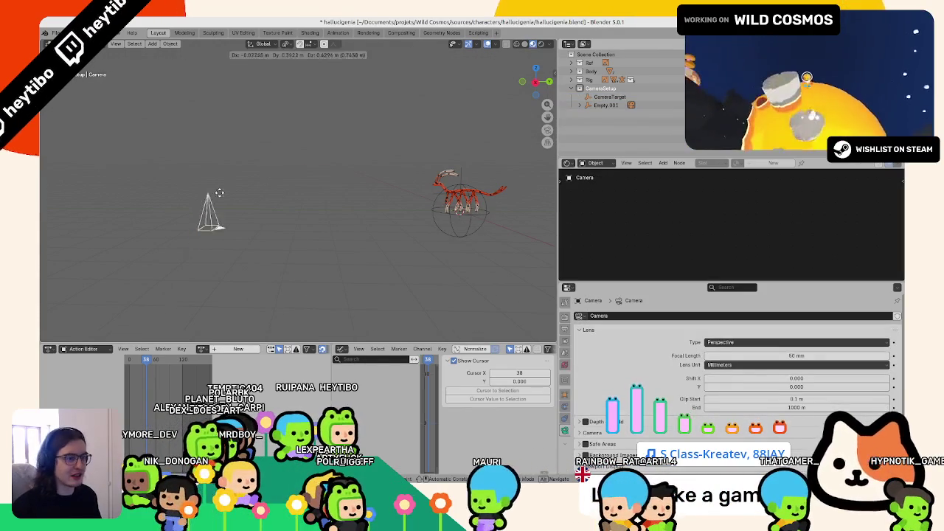
{"action": "left_click_drag", "start_coordinate": [473, 178], "coordinate": [477, 126]}
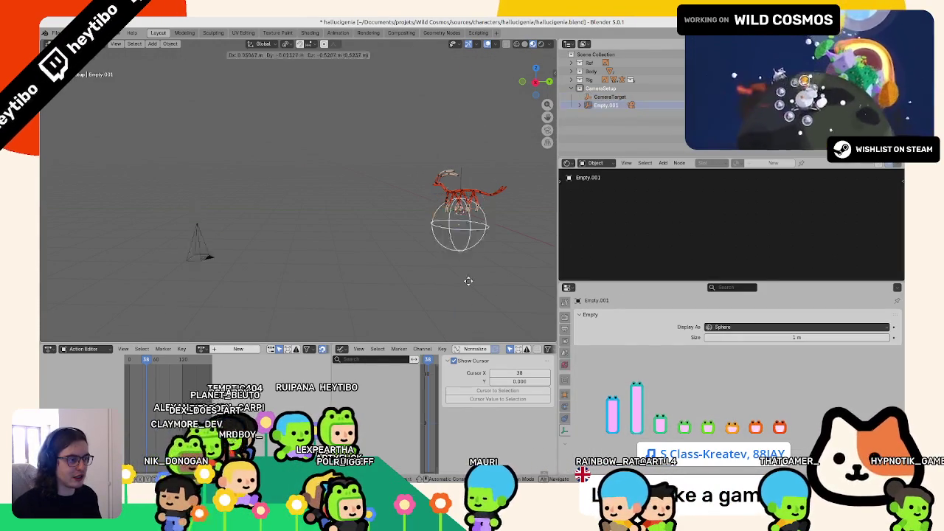
{"action": "left_click", "coordinate": [470, 262]}
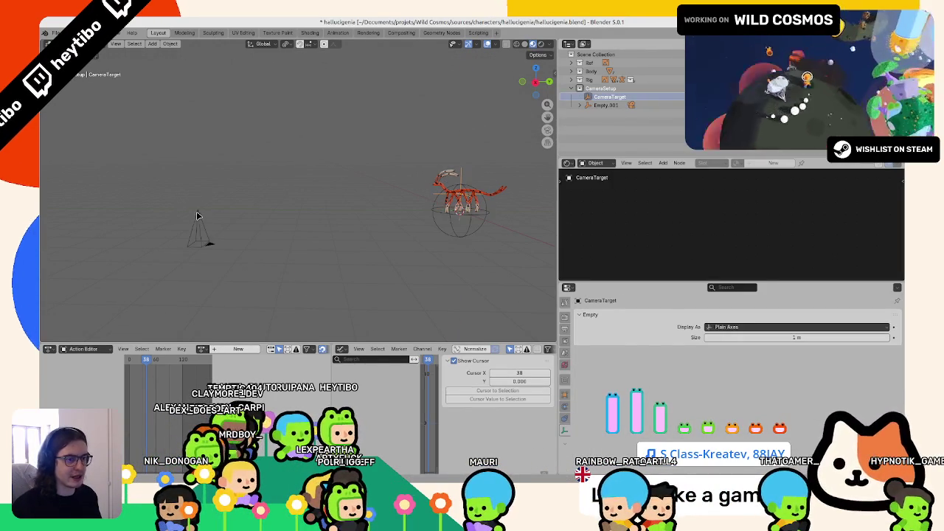
Give the camera a Track To constraint aimed at the CameraTarget empty.
{"action": "left_click", "coordinate": [197, 216]}
{"action": "scroll", "coordinate": [620, 427], "scroll_direction": "down", "scroll_amount": 1}
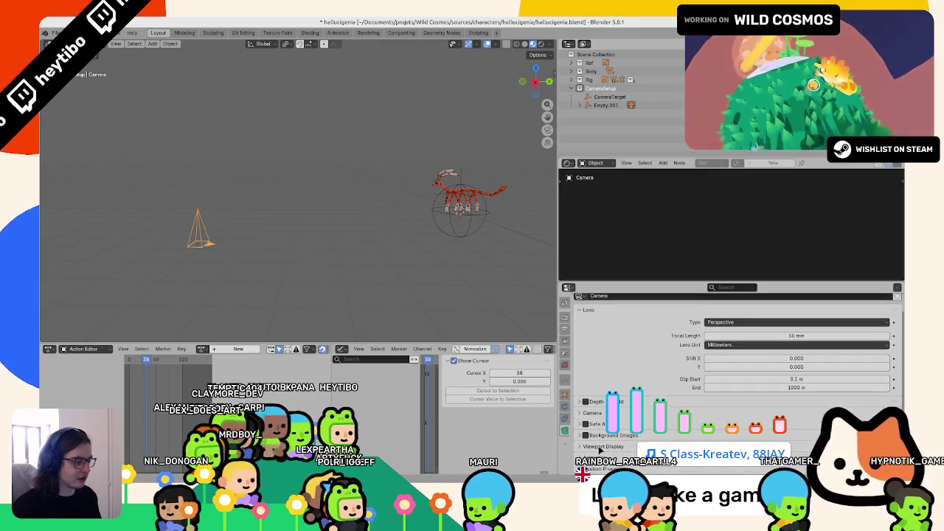
{"action": "left_click", "coordinate": [566, 418]}
{"action": "left_click", "coordinate": [634, 317]}
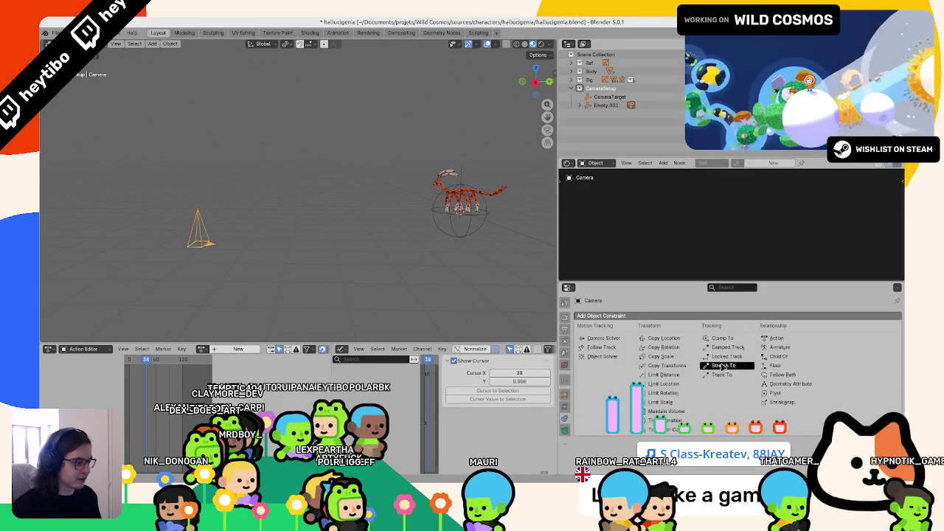
{"action": "left_click", "coordinate": [726, 373]}
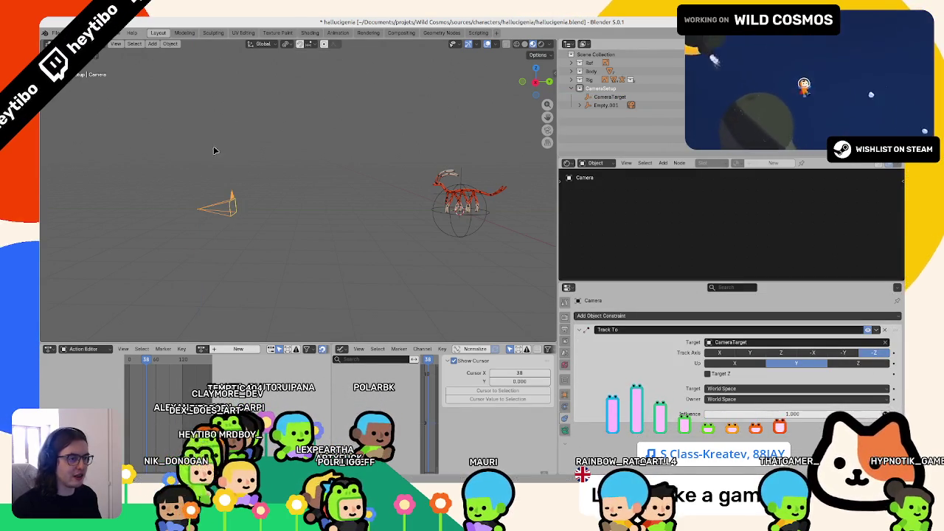
{"action": "left_click", "coordinate": [457, 230]}
Tilt the camera rig empty 20° down and turn it 60° around the vertical axis.
{"action": "key", "text": "g"}
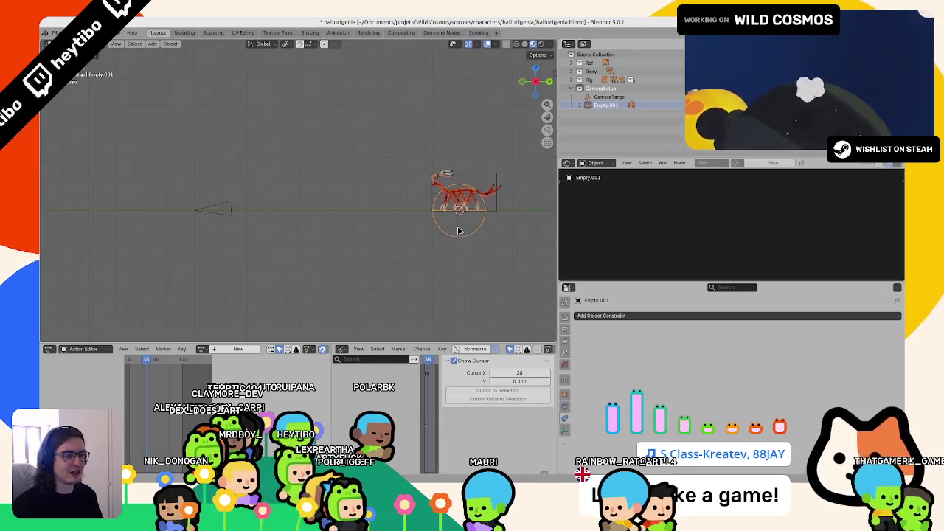
{"action": "key", "text": "Escape"}
{"action": "key", "text": "r"}
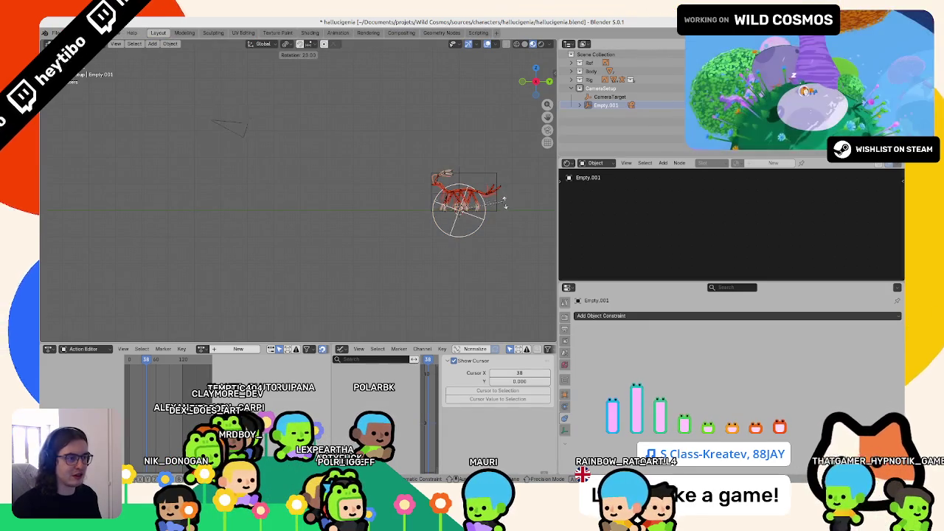
{"action": "type", "text": "20"}
{"action": "key", "text": "Return"}
{"action": "key", "text": "KP_0"}
{"action": "key", "text": "n"}
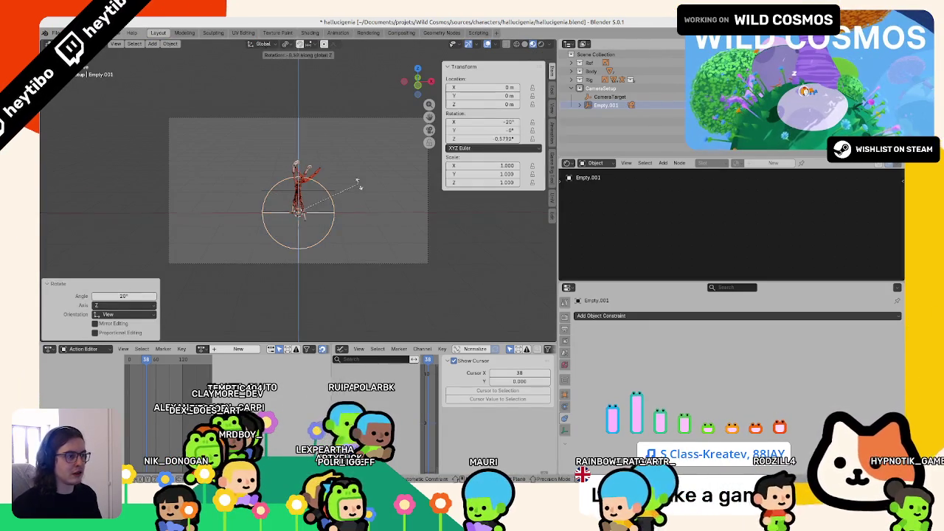
{"action": "key", "text": "Escape"}
{"action": "left_click_drag", "start_coordinate": [476, 139], "coordinate": [516, 139]}
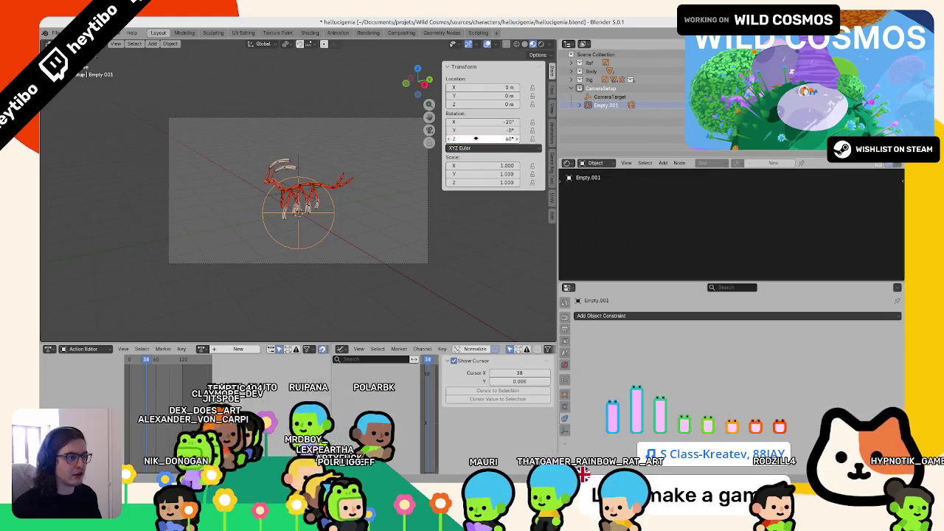
Move the camera closer along its viewing axis, keeping the 50 mm focal length.
{"action": "left_click", "coordinate": [360, 121]}
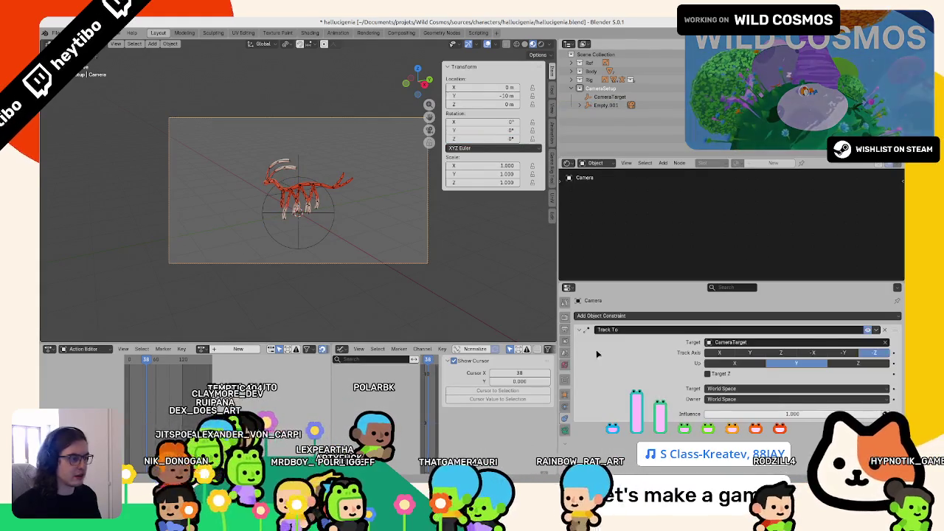
{"action": "left_click", "coordinate": [565, 341]}
{"action": "left_click", "coordinate": [564, 431]}
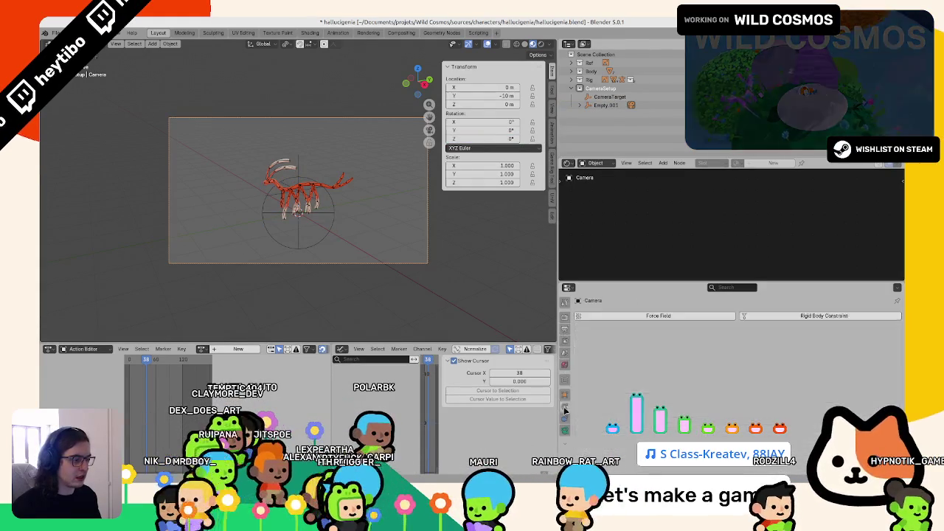
{"action": "key", "text": "g"}
{"action": "key", "text": "z"}
{"action": "key", "text": "z"}
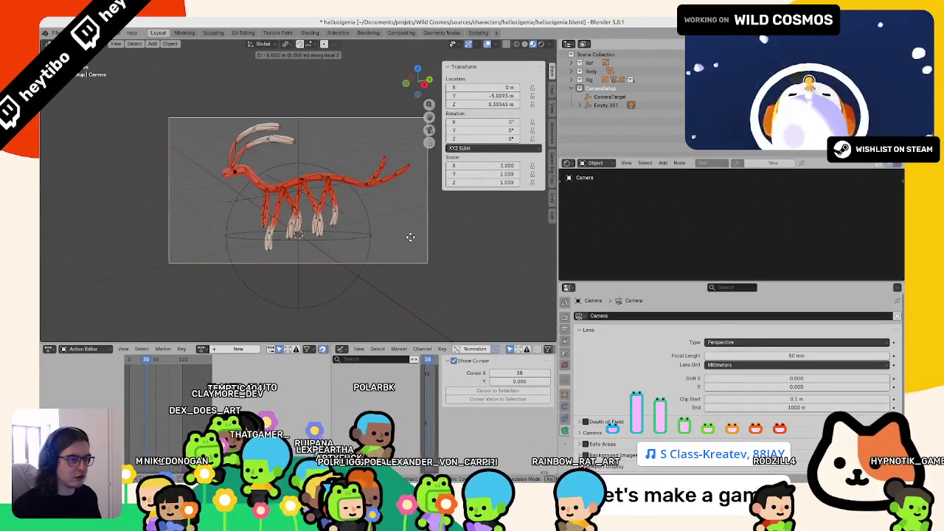
{"action": "left_click", "coordinate": [410, 237]}
{"action": "left_click_drag", "start_coordinate": [796, 355], "coordinate": [848, 355]}
{"action": "key", "text": "ctrl+z"}
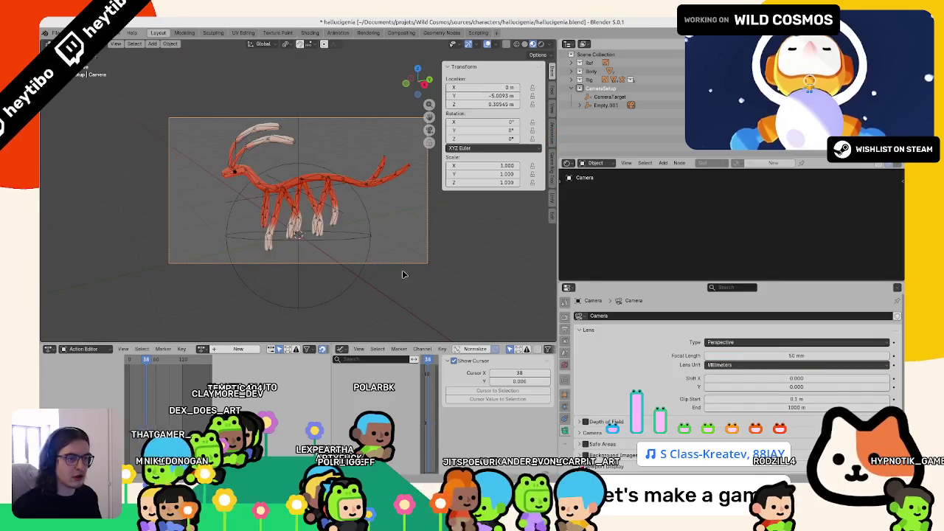
Raise the camera target to about 0.74 m, settle the camera distance, and preview the framing.
{"action": "left_click", "coordinate": [298, 145]}
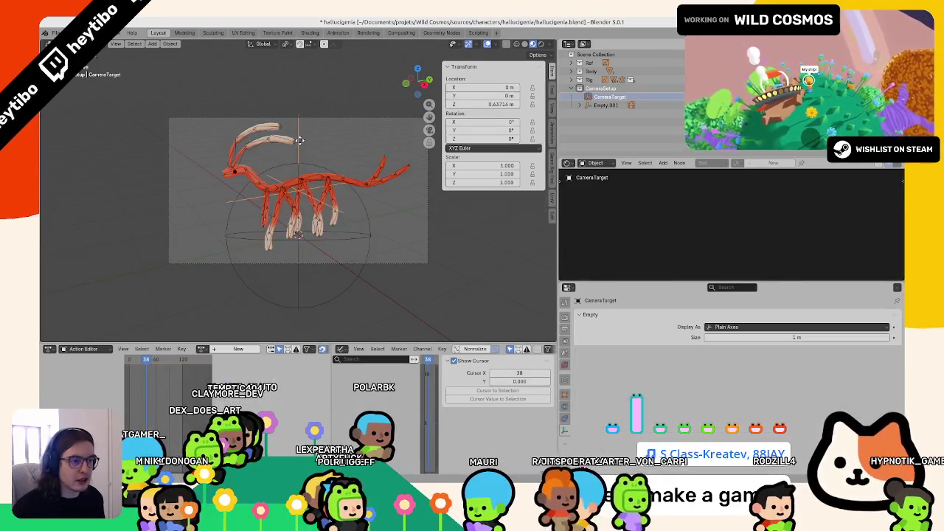
{"action": "key", "text": "g"}
{"action": "key", "text": "z"}
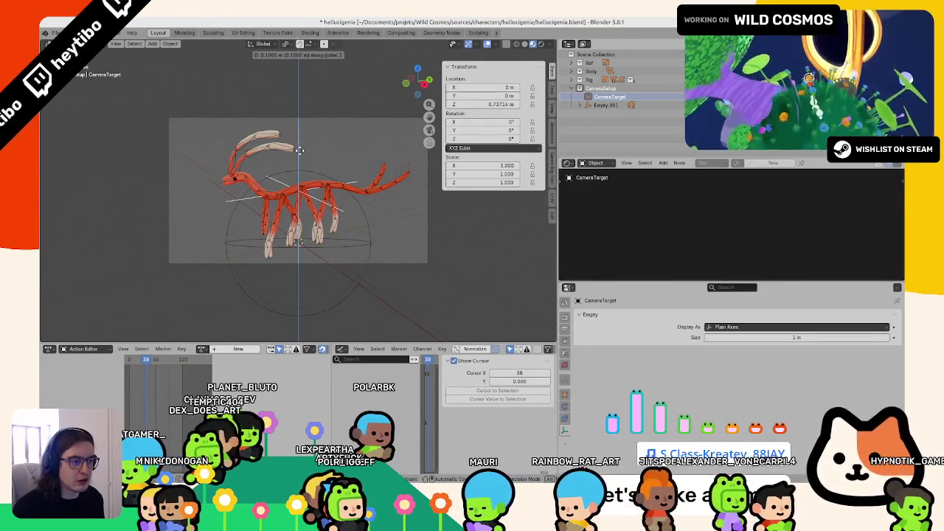
{"action": "left_click", "coordinate": [327, 119]}
{"action": "key", "text": "ctrl+z"}
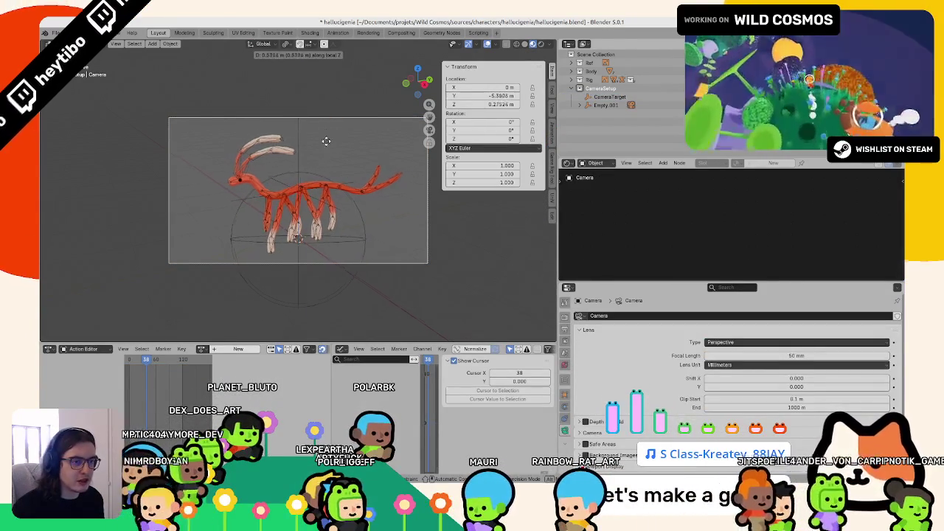
{"action": "key", "text": "ctrl+z"}
{"action": "key", "text": "space"}
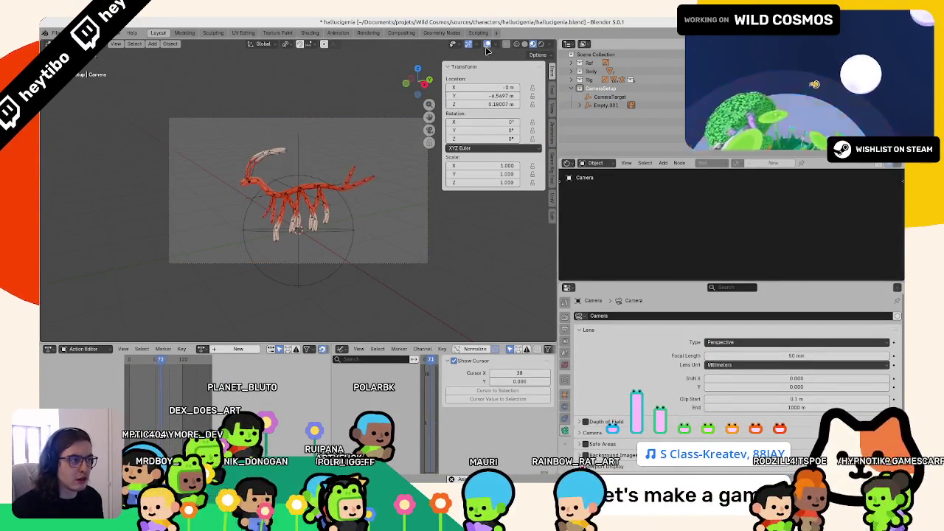
{"action": "key", "text": "shift+alt+z"}
{"action": "key", "text": "Home"}
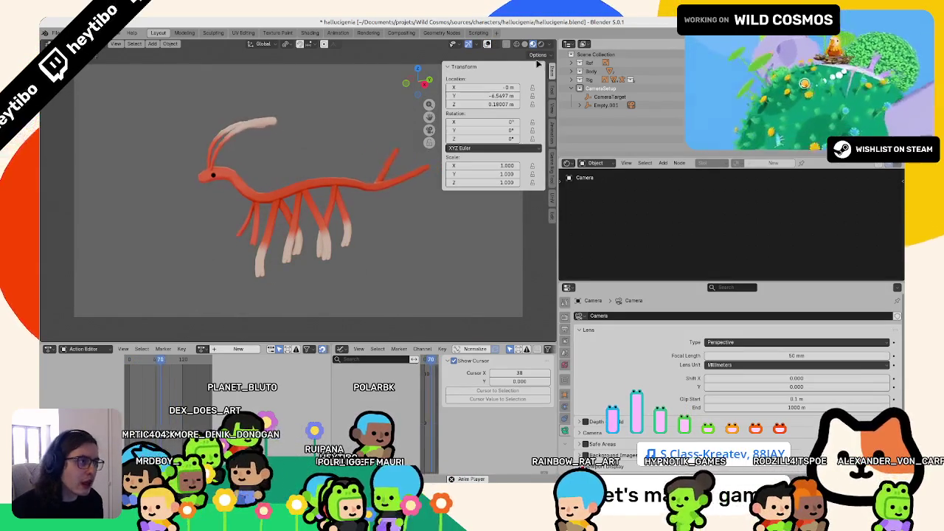
Try the viewport's world lighting, X-ray and overlay toggles, then zoom out to see the camera.
{"action": "left_click", "coordinate": [550, 45]}
{"action": "left_click", "coordinate": [502, 94]}
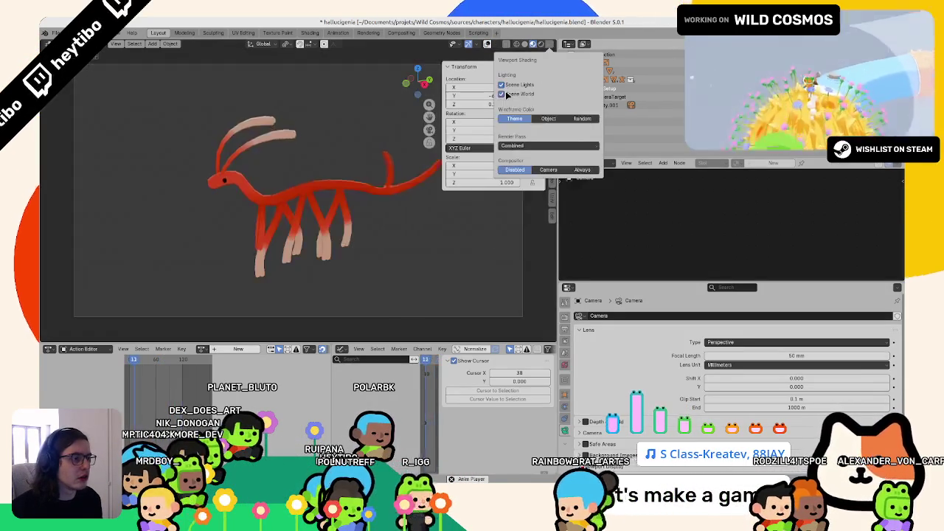
{"action": "left_click", "coordinate": [502, 94]}
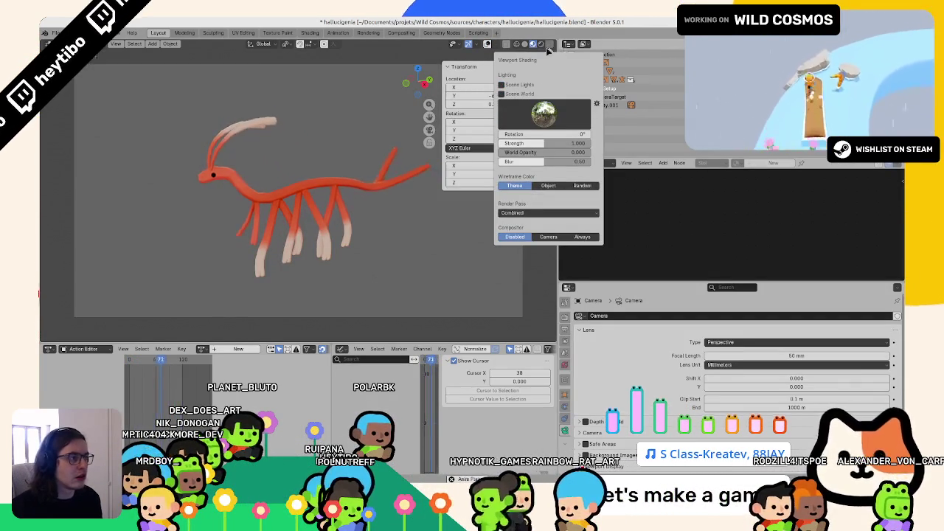
{"action": "left_click", "coordinate": [487, 45]}
{"action": "left_click", "coordinate": [488, 45]}
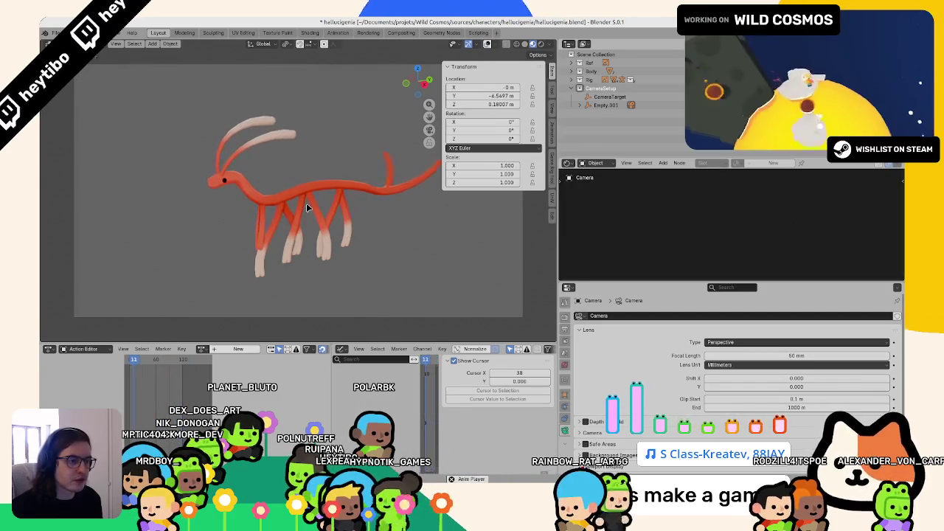
{"action": "scroll", "coordinate": [346, 184], "scroll_direction": "down", "scroll_amount": 3}
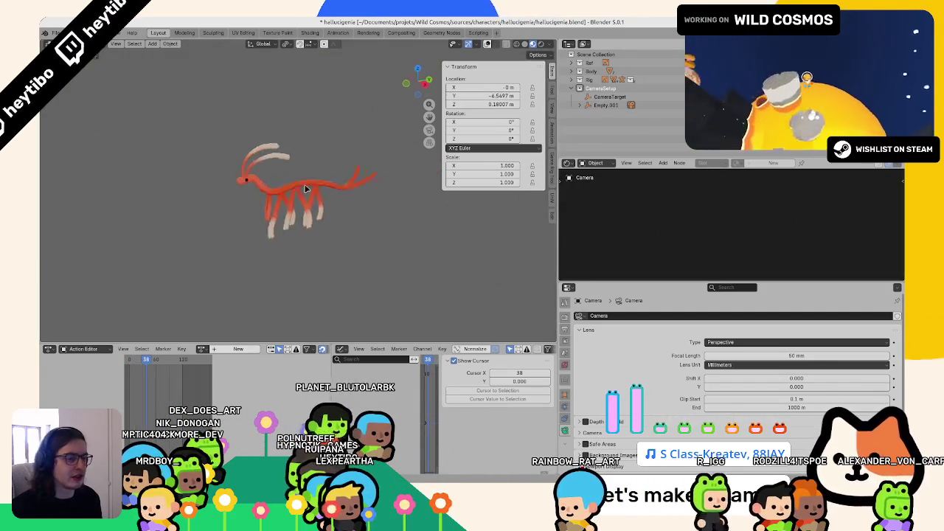
{"action": "left_click", "coordinate": [487, 45]}
{"action": "right_click", "coordinate": [320, 84]}
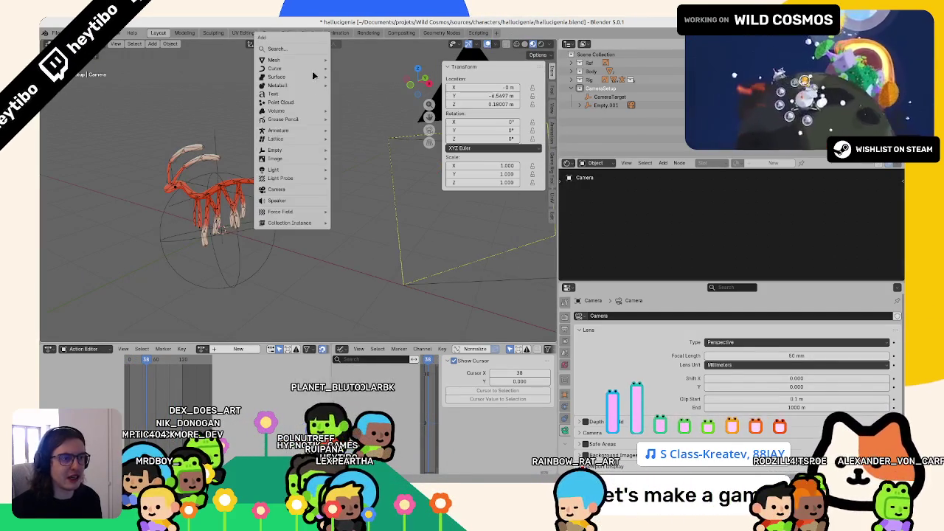
Add a plane at the origin and scale it up by 8.
{"action": "scroll", "coordinate": [231, 114], "scroll_direction": "down", "scroll_amount": 4}
{"action": "key", "text": "shift+a"}
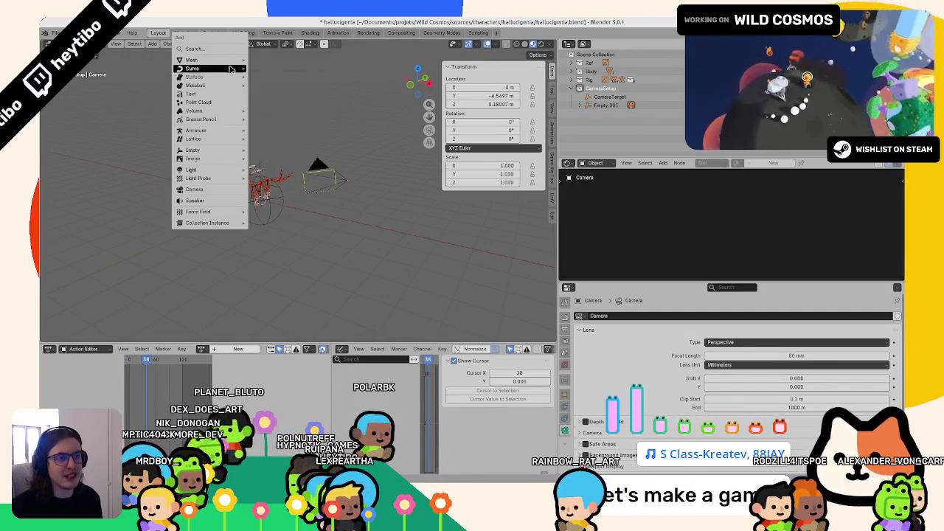
{"action": "mouse_move", "coordinate": [193, 59]}
{"action": "left_click", "coordinate": [271, 135]}
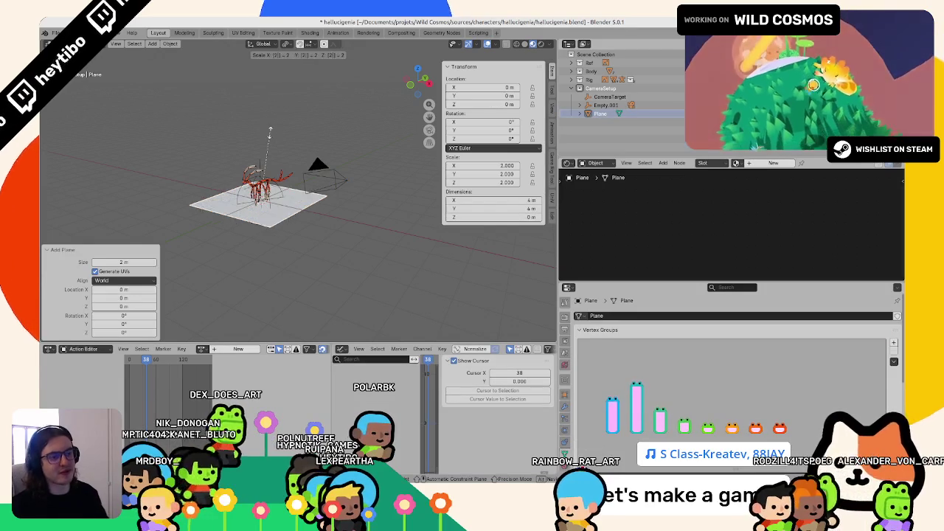
{"action": "left_click", "coordinate": [270, 134]}
{"action": "key", "text": "ctrl+z"}
{"action": "type", "text": "s8"}
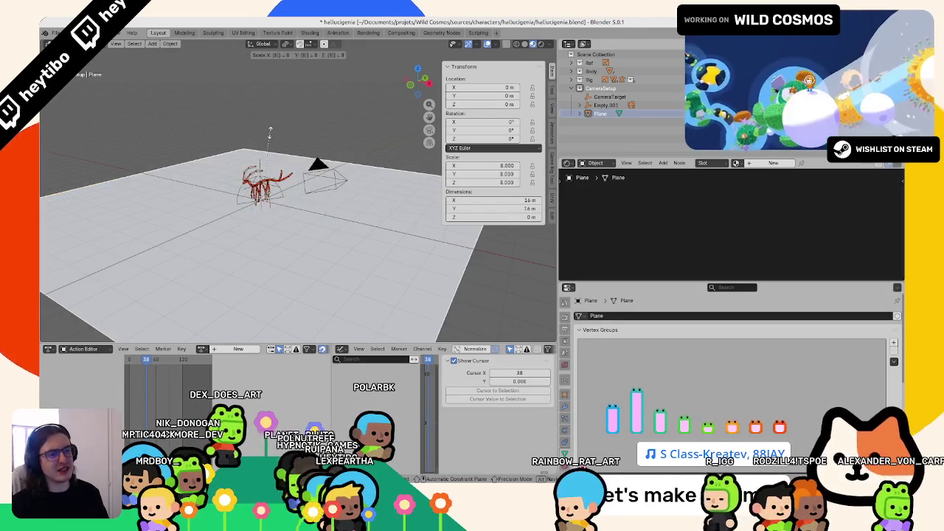
{"action": "key", "text": "Return"}
Apply the plane's scale and give it a new material, ready to rename.
{"action": "scroll", "coordinate": [270, 135], "scroll_direction": "up", "scroll_amount": 2}
{"action": "scroll", "coordinate": [271, 136], "scroll_direction": "up", "scroll_amount": 3}
{"action": "key", "text": "ctrl+a"}
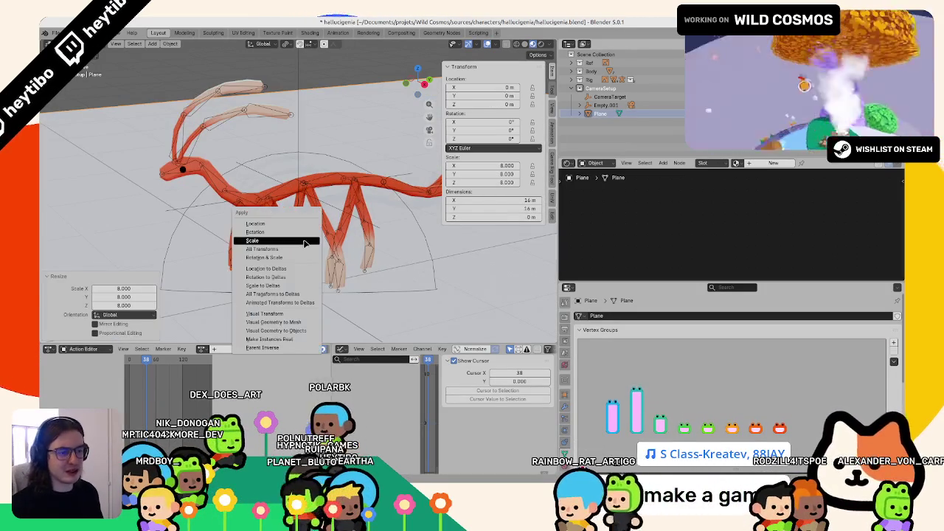
{"action": "left_click", "coordinate": [287, 242]}
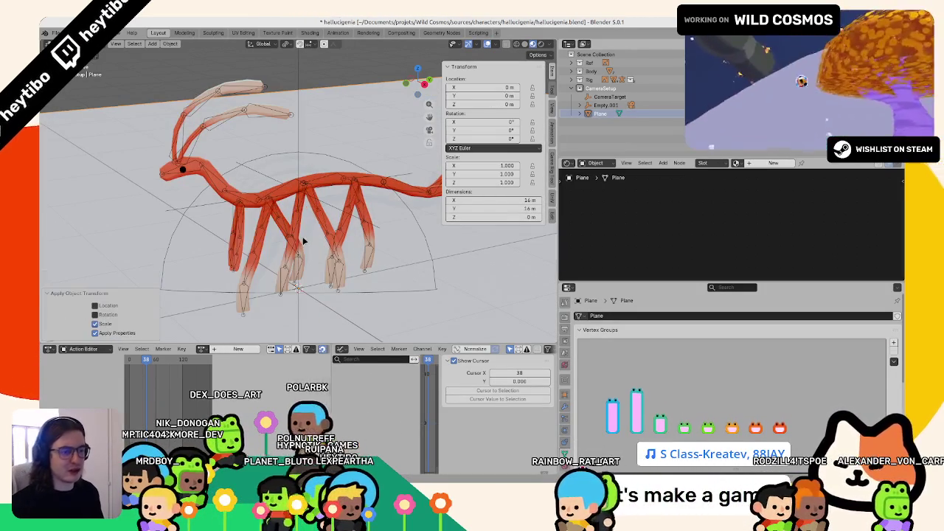
{"action": "left_click", "coordinate": [773, 163]}
{"action": "double_click", "coordinate": [759, 162]}
Name the plane's new material GroundShadow.
{"action": "type", "text": "FakeShadow"}
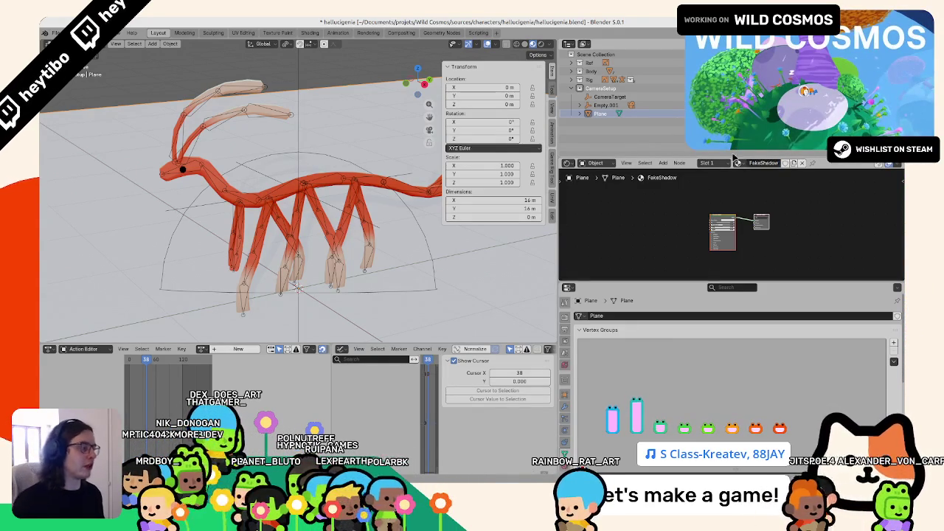
{"action": "double_click", "coordinate": [759, 162]}
{"action": "type", "text": "Ground"}
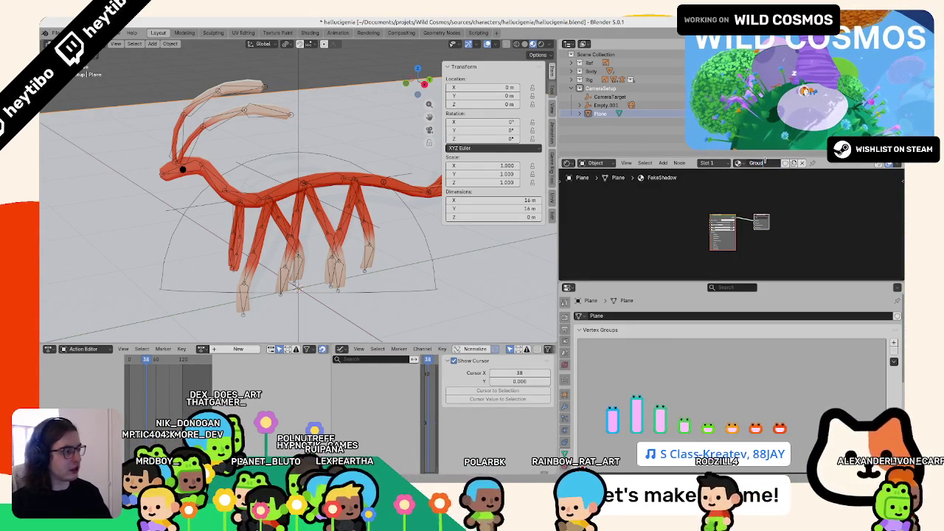
{"action": "type", "text": "Shadow"}
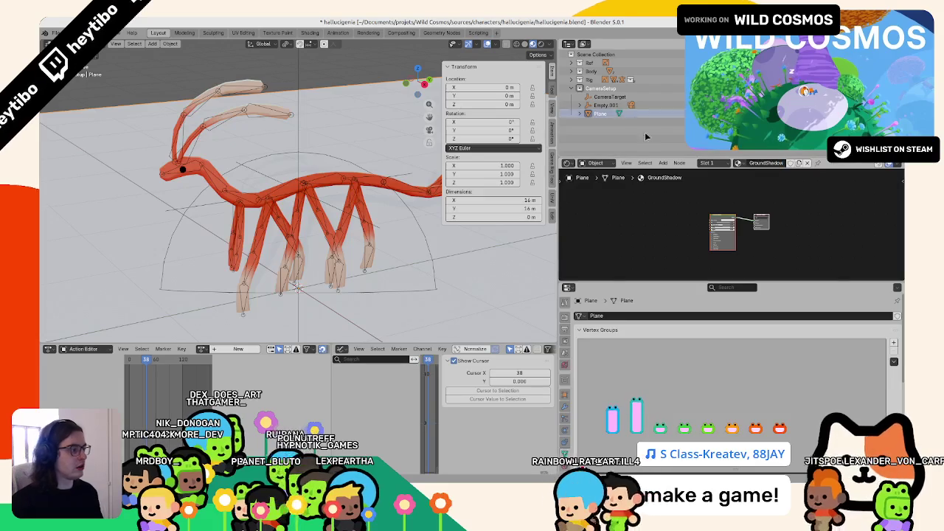
{"action": "key", "text": "Home"}
Replace the Principled BSDF with a Shader to RGB node and Color Ramp feeding the Material Output.
{"action": "key", "text": "F3"}
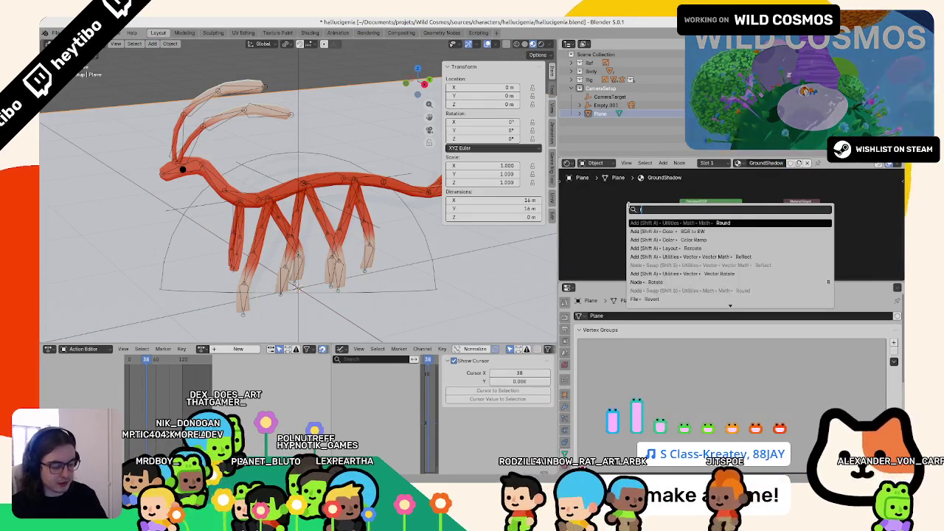
{"action": "type", "text": "rgb"}
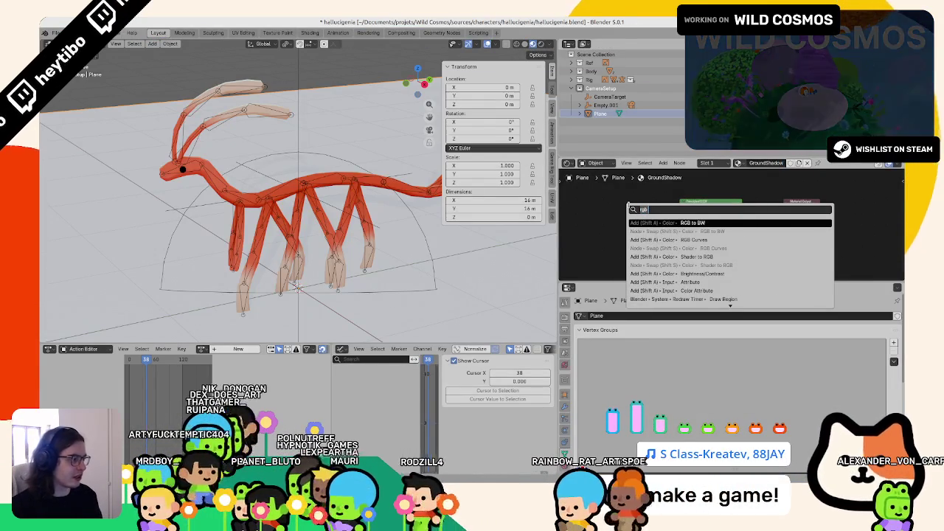
{"action": "key", "text": "Return"}
{"action": "left_click", "coordinate": [607, 209]}
{"action": "left_click_drag", "start_coordinate": [639, 212], "coordinate": [786, 218]}
{"action": "left_click", "coordinate": [694, 209]}
{"action": "key", "text": "x"}
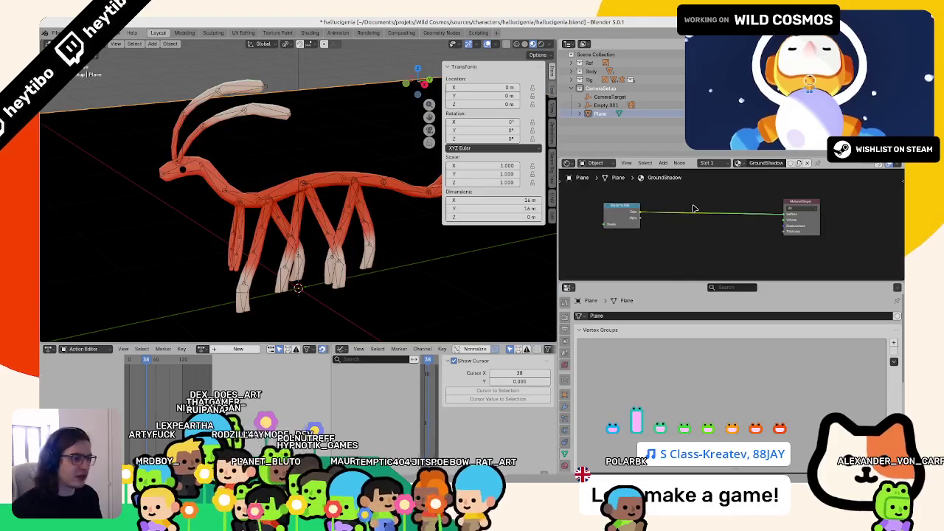
{"action": "key", "text": "F3"}
{"action": "type", "text": "co"}
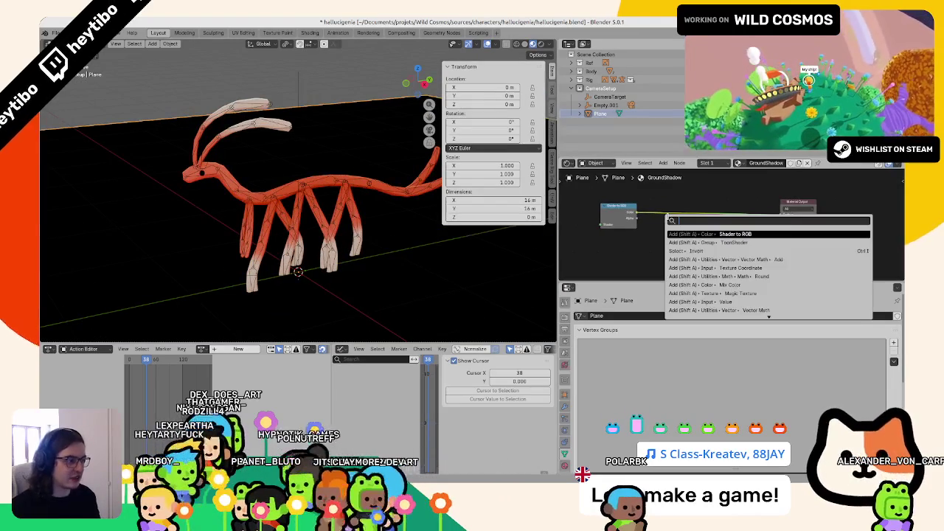
{"action": "type", "text": "lor ramp"}
{"action": "key", "text": "Return"}
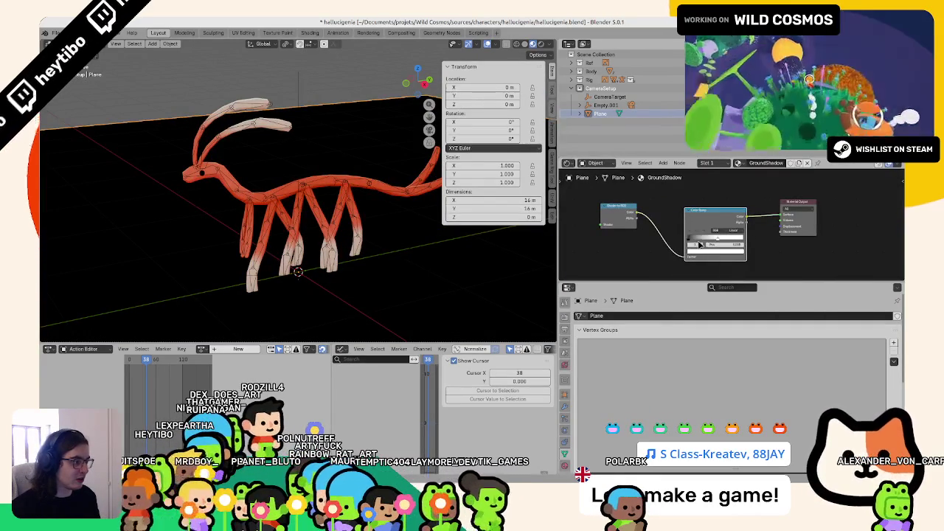
Add a Diffuse BSDF at the start of the chain and adjust the ramp to darken the shadow.
{"action": "key", "text": "F3"}
{"action": "key", "text": "Escape"}
{"action": "key", "text": "Home"}
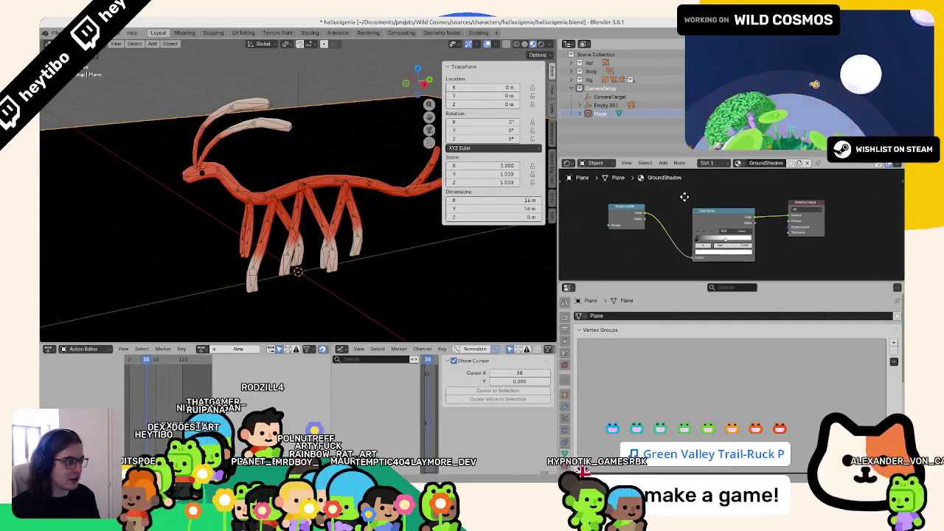
{"action": "key", "text": "F3"}
{"action": "key", "text": "Escape"}
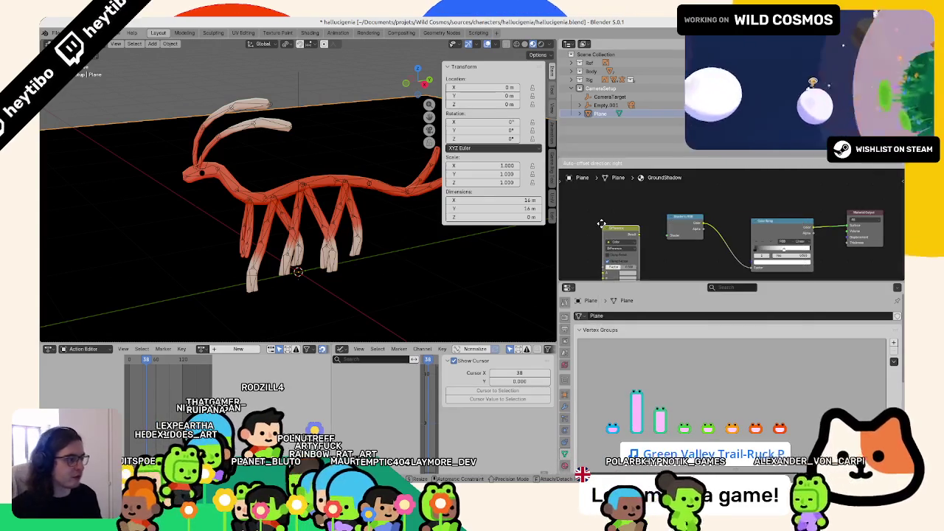
{"action": "key", "text": "F3"}
{"action": "type", "text": "d"}
{"action": "key", "text": "Return"}
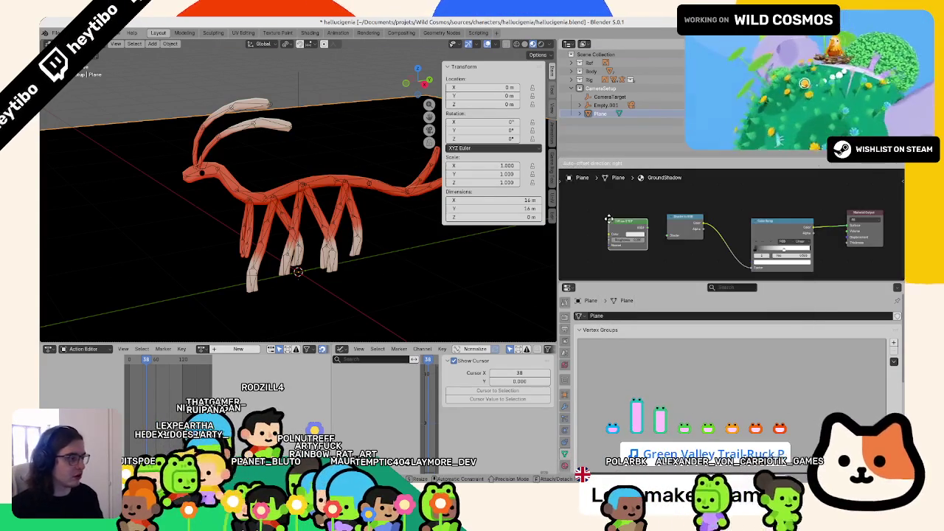
{"action": "left_click", "coordinate": [643, 227]}
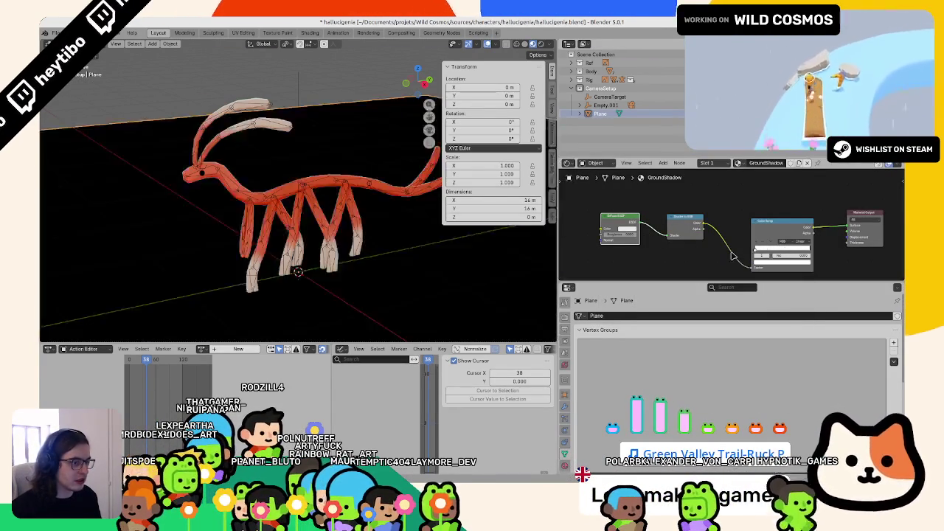
{"action": "left_click_drag", "start_coordinate": [808, 256], "coordinate": [796, 250]}
{"action": "scroll", "coordinate": [782, 236], "scroll_direction": "up", "scroll_amount": 2}
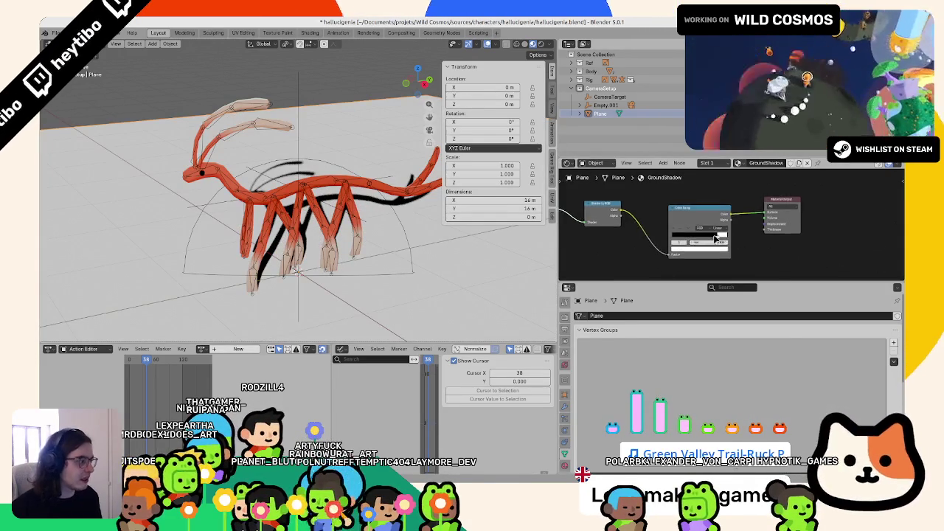
Set the Color Ramp interpolation to Constant for a hard black/white step.
{"action": "scroll", "coordinate": [737, 228], "scroll_direction": "up", "scroll_amount": 2}
{"action": "left_click", "coordinate": [706, 234]}
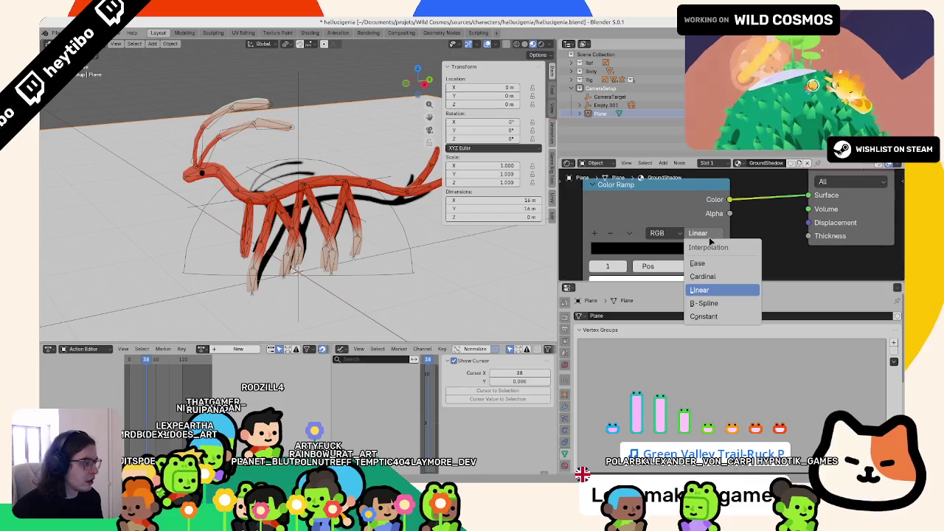
{"action": "left_click", "coordinate": [704, 316]}
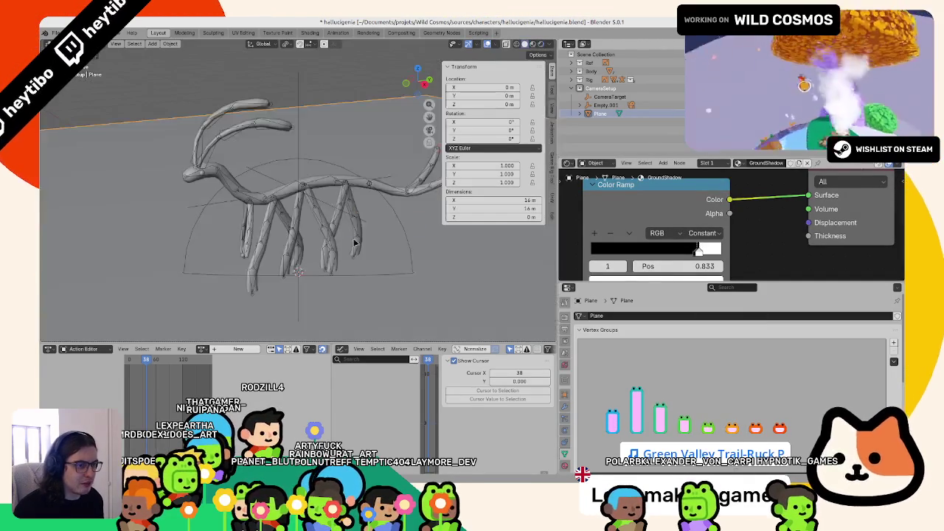
Insert a Math Round node between the Color Ramp and the Material Output.
{"action": "scroll", "coordinate": [707, 225], "scroll_direction": "down", "scroll_amount": 3}
{"action": "key", "text": "F3"}
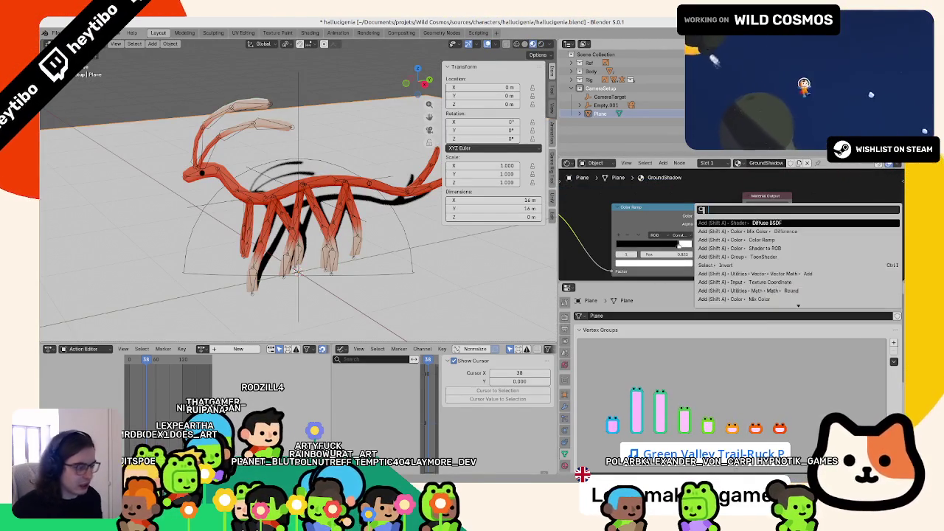
{"action": "type", "text": "round"}
{"action": "key", "text": "Return"}
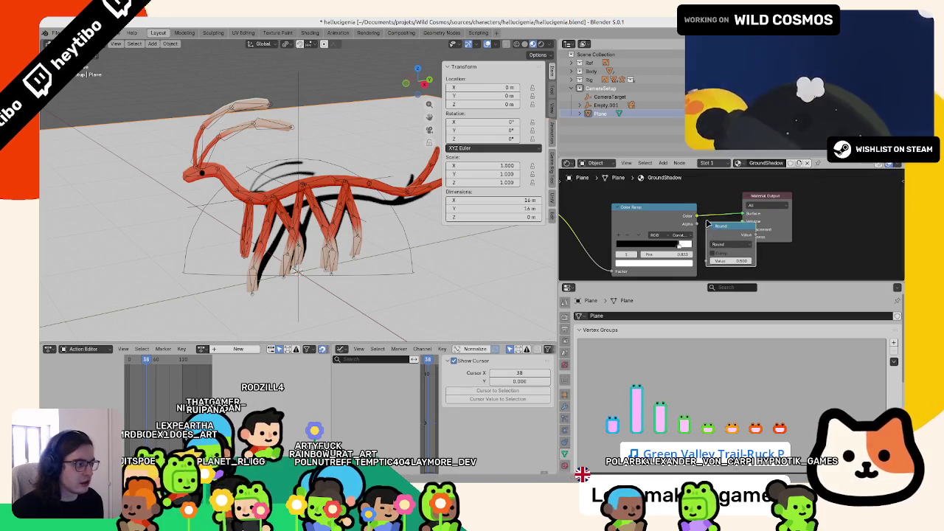
{"action": "left_click", "coordinate": [709, 209]}
{"action": "mouse_move", "coordinate": [382, 207]}
{"action": "middle_mouse_down"}
{"action": "mouse_move", "coordinate": [390, 234]}
{"action": "mouse_move", "coordinate": [311, 185]}
{"action": "middle_mouse_up"}
{"action": "scroll", "coordinate": [311, 185], "scroll_direction": "down", "scroll_amount": 6}
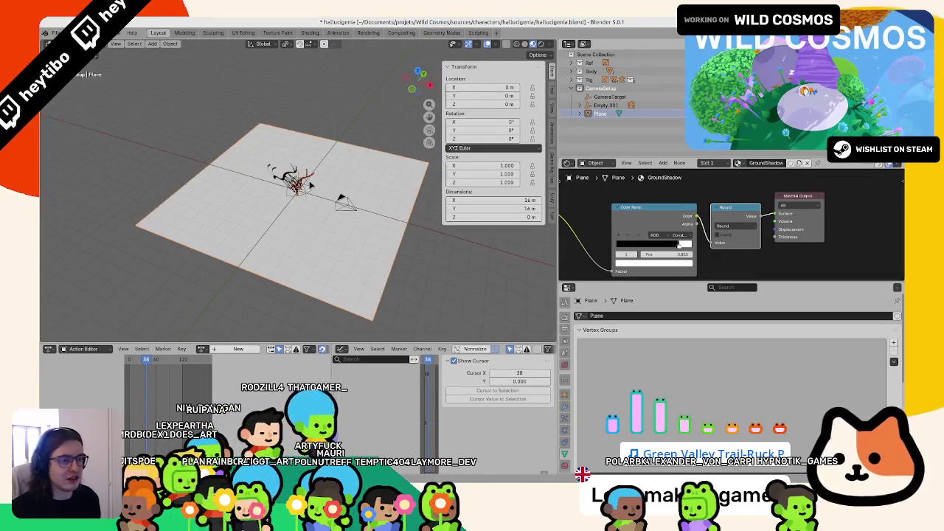
Scale the ground plane by 0.52 to 8.32 m across and apply its scale.
{"action": "key", "text": "alt+s"}
{"action": "type", "text": "s"}
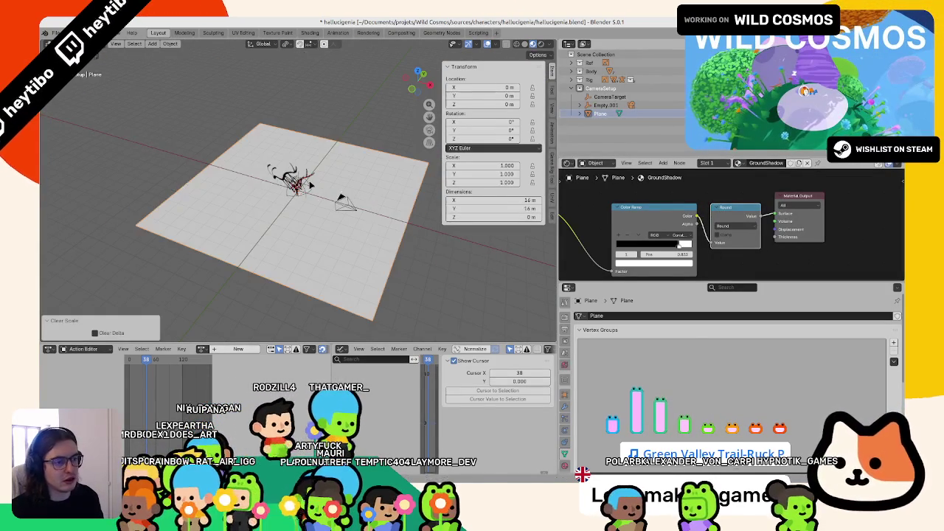
{"action": "type", "text": ".52"}
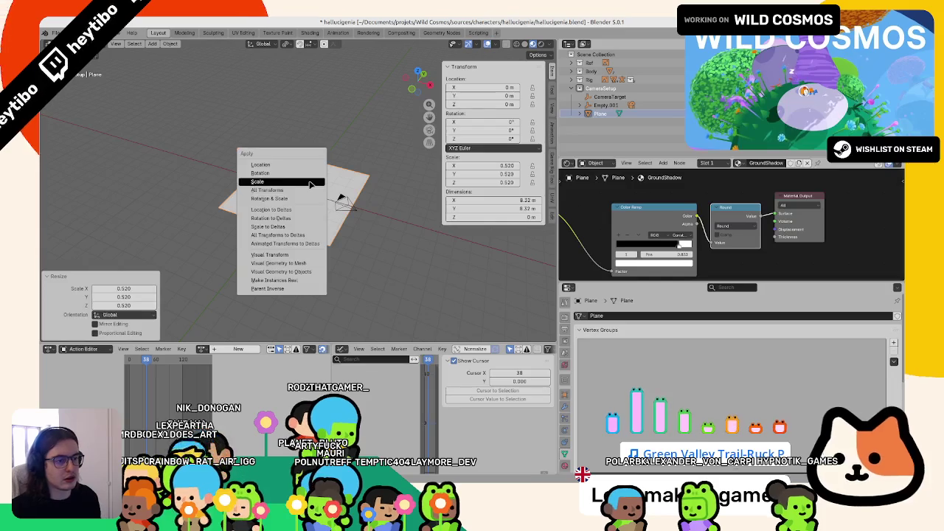
{"action": "left_click", "coordinate": [311, 183]}
Play the animation to preview it, then stop back at frame 38.
{"action": "key", "text": "space"}
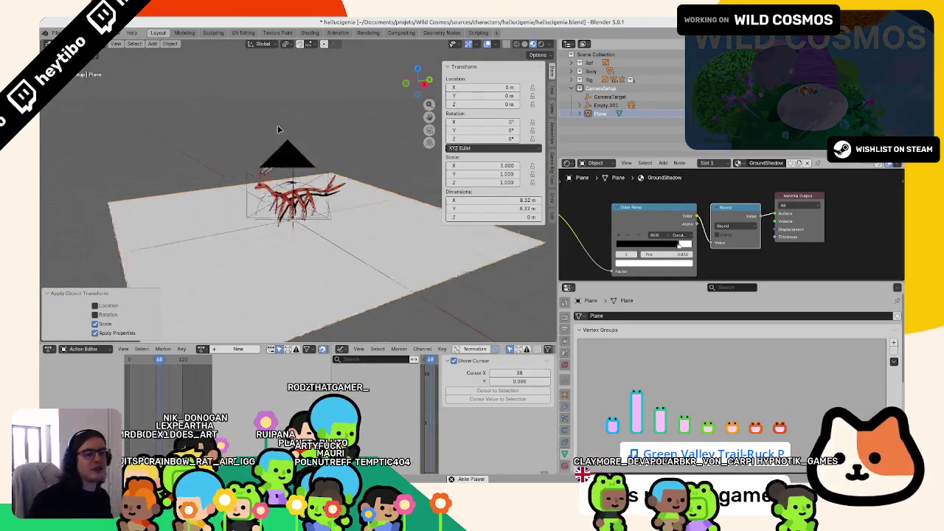
{"action": "key", "text": "Escape"}
{"action": "scroll", "coordinate": [334, 129], "scroll_direction": "down", "scroll_amount": 3}
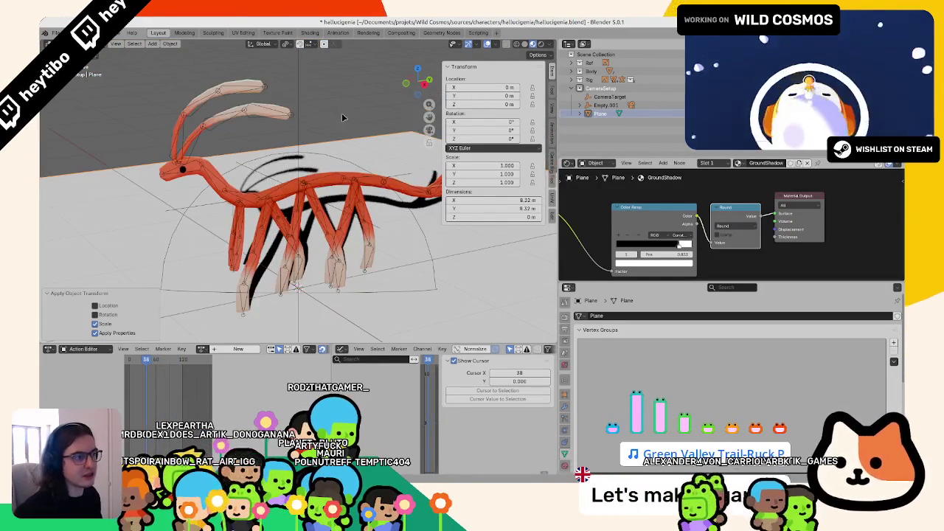
Rotate the viewport studio lighting and try several studio HDRIs before settling on one.
{"action": "left_click", "coordinate": [549, 45]}
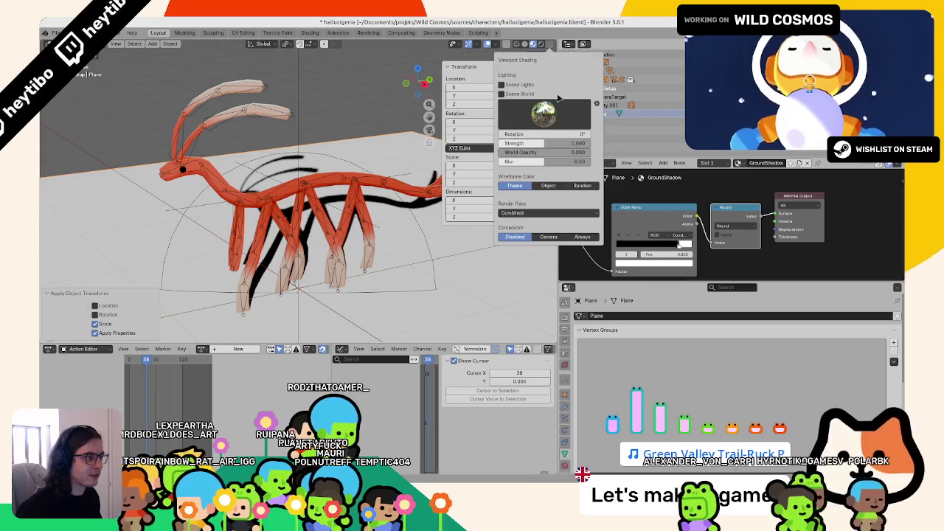
{"action": "left_click_drag", "start_coordinate": [540, 135], "coordinate": [508, 135]}
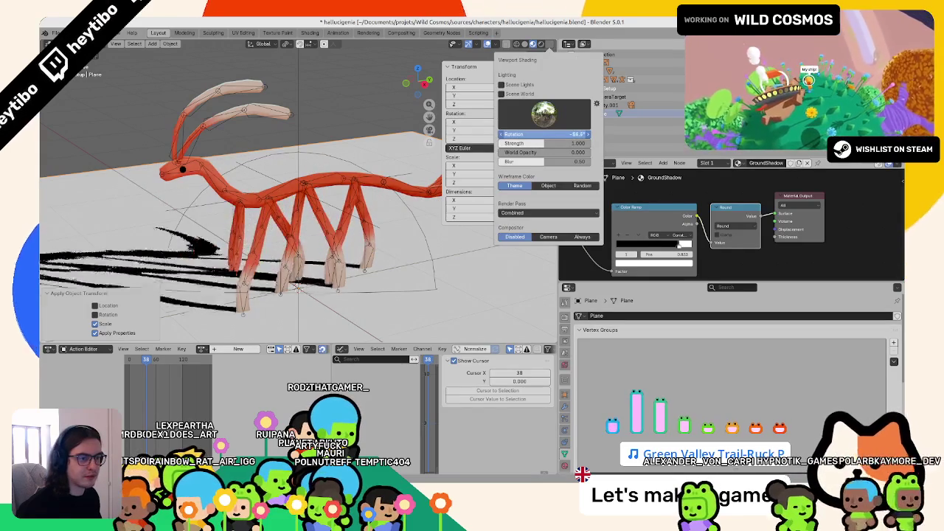
{"action": "mouse_move", "coordinate": [508, 135]}
{"action": "left_mouse_down"}
{"action": "mouse_move", "coordinate": [560, 135]}
{"action": "mouse_move", "coordinate": [538, 135]}
{"action": "left_mouse_up"}
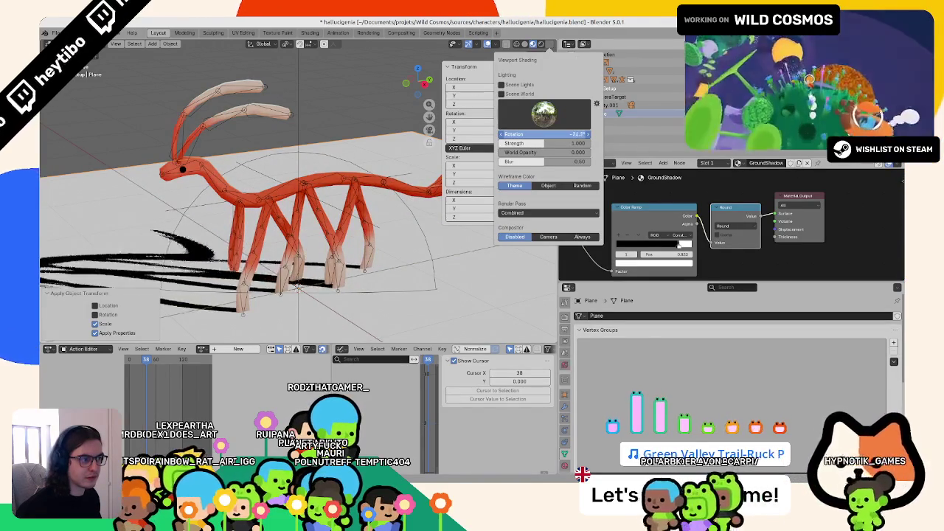
{"action": "left_click", "coordinate": [543, 113]}
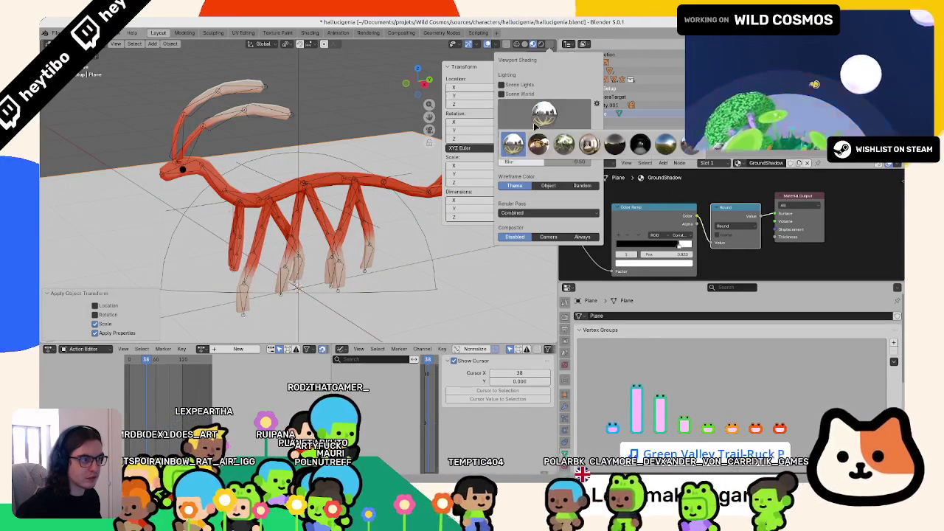
{"action": "left_click", "coordinate": [539, 144]}
{"action": "left_click", "coordinate": [563, 143]}
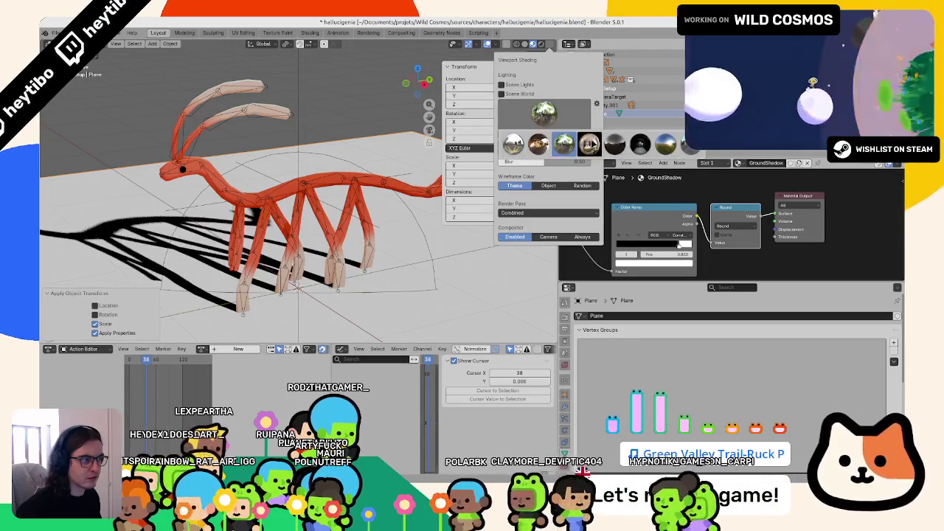
{"action": "left_click", "coordinate": [589, 144]}
{"action": "left_click", "coordinate": [616, 145]}
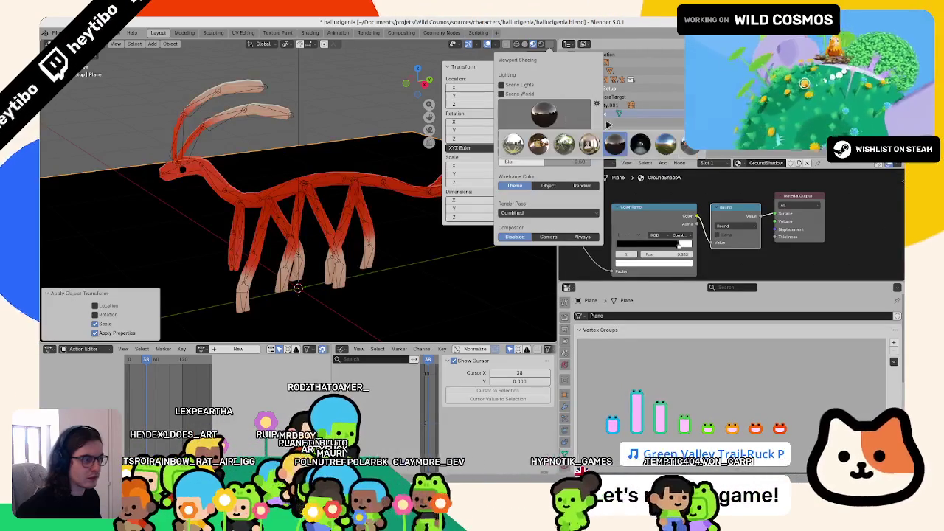
{"action": "left_click", "coordinate": [562, 143]}
{"action": "left_click", "coordinate": [543, 114]}
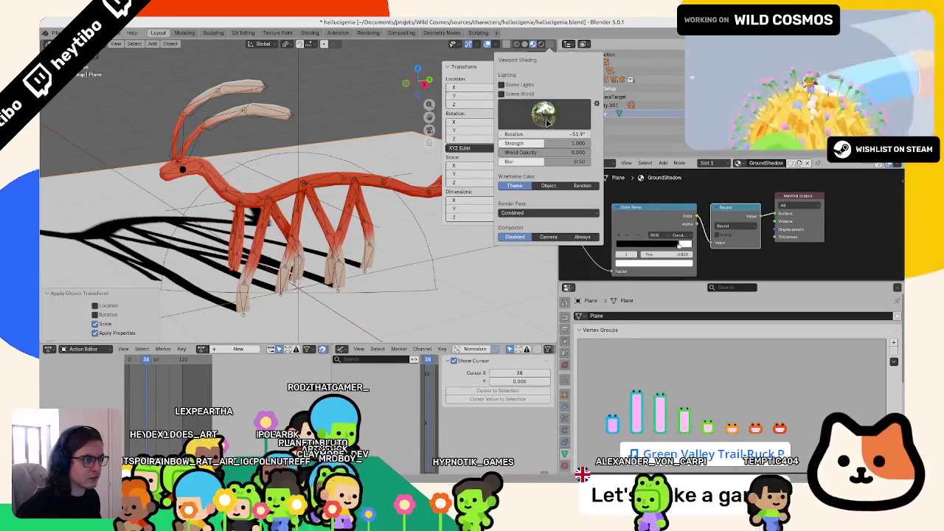
{"action": "left_click", "coordinate": [557, 117]}
{"action": "left_click", "coordinate": [556, 116]}
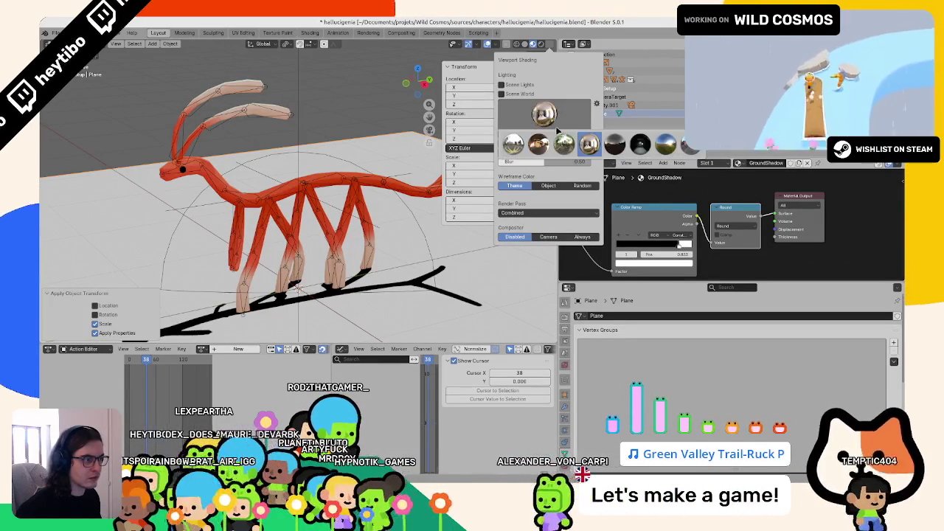
Set light strength and world opacity to 1.000 and rotate the studio light to -60°.
{"action": "mouse_move", "coordinate": [544, 133]}
{"action": "left_mouse_down"}
{"action": "mouse_move", "coordinate": [520, 134]}
{"action": "mouse_move", "coordinate": [542, 143]}
{"action": "left_mouse_up"}
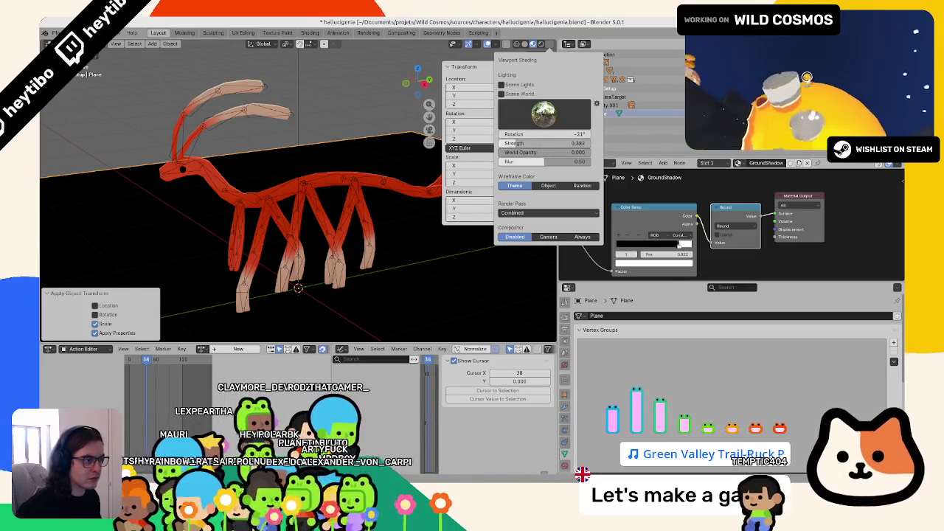
{"action": "mouse_move", "coordinate": [540, 143]}
{"action": "left_mouse_down"}
{"action": "mouse_move", "coordinate": [590, 143]}
{"action": "mouse_move", "coordinate": [590, 152]}
{"action": "mouse_move", "coordinate": [501, 151]}
{"action": "mouse_move", "coordinate": [590, 161]}
{"action": "mouse_move", "coordinate": [529, 157]}
{"action": "mouse_move", "coordinate": [555, 134]}
{"action": "mouse_move", "coordinate": [516, 134]}
{"action": "mouse_move", "coordinate": [583, 135]}
{"action": "mouse_move", "coordinate": [560, 135]}
{"action": "left_mouse_up"}
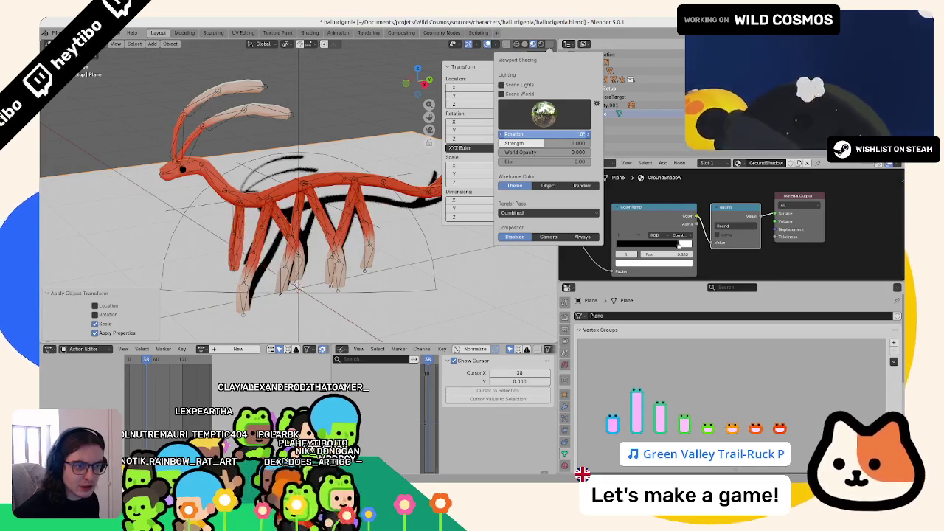
{"action": "left_click_drag", "start_coordinate": [561, 135], "coordinate": [502, 134]}
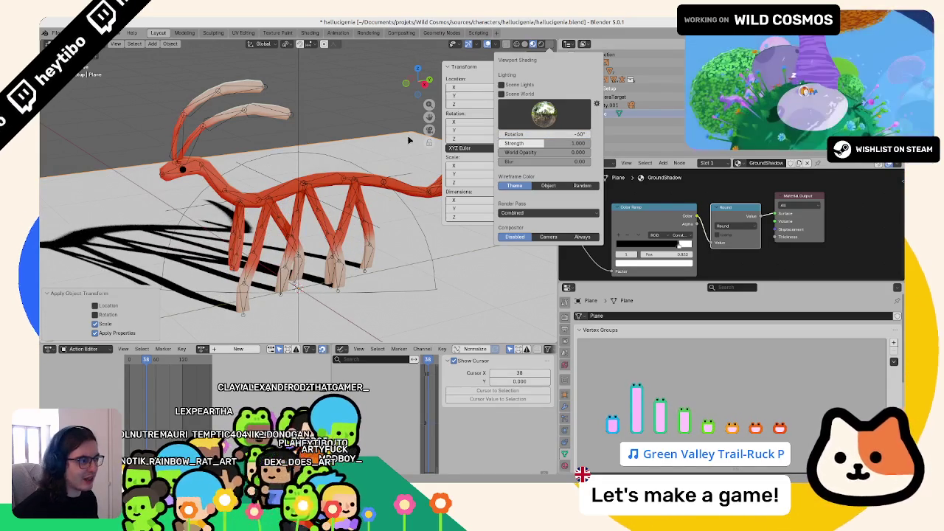
{"action": "middle_click_drag", "start_coordinate": [274, 144], "coordinate": [327, 165]}
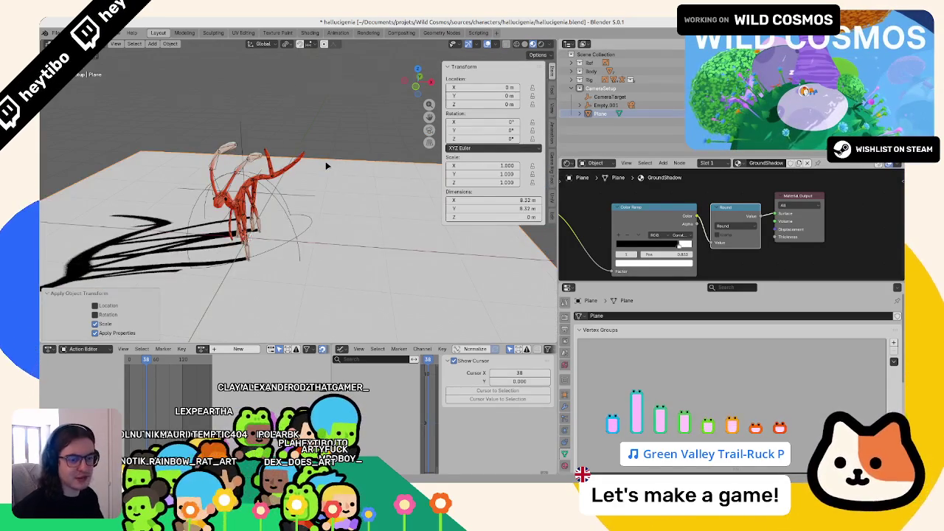
{"action": "key", "text": "KP_1"}
{"action": "key", "text": "shift+a"}
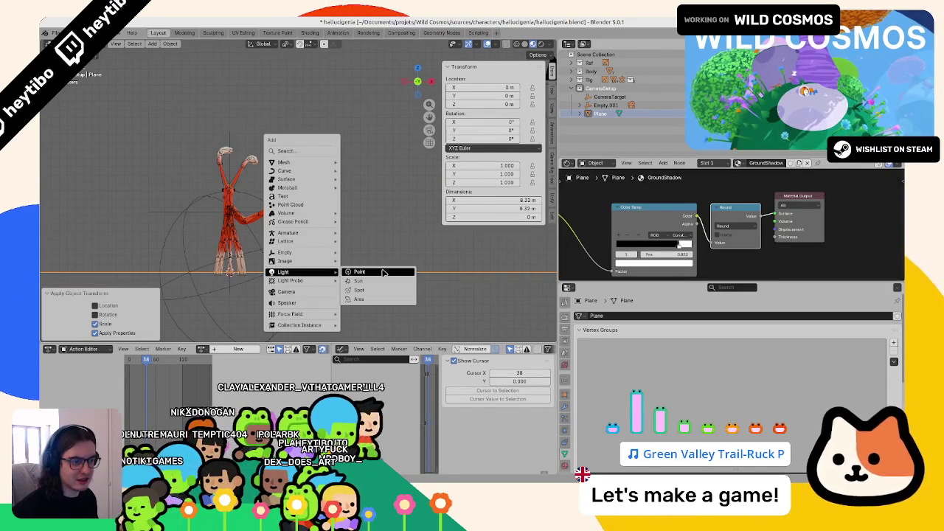
Add a Sun light rotated 45° on two axes and switch to the rendered preview.
{"action": "left_click", "coordinate": [379, 283]}
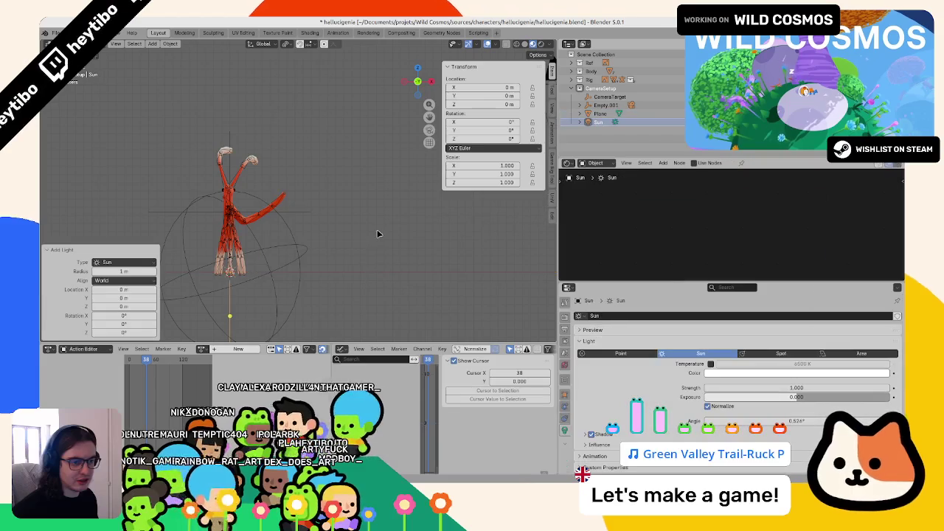
{"action": "key", "text": "5"}
{"action": "key", "text": "Return"}
{"action": "key", "text": "KP_7"}
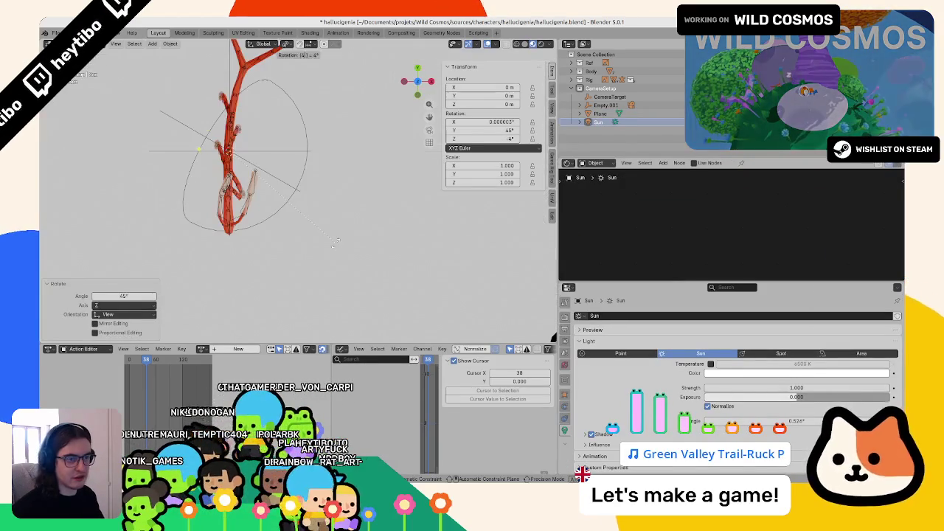
{"action": "middle_click_drag", "start_coordinate": [336, 246], "coordinate": [340, 230]}
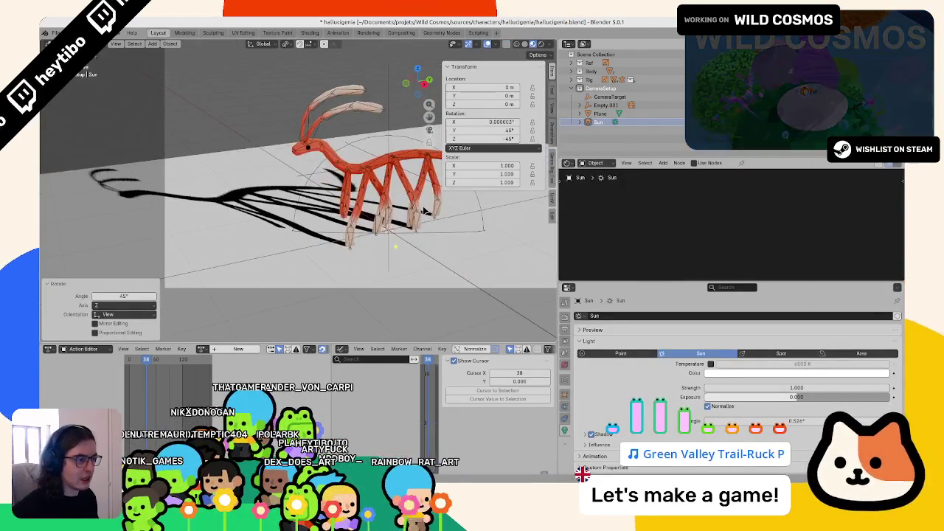
{"action": "key", "text": "KP_7"}
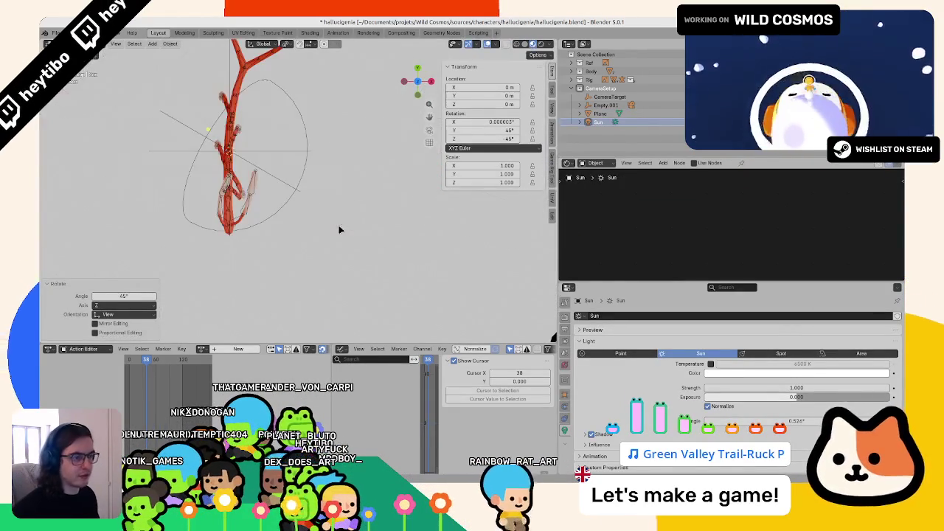
{"action": "key", "text": "r"}
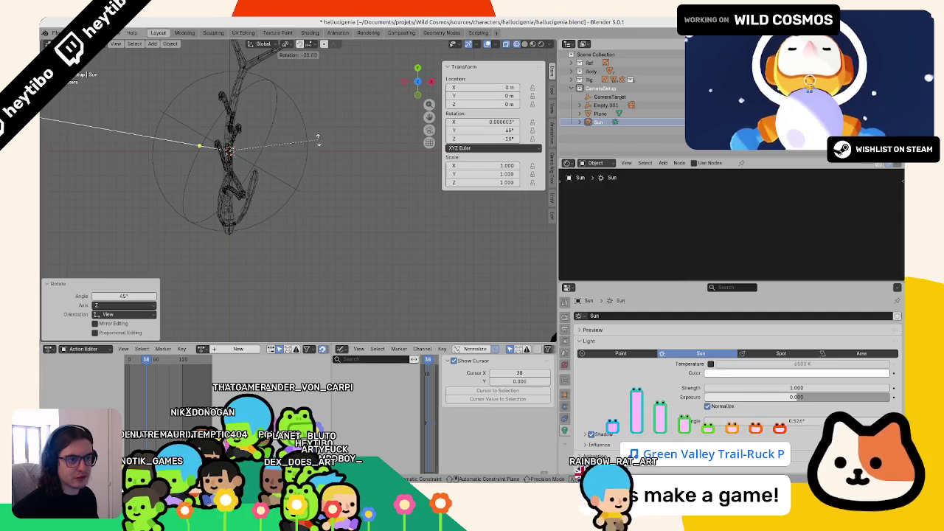
{"action": "key", "text": "Return"}
{"action": "middle_click_drag", "start_coordinate": [317, 130], "coordinate": [316, 85]}
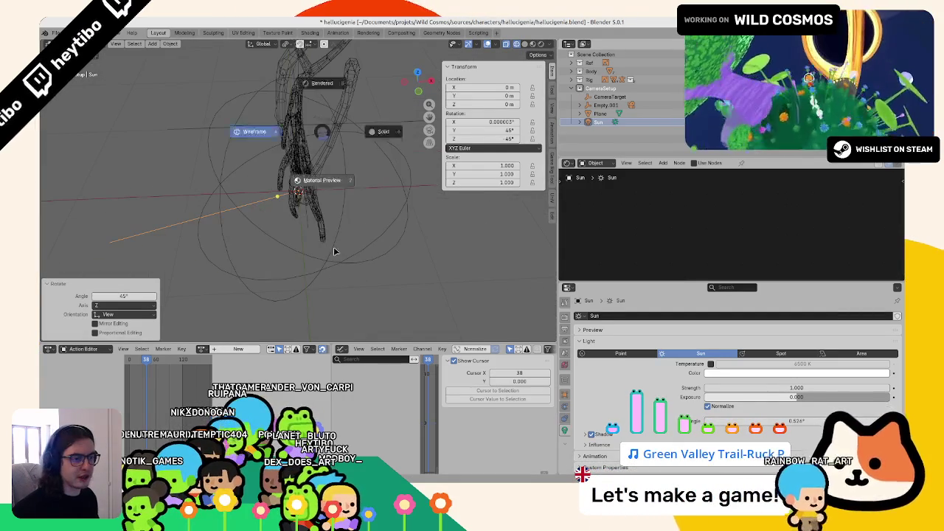
{"action": "left_click", "coordinate": [322, 82]}
{"action": "middle_click_drag", "start_coordinate": [321, 83], "coordinate": [342, 107]}
Set the World colour to light grey (#E2E2E2).
{"action": "left_click", "coordinate": [549, 44]}
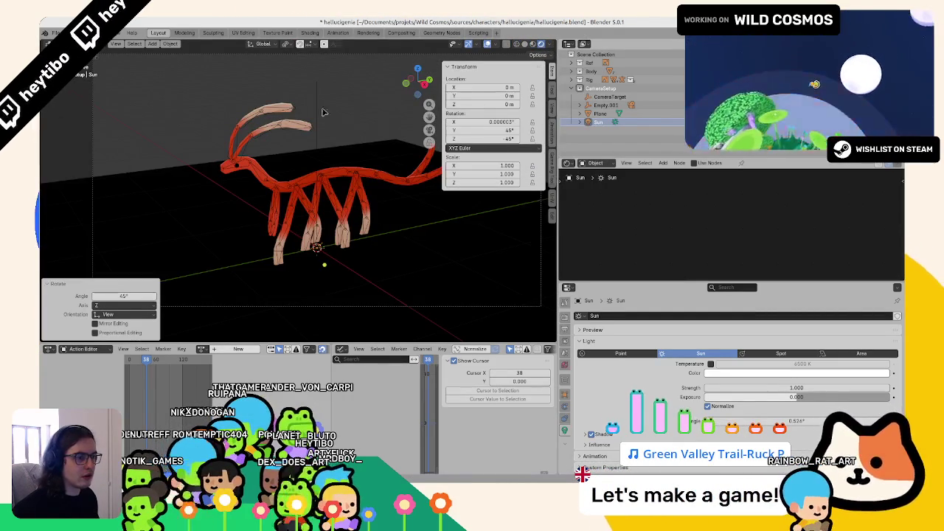
{"action": "left_click", "coordinate": [564, 365]}
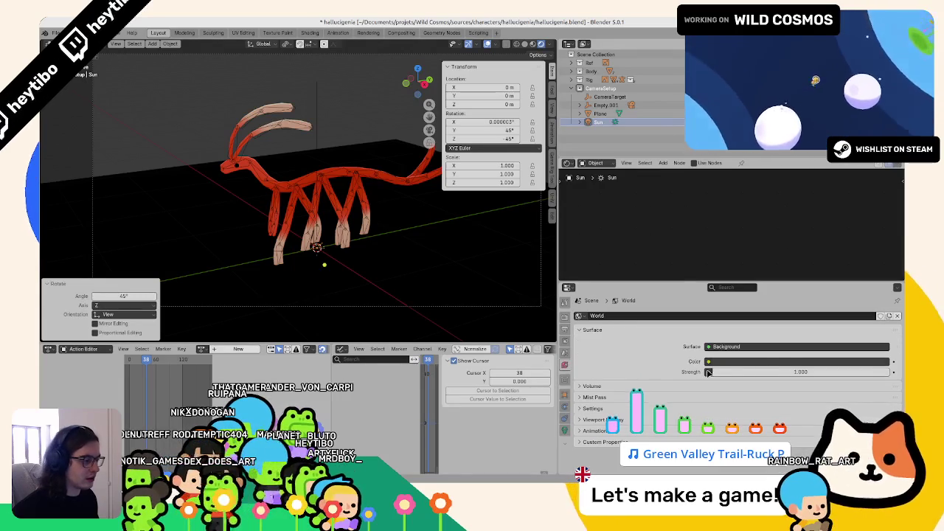
{"action": "left_click", "coordinate": [755, 364]}
{"action": "left_click_drag", "start_coordinate": [883, 272], "coordinate": [883, 220]}
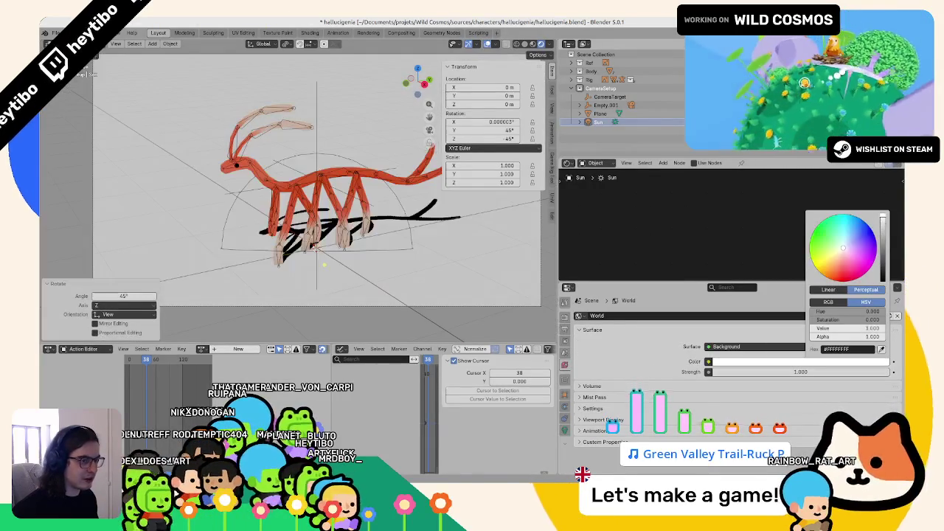
{"action": "left_click_drag", "start_coordinate": [877, 329], "coordinate": [881, 329]}
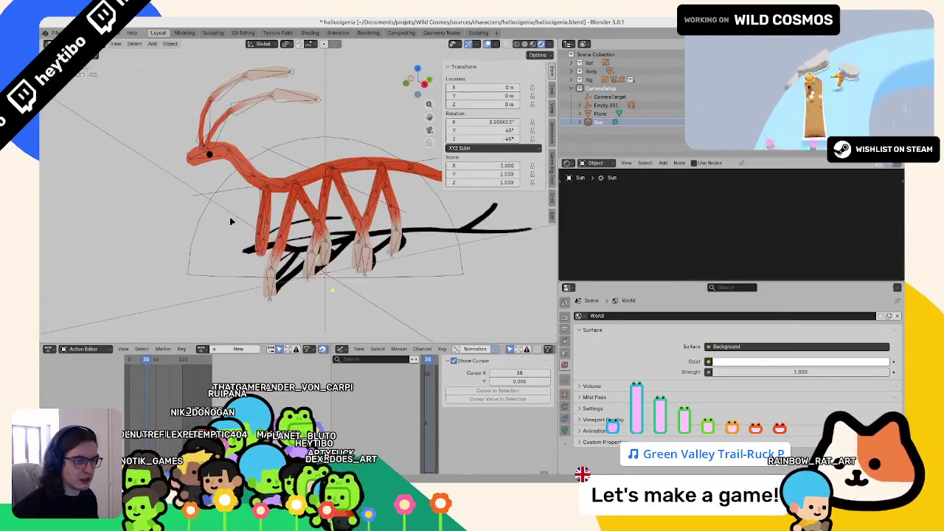
Inside the body's ToonShader group, set the Multiply value to 0.5.
{"action": "scroll", "coordinate": [231, 217], "scroll_direction": "up", "scroll_amount": 5}
{"action": "left_click", "coordinate": [243, 193]}
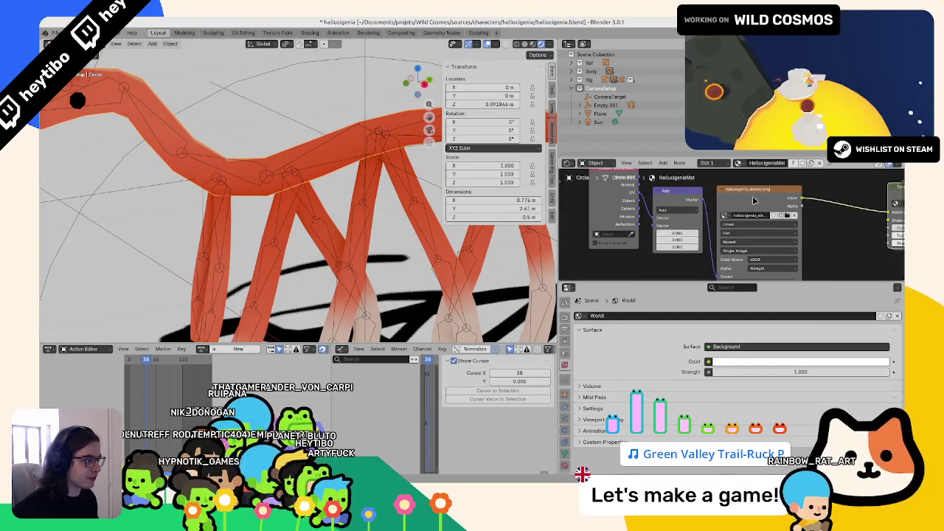
{"action": "middle_click_drag", "start_coordinate": [752, 202], "coordinate": [639, 209]}
{"action": "key", "text": "Tab"}
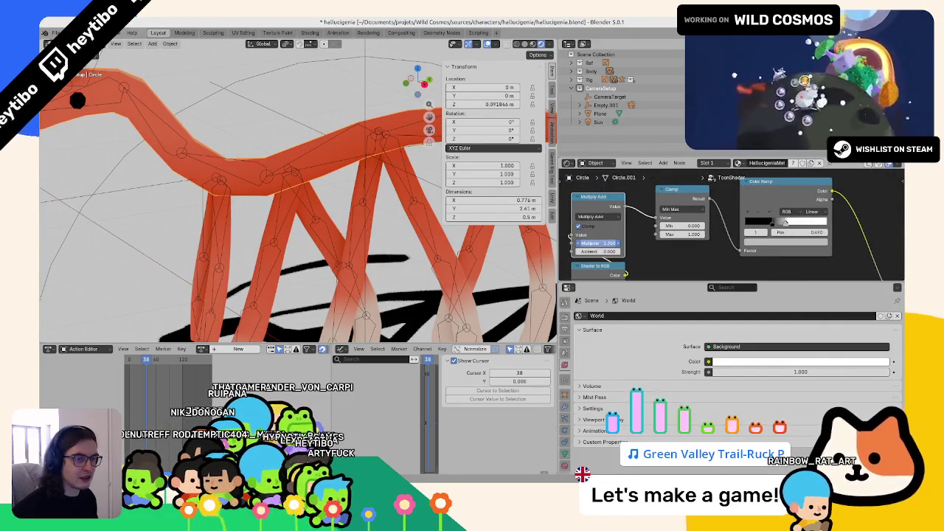
{"action": "mouse_move", "coordinate": [599, 243]}
{"action": "left_mouse_down"}
{"action": "mouse_move", "coordinate": [582, 243]}
{"action": "mouse_move", "coordinate": [619, 242]}
{"action": "mouse_move", "coordinate": [594, 243]}
{"action": "left_mouse_up"}
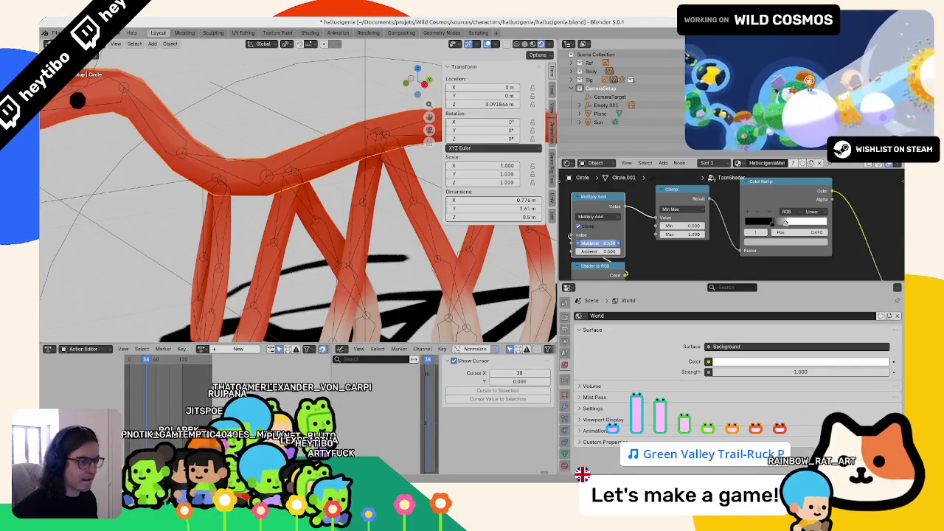
{"action": "type", "text": "5"}
{"action": "key", "text": "Return"}
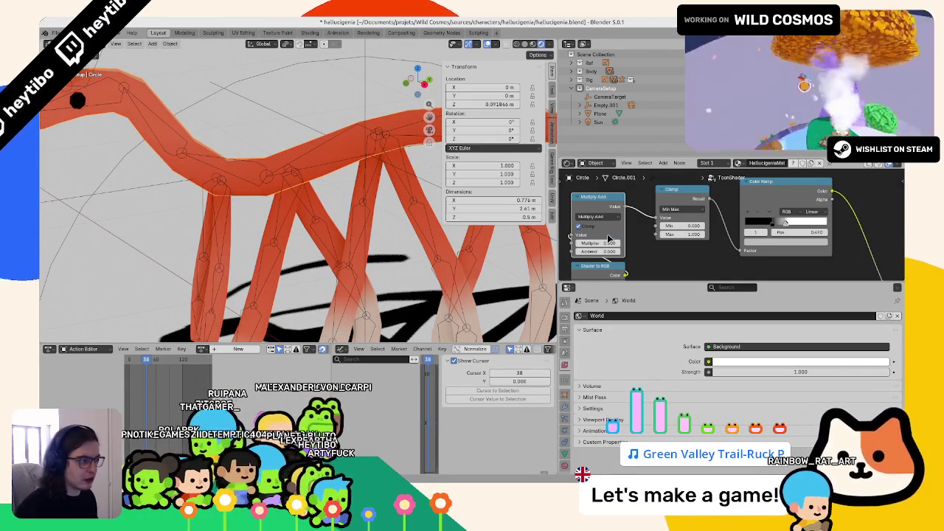
Settle Multiply at 0.45, preview the animation, then select the Sun light.
{"action": "key", "text": "Return"}
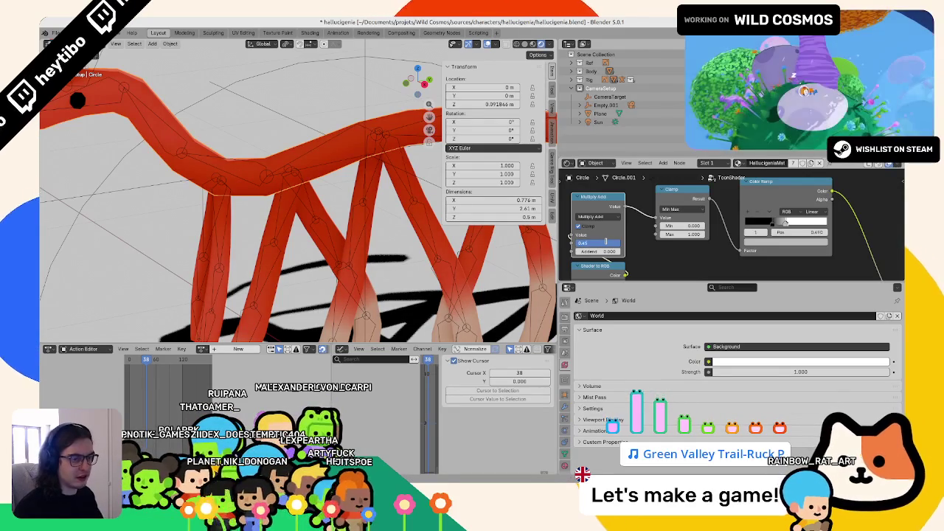
{"action": "key", "text": "Return"}
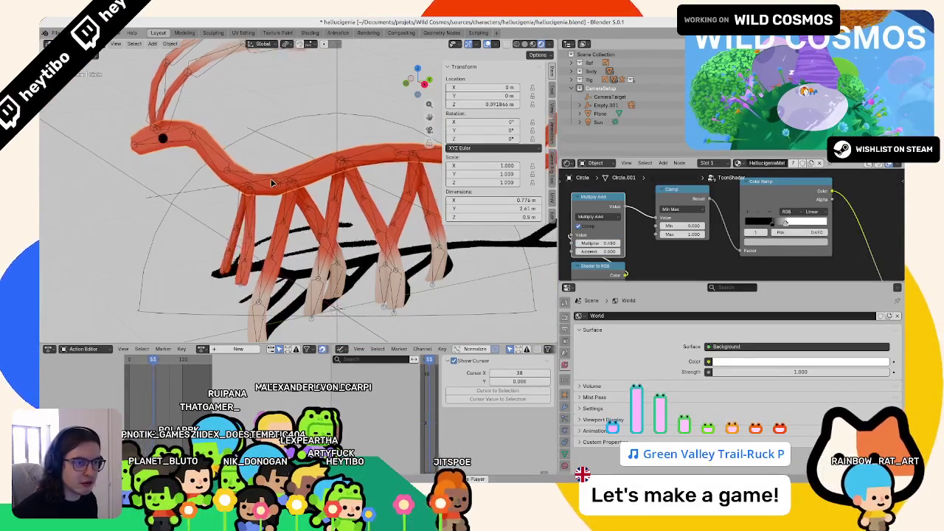
{"action": "key", "text": "Escape"}
{"action": "left_click", "coordinate": [329, 275]}
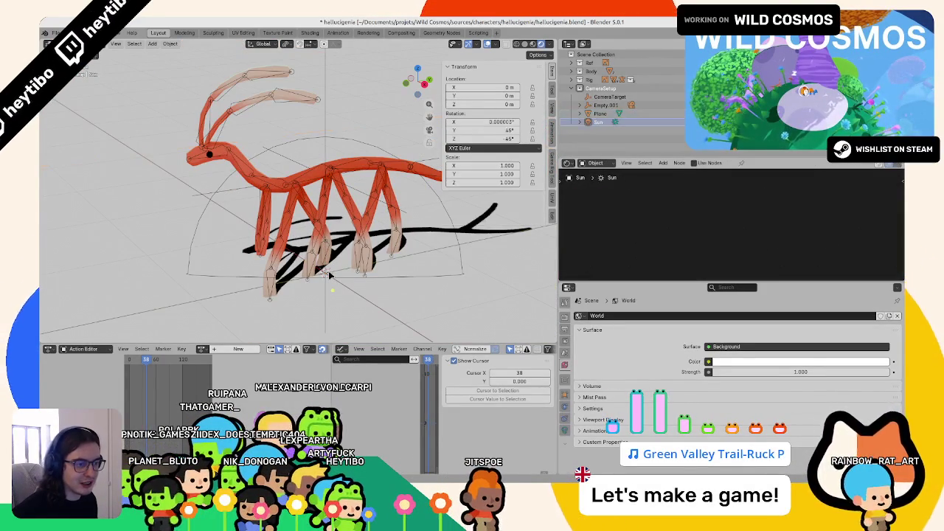
Reset the Sun's rotation, re-aim it to 35° Y and 30° Z, and play back to check the shadow.
{"action": "key", "text": "alt+r"}
{"action": "key", "text": "KP_1"}
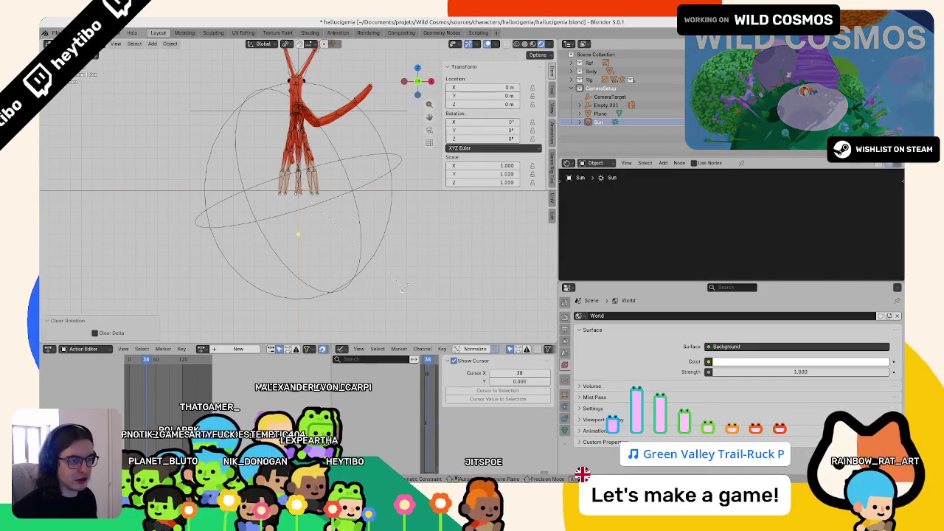
{"action": "middle_click_drag", "start_coordinate": [350, 230], "coordinate": [309, 216]}
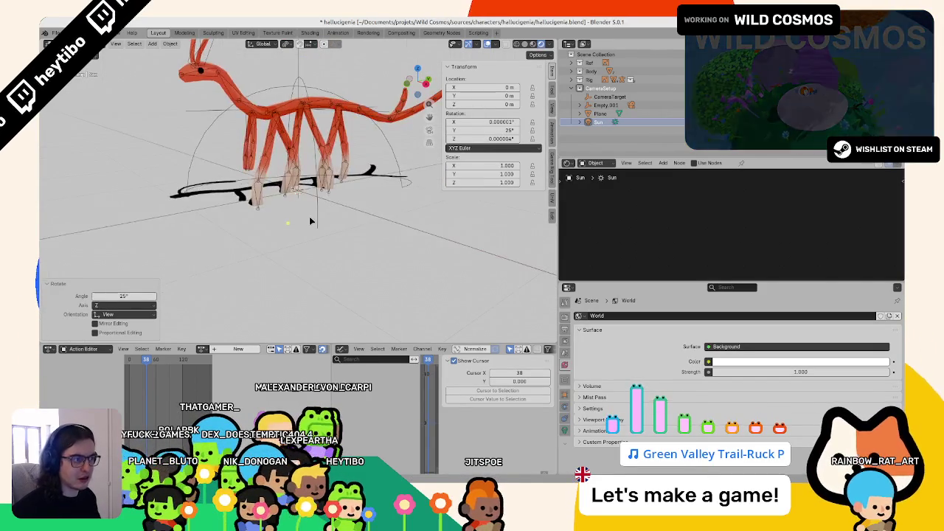
{"action": "scroll", "coordinate": [309, 216], "scroll_direction": "up", "scroll_amount": 5}
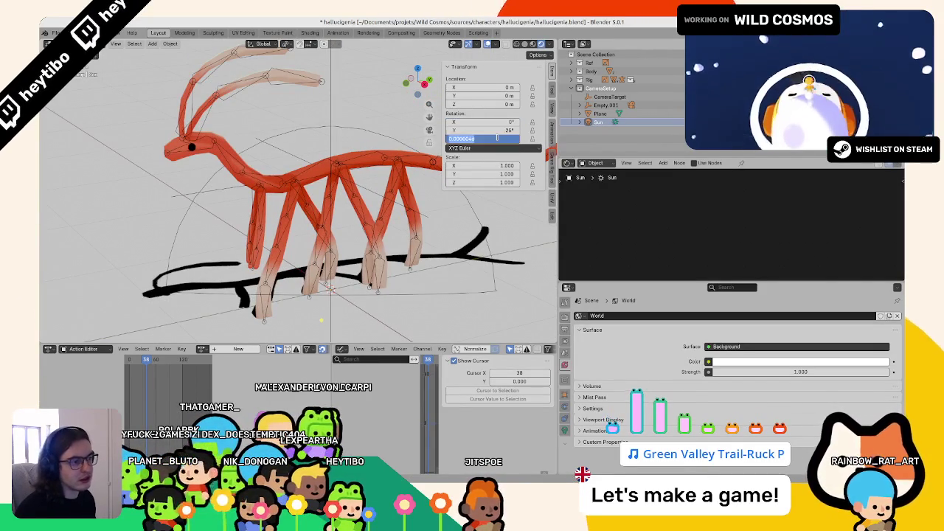
{"action": "mouse_move", "coordinate": [482, 138]}
{"action": "left_mouse_down"}
{"action": "mouse_move", "coordinate": [443, 139]}
{"action": "mouse_move", "coordinate": [479, 130]}
{"action": "left_mouse_up"}
{"action": "key", "text": "space"}
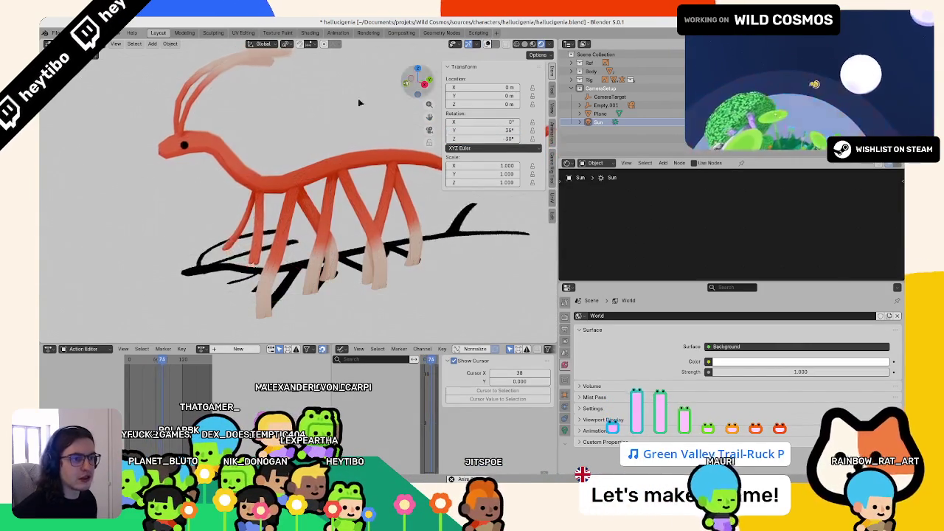
{"action": "key", "text": "Escape"}
Select the ground plane and look through the scene camera.
{"action": "left_click", "coordinate": [325, 135]}
{"action": "key", "text": "KP_0"}
{"action": "scroll", "coordinate": [260, 193], "scroll_direction": "up", "scroll_amount": 2}
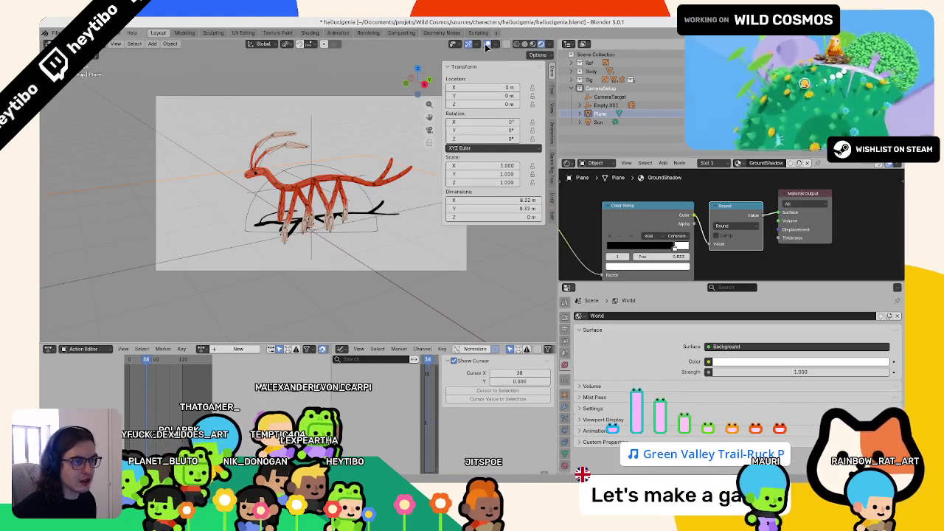
Delete the Round node and reconnect the Color Ramp straight to the Material Output.
{"action": "scroll", "coordinate": [679, 204], "scroll_direction": "right", "scroll_amount": 3, "text": "ctrl"}
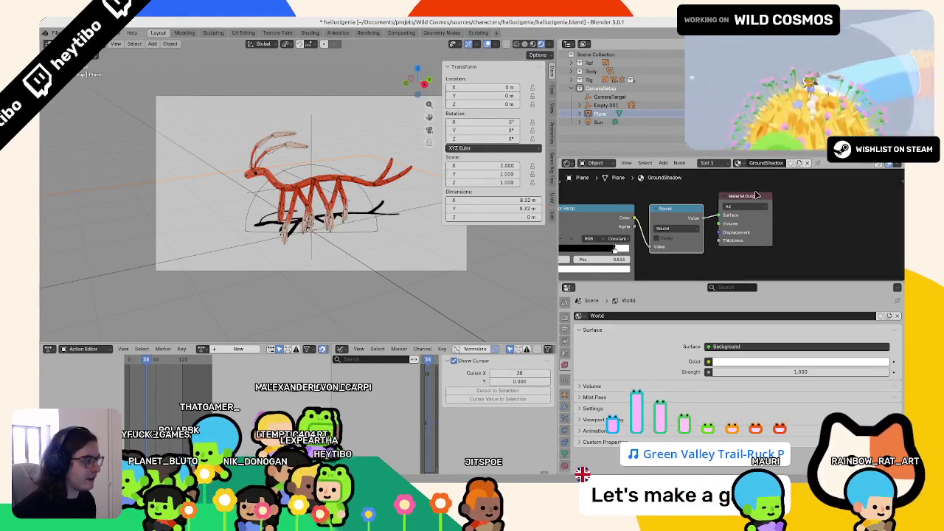
{"action": "left_click_drag", "start_coordinate": [749, 198], "coordinate": [819, 195]}
{"action": "left_click_drag", "start_coordinate": [632, 215], "coordinate": [790, 213]}
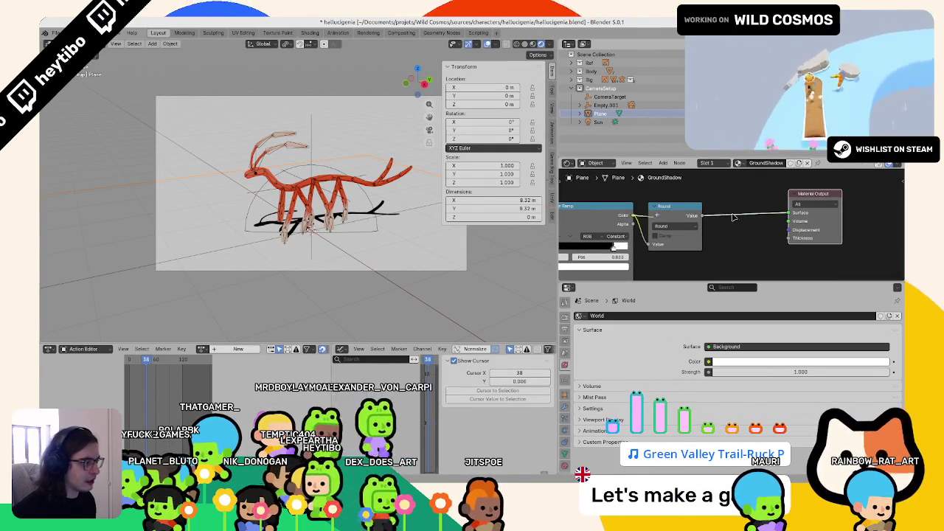
{"action": "left_click_drag", "start_coordinate": [664, 217], "coordinate": [667, 220]}
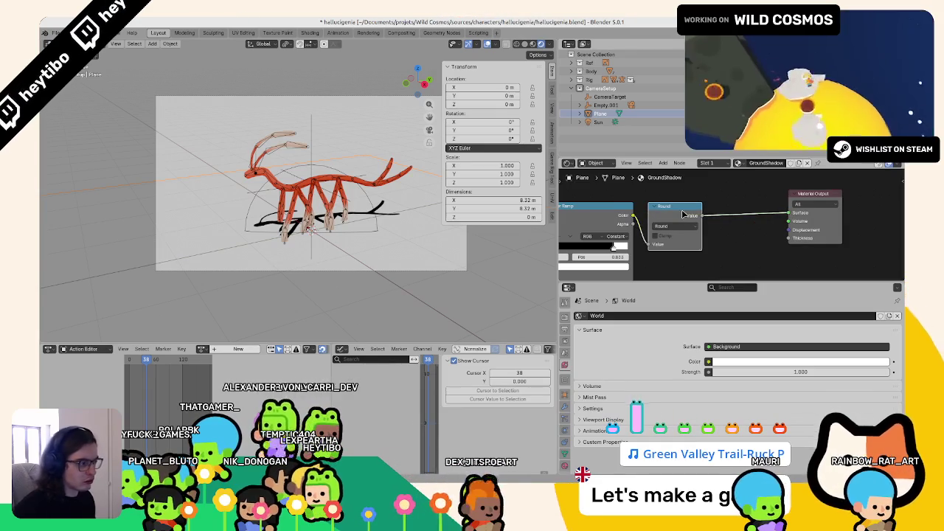
{"action": "key", "text": "x"}
{"action": "scroll", "coordinate": [684, 215], "scroll_direction": "down", "scroll_amount": 2}
{"action": "left_click_drag", "start_coordinate": [767, 218], "coordinate": [773, 216]}
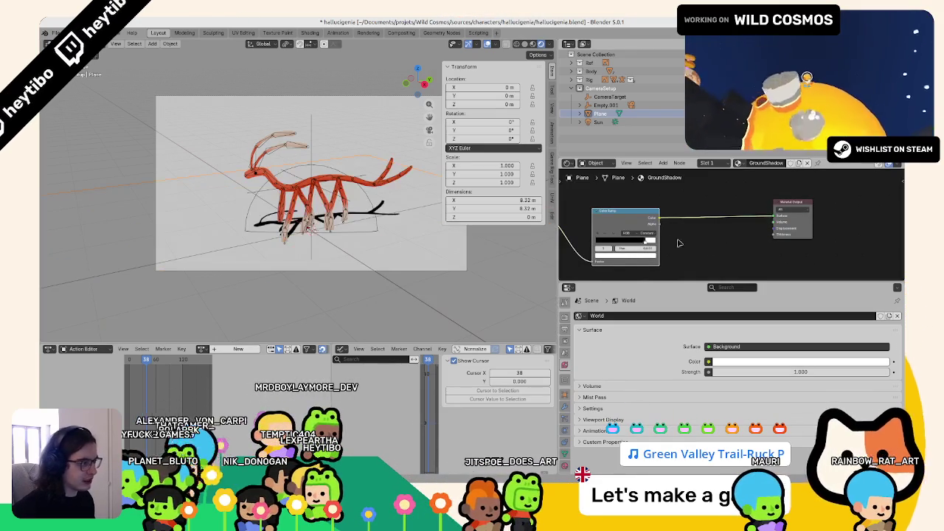
{"action": "left_click_drag", "start_coordinate": [677, 282], "coordinate": [677, 373]}
{"action": "middle_click_drag", "start_coordinate": [661, 269], "coordinate": [745, 284]}
Add a Mix Shader on the link and a Transparent BSDF feeding it.
{"action": "key", "text": "F3"}
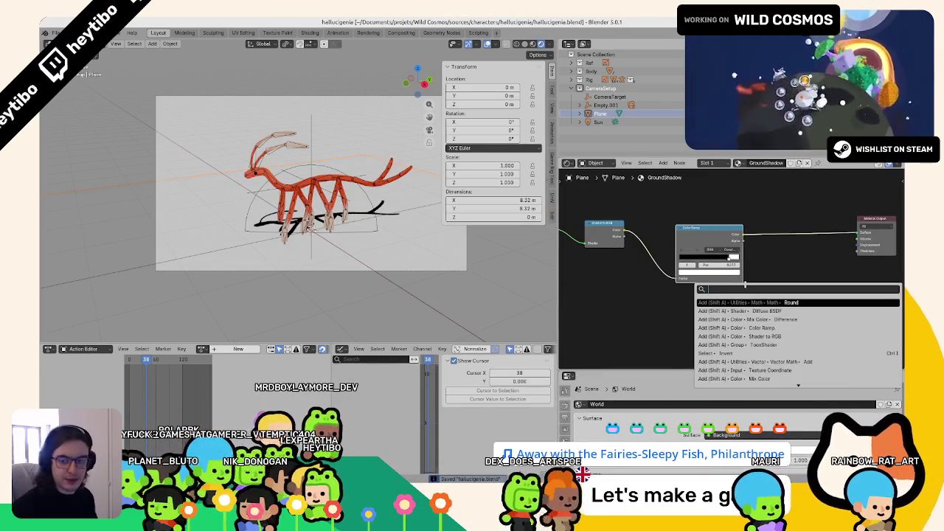
{"action": "type", "text": "mix shader"}
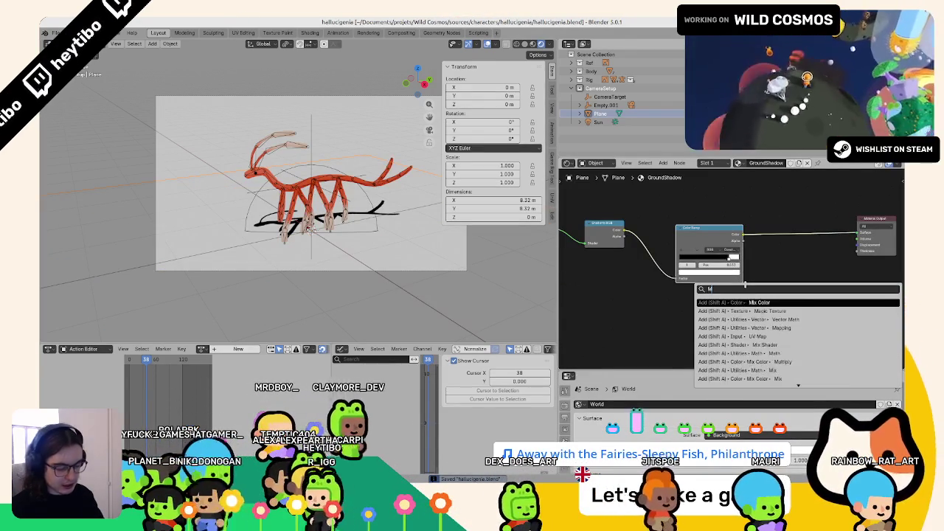
{"action": "key", "text": "Return"}
{"action": "left_click", "coordinate": [795, 238]}
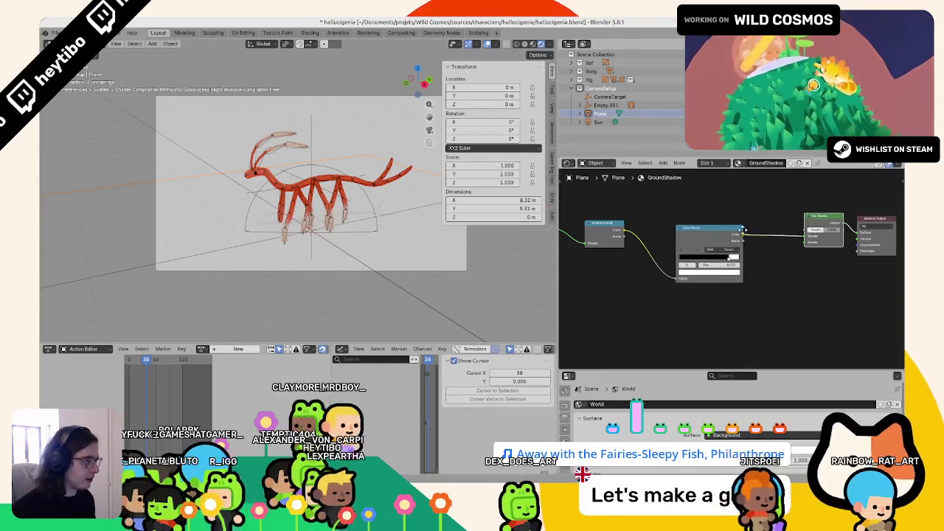
{"action": "key", "text": "F3"}
{"action": "type", "text": "Transp"}
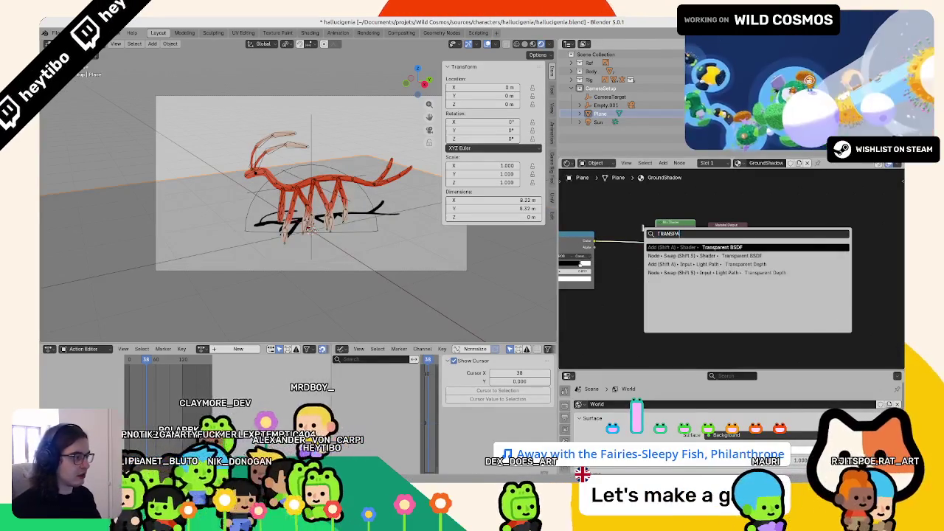
{"action": "key", "text": "Return"}
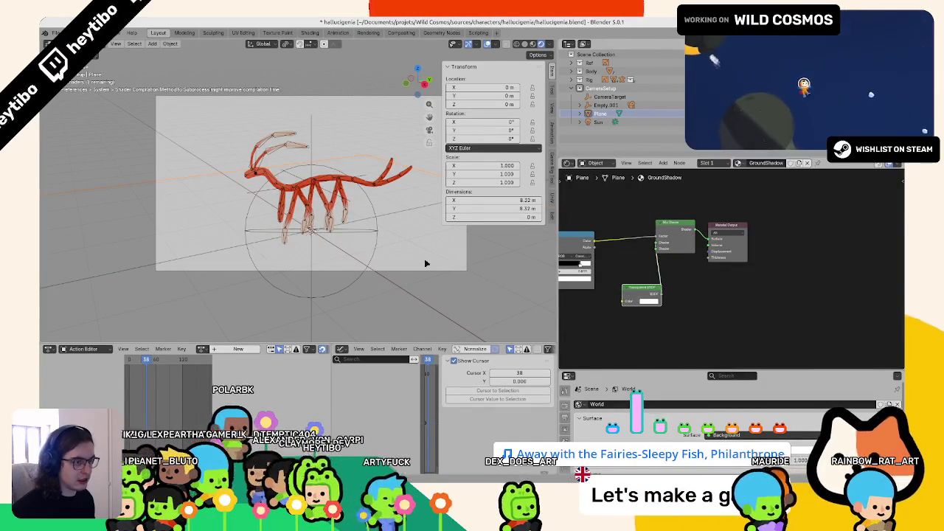
{"action": "left_click", "coordinate": [693, 332]}
Add an RGB to BW node and a Color (RGB) node to the graph.
{"action": "key", "text": "shift+a"}
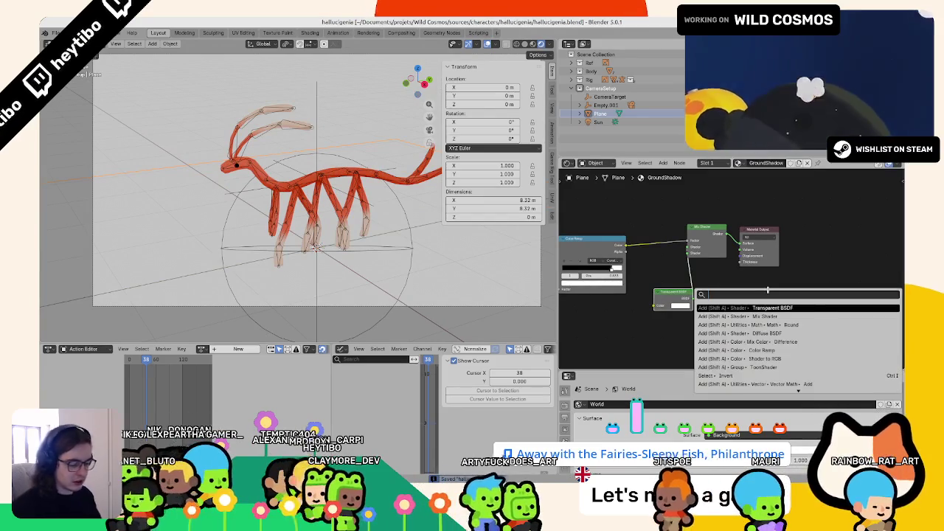
{"action": "type", "text": "rgb"}
{"action": "key", "text": "Return"}
{"action": "left_click", "coordinate": [768, 292]}
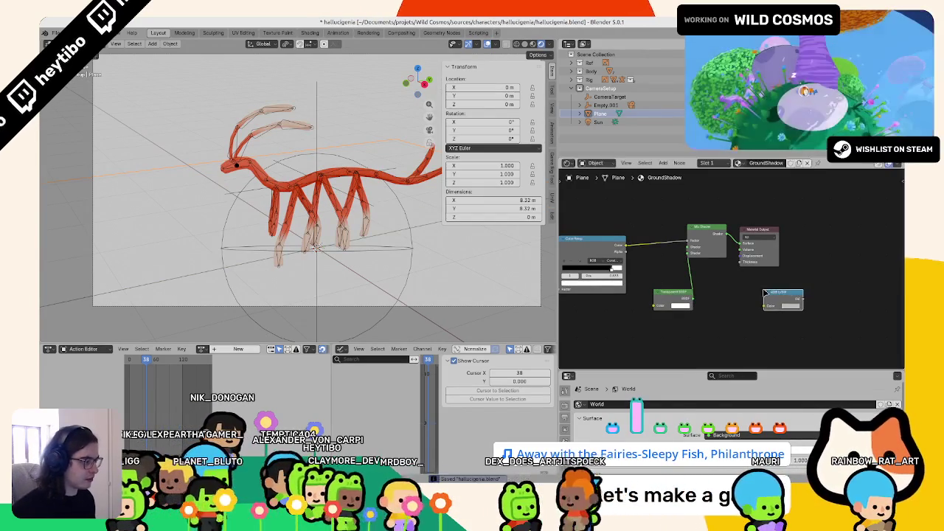
{"action": "key", "text": "shift+a"}
{"action": "type", "text": "rgb"}
{"action": "key", "text": "Return"}
{"action": "left_click", "coordinate": [780, 297]}
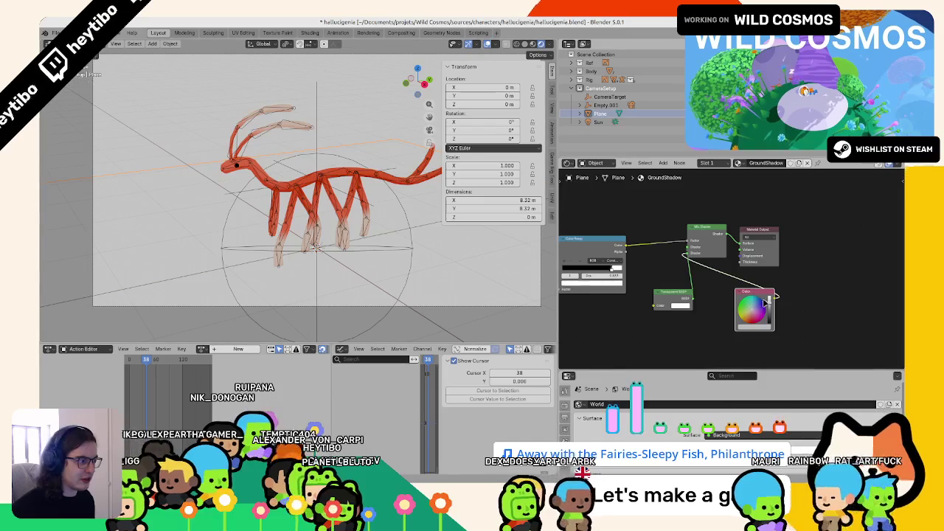
Place the Color node beside the Transparent BSDF and wire it and the ColorRamp into the Mix Shader.
{"action": "scroll", "coordinate": [267, 220], "scroll_direction": "up", "scroll_amount": 3}
{"action": "scroll", "coordinate": [266, 220], "scroll_direction": "down", "scroll_amount": 5}
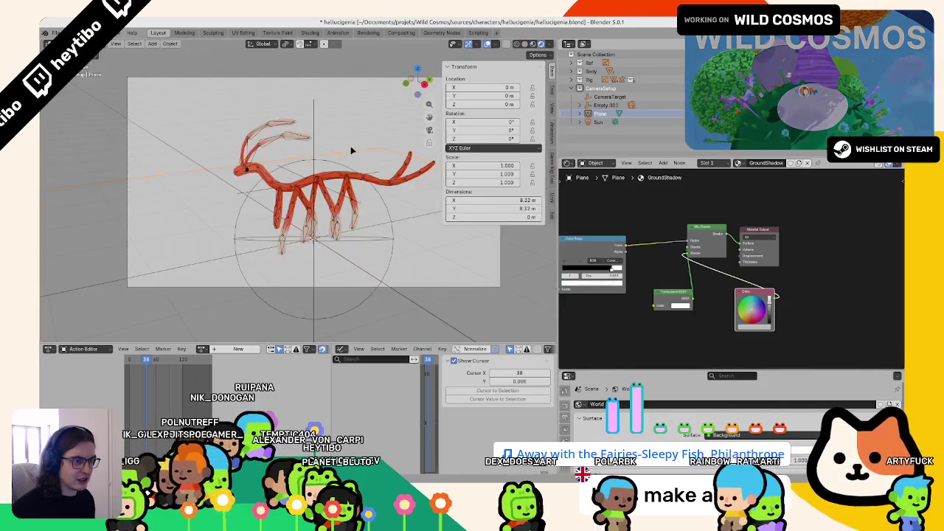
{"action": "left_click_drag", "start_coordinate": [772, 309], "coordinate": [760, 333]}
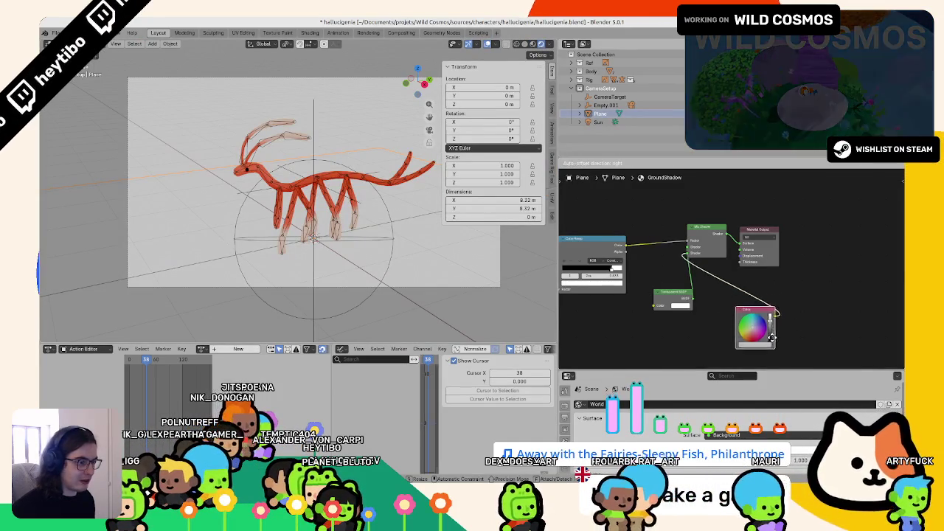
{"action": "middle_click_drag", "start_coordinate": [313, 235], "coordinate": [384, 250]}
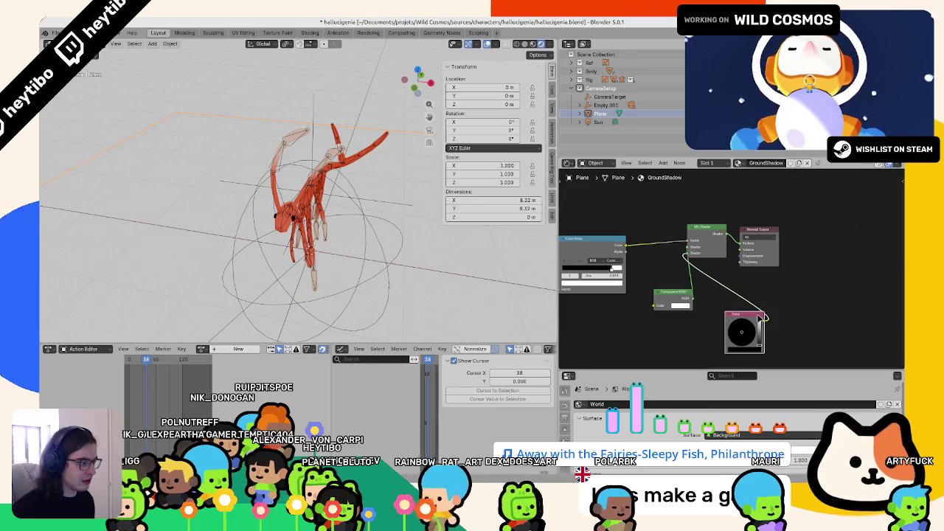
{"action": "left_click_drag", "start_coordinate": [763, 317], "coordinate": [625, 315]}
{"action": "middle_click_drag", "start_coordinate": [605, 268], "coordinate": [644, 215]}
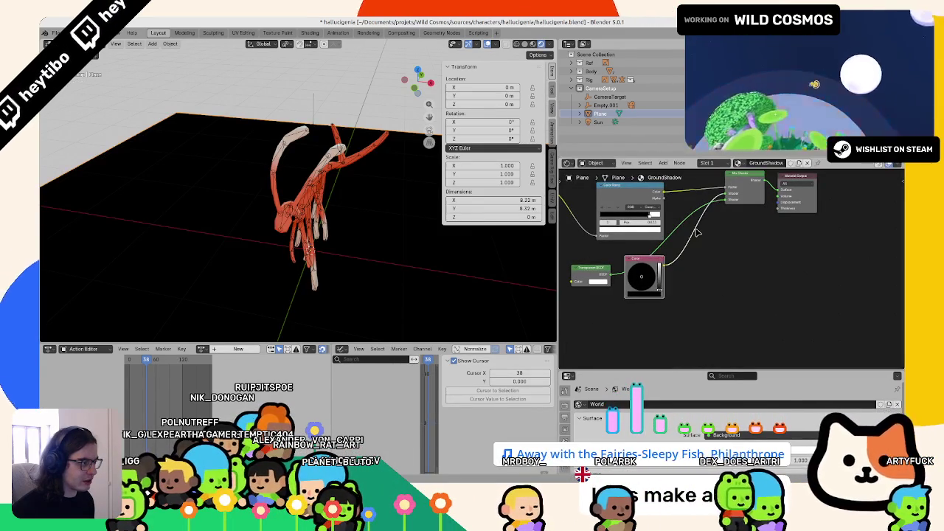
{"action": "left_click_drag", "start_coordinate": [715, 181], "coordinate": [668, 195]}
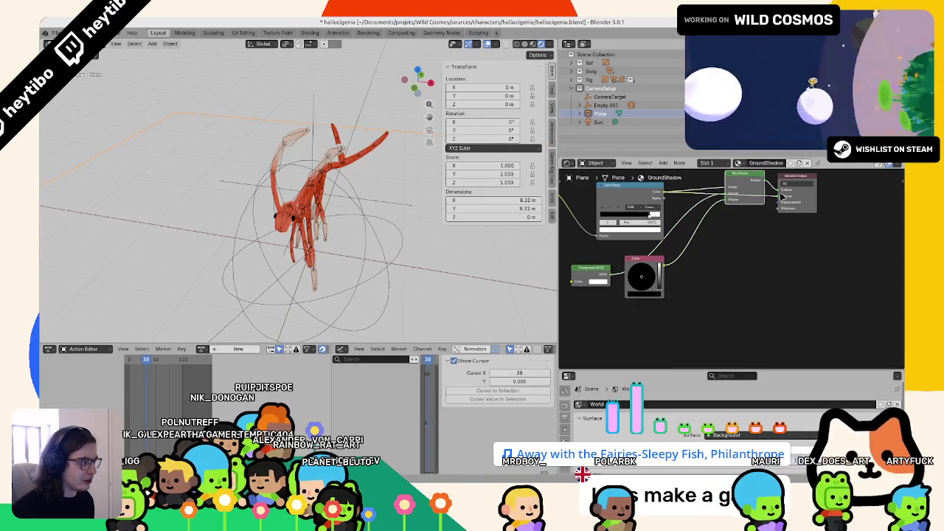
Try adding a Round node, undo it, and move the Transparent BSDF closer to the Color node.
{"action": "middle_click_drag", "start_coordinate": [317, 192], "coordinate": [342, 166]}
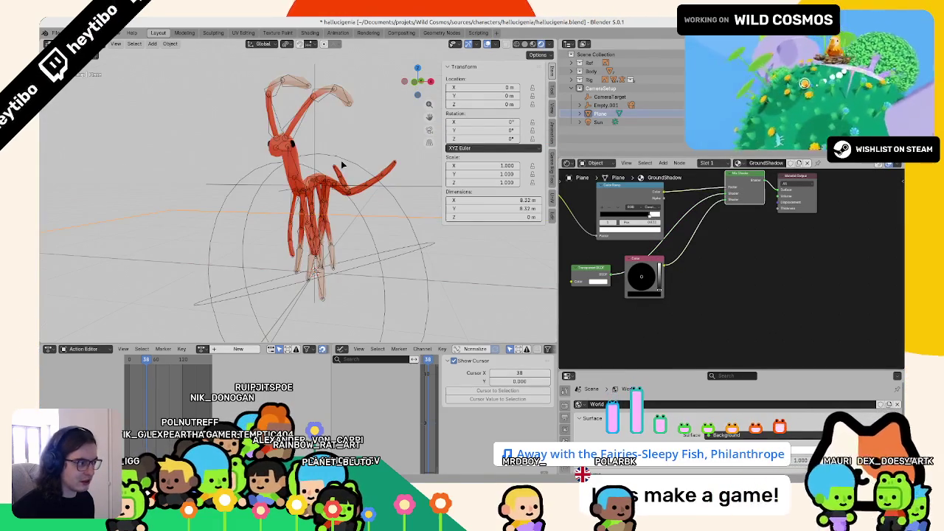
{"action": "left_click_drag", "start_coordinate": [599, 368], "coordinate": [599, 345]}
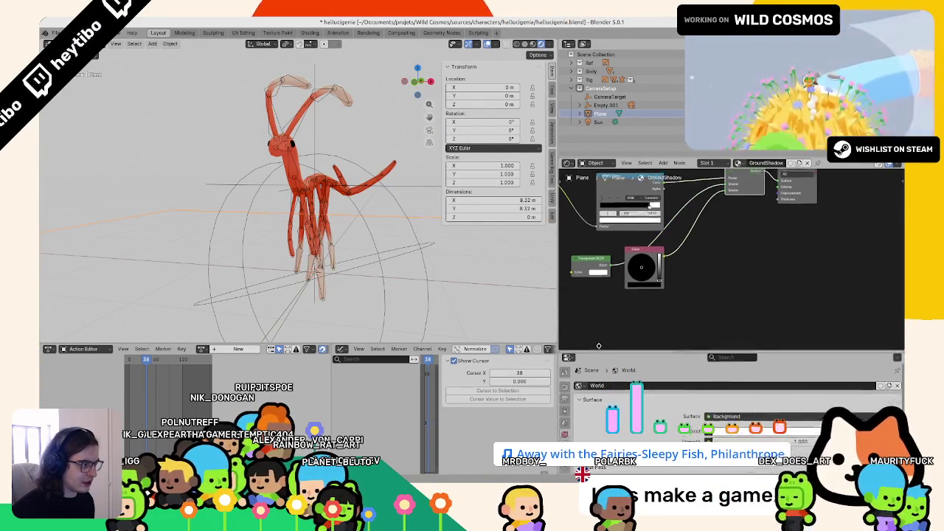
{"action": "key", "text": "F3"}
{"action": "type", "text": "RO"}
{"action": "key", "text": "Return"}
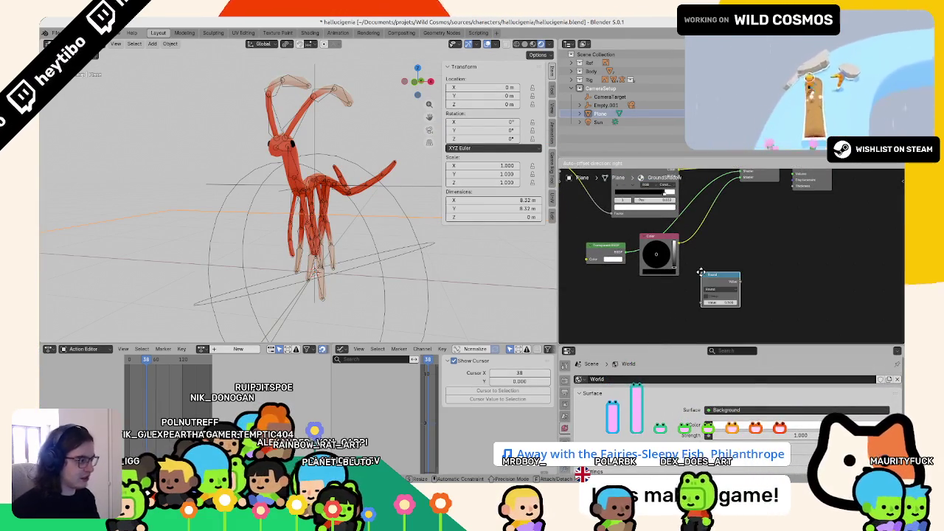
{"action": "left_click", "coordinate": [676, 197]}
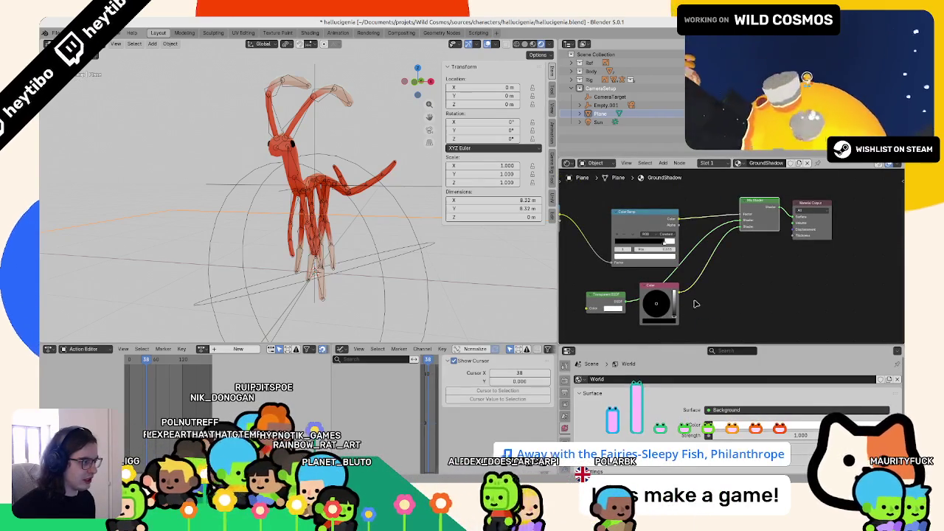
{"action": "key", "text": "ctrl+z"}
{"action": "middle_click_drag", "start_coordinate": [699, 295], "coordinate": [702, 279]}
{"action": "left_click_drag", "start_coordinate": [613, 284], "coordinate": [627, 274]}
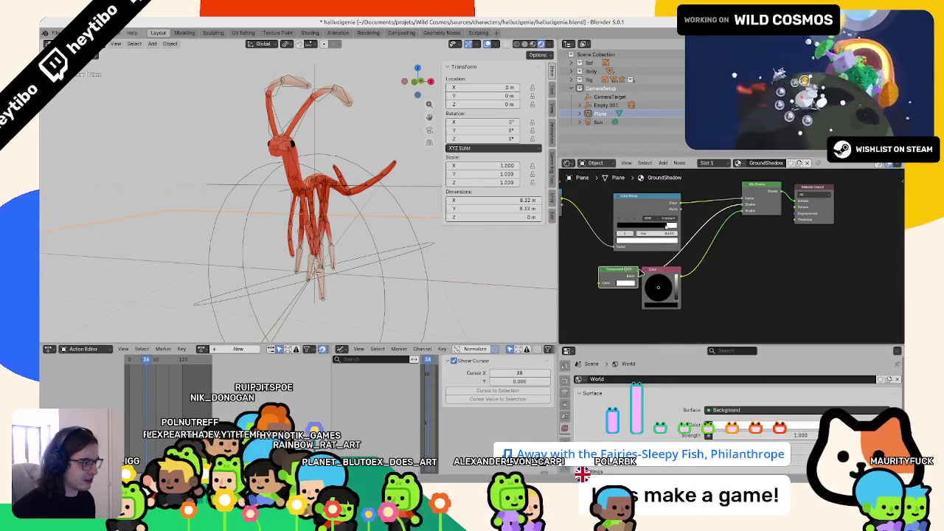
{"action": "scroll", "coordinate": [623, 352], "scroll_direction": "down", "scroll_amount": 2}
{"action": "right_click", "coordinate": [579, 271]}
{"action": "key", "text": "Escape"}
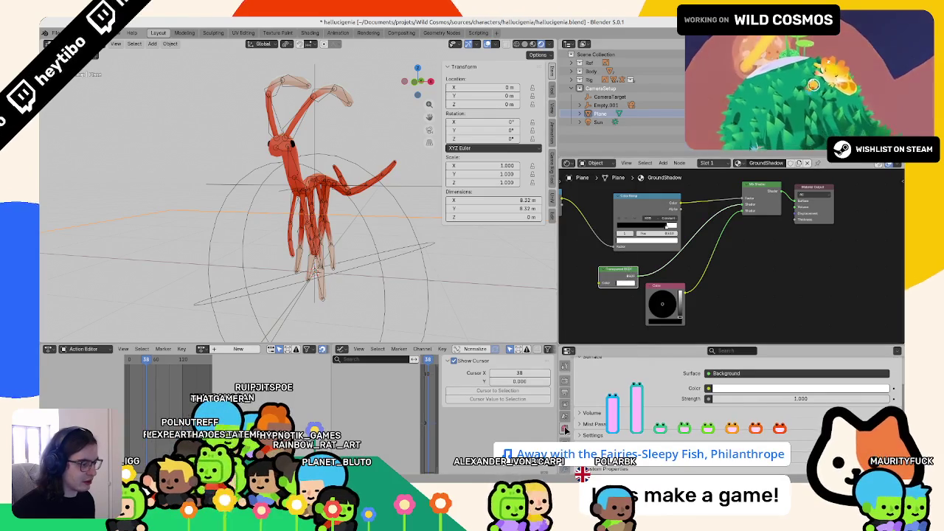
Set the GroundShadow material's Render Method to Blended.
{"action": "left_click", "coordinate": [564, 429]}
{"action": "scroll", "coordinate": [640, 436], "scroll_direction": "down", "scroll_amount": 3}
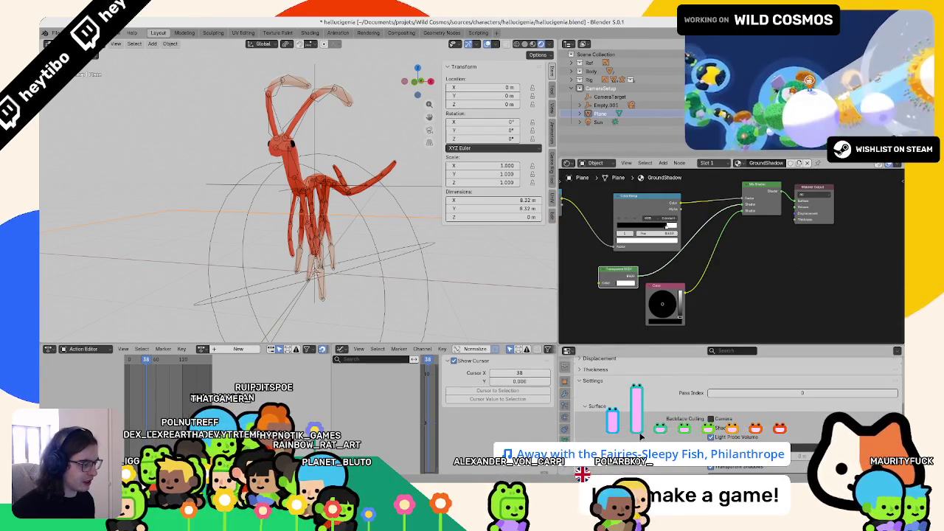
{"action": "scroll", "coordinate": [640, 437], "scroll_direction": "up", "scroll_amount": 5}
{"action": "left_click_drag", "start_coordinate": [664, 343], "coordinate": [663, 258]}
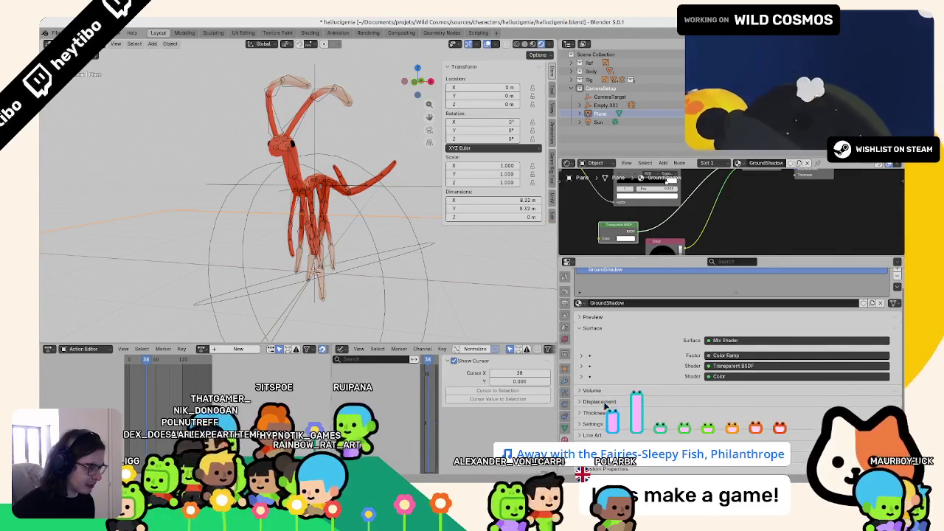
{"action": "scroll", "coordinate": [606, 437], "scroll_direction": "down", "scroll_amount": 1}
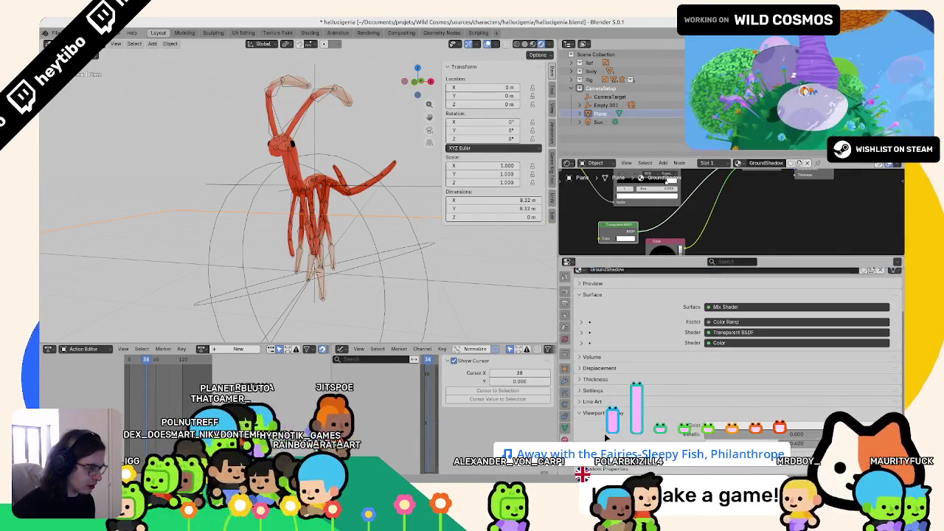
{"action": "left_click", "coordinate": [596, 390]}
{"action": "scroll", "coordinate": [596, 393], "scroll_direction": "down", "scroll_amount": 1}
{"action": "scroll", "coordinate": [601, 395], "scroll_direction": "down", "scroll_amount": 2}
{"action": "left_click", "coordinate": [735, 384]}
{"action": "left_click", "coordinate": [737, 401]}
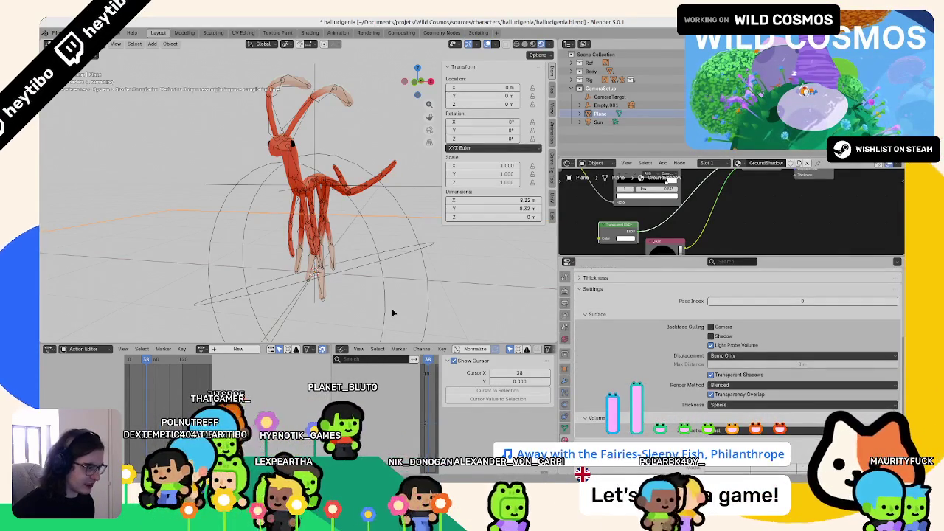
{"action": "scroll", "coordinate": [389, 280], "scroll_direction": "down", "scroll_amount": 3}
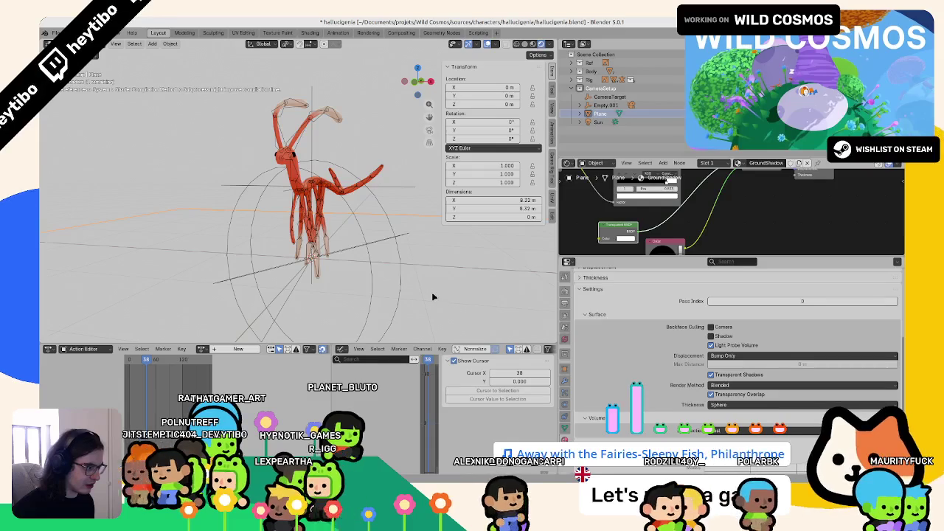
Lighten the Color node's shadow colour from black to grey.
{"action": "middle_click_drag", "start_coordinate": [444, 288], "coordinate": [480, 281]}
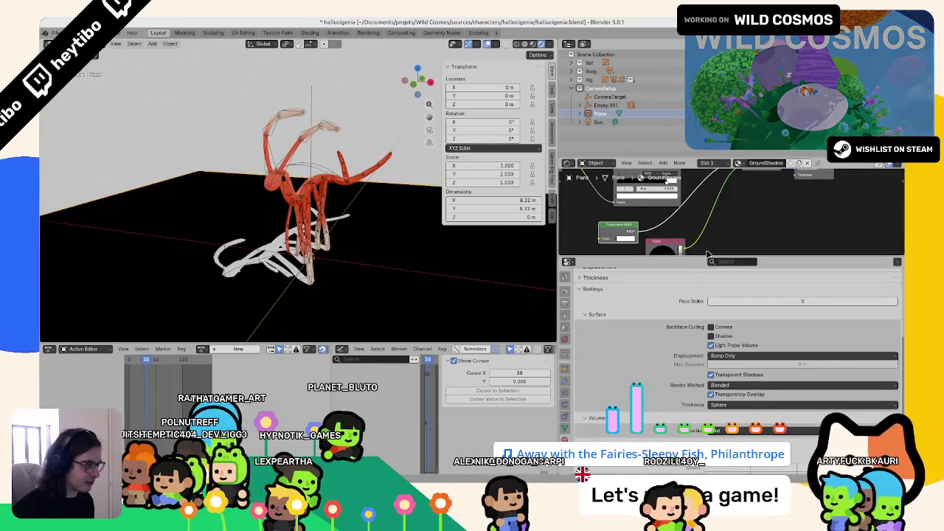
{"action": "scroll", "coordinate": [686, 241], "scroll_direction": "up", "scroll_amount": 2}
{"action": "left_click_drag", "start_coordinate": [698, 216], "coordinate": [649, 221]}
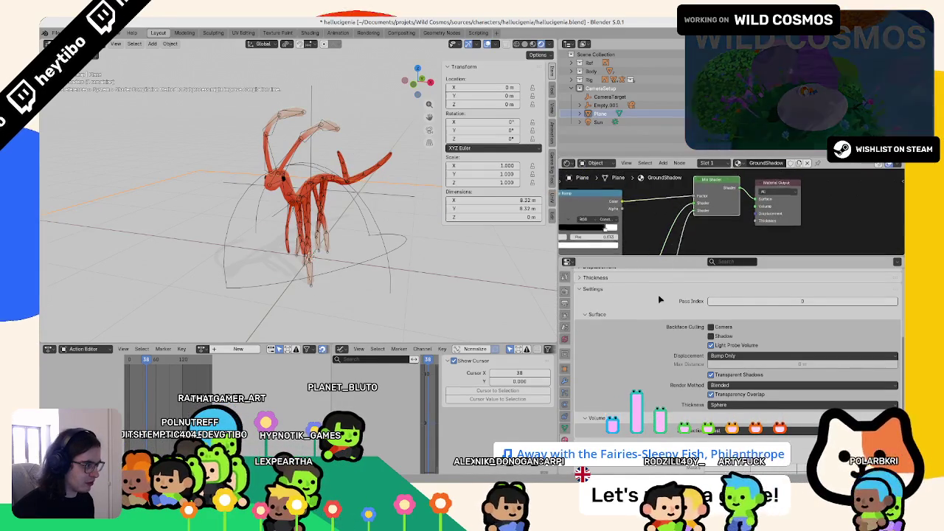
{"action": "scroll", "coordinate": [584, 232], "scroll_direction": "up", "scroll_amount": 2}
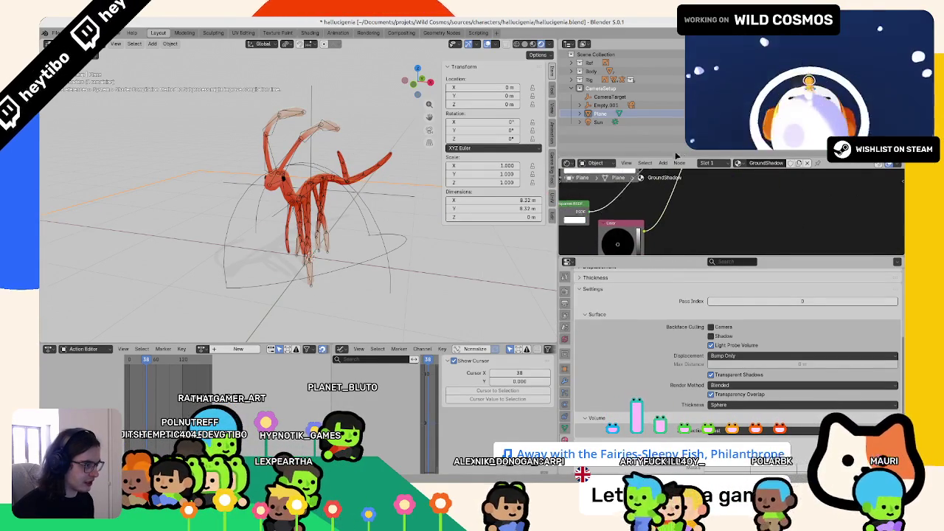
{"action": "scroll", "coordinate": [663, 207], "scroll_direction": "down", "scroll_amount": 3}
{"action": "middle_click_drag", "start_coordinate": [714, 185], "coordinate": [709, 208]}
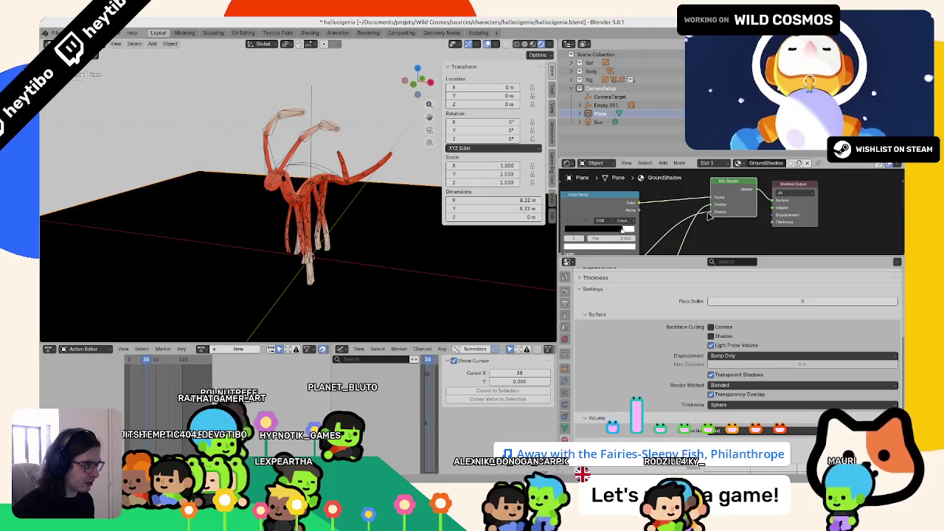
{"action": "scroll", "coordinate": [664, 214], "scroll_direction": "up", "scroll_amount": 2}
{"action": "left_click_drag", "start_coordinate": [590, 247], "coordinate": [690, 193]}
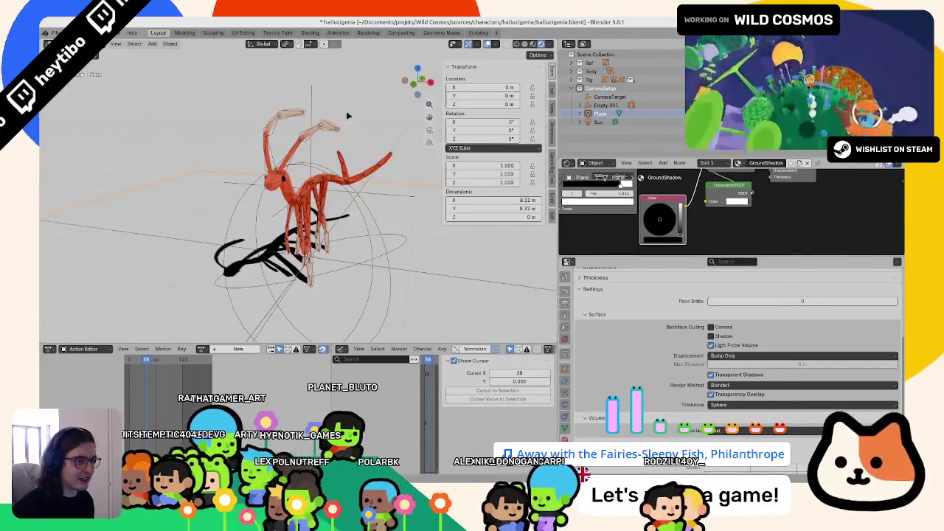
{"action": "left_click_drag", "start_coordinate": [680, 234], "coordinate": [679, 221]}
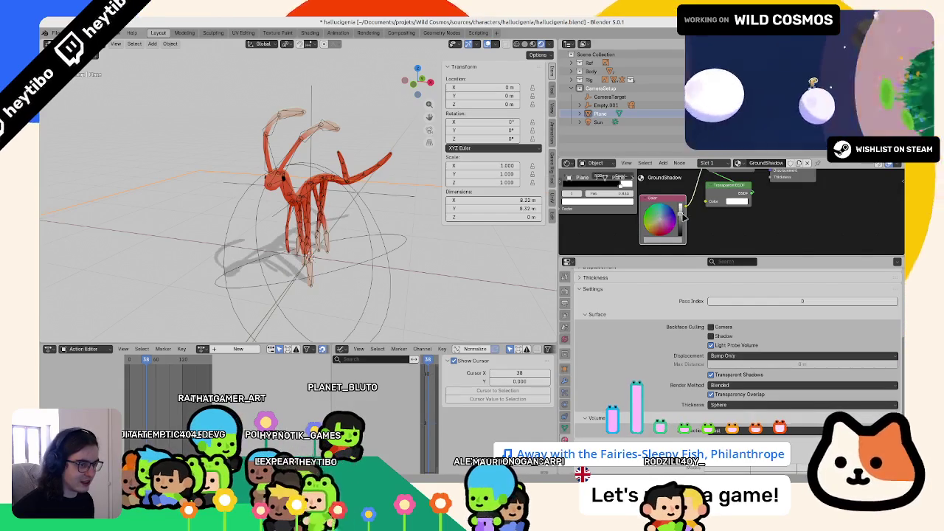
{"action": "middle_click_drag", "start_coordinate": [317, 221], "coordinate": [302, 193]}
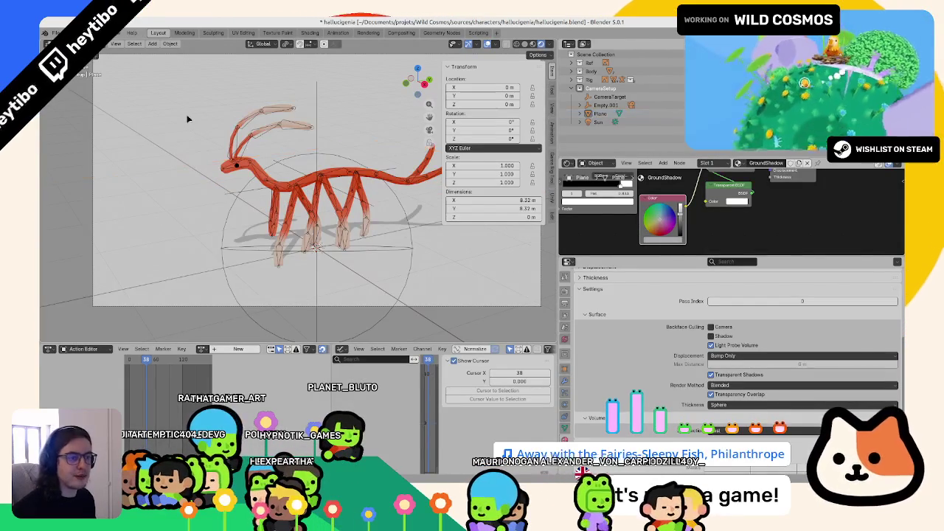
Hide overlays and the sidebar, save hallucigenia.blend, then select the Plane and CameraTarget.
{"action": "left_click", "coordinate": [487, 44]}
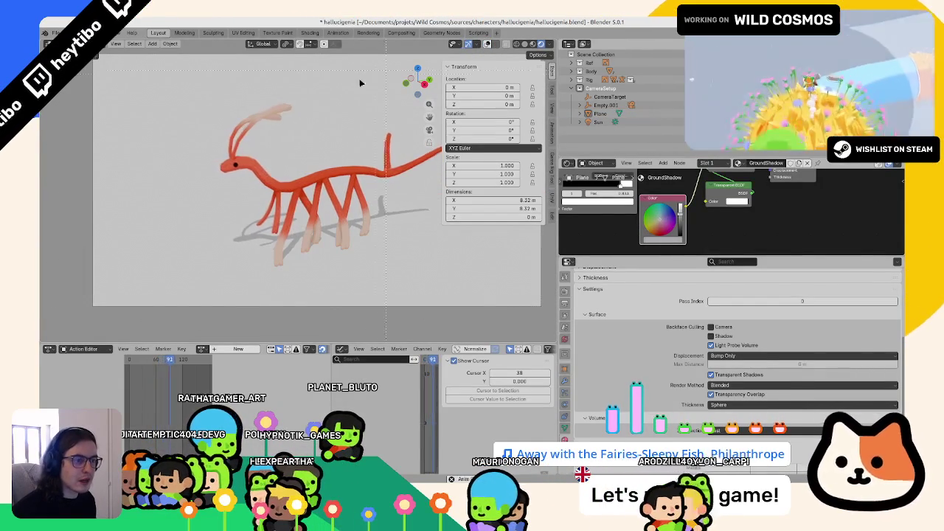
{"action": "key", "text": "n"}
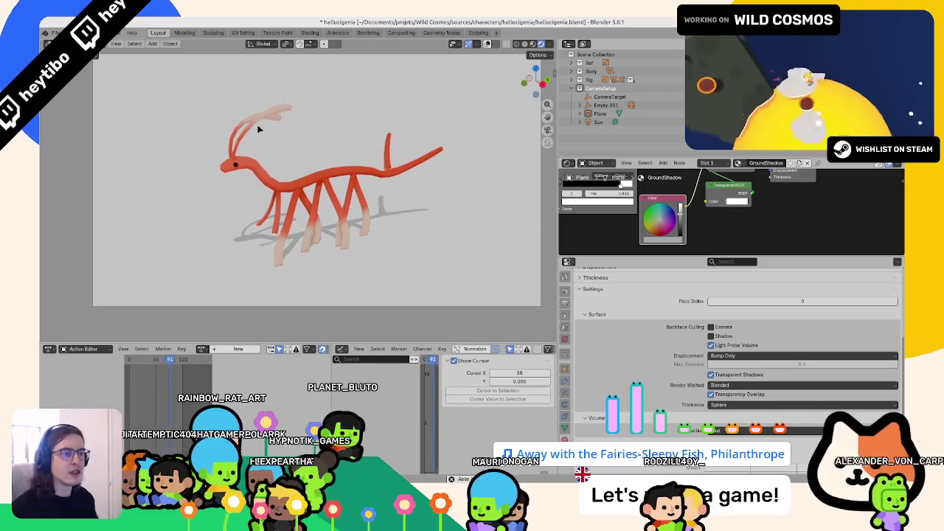
{"action": "key", "text": "ctrl+s"}
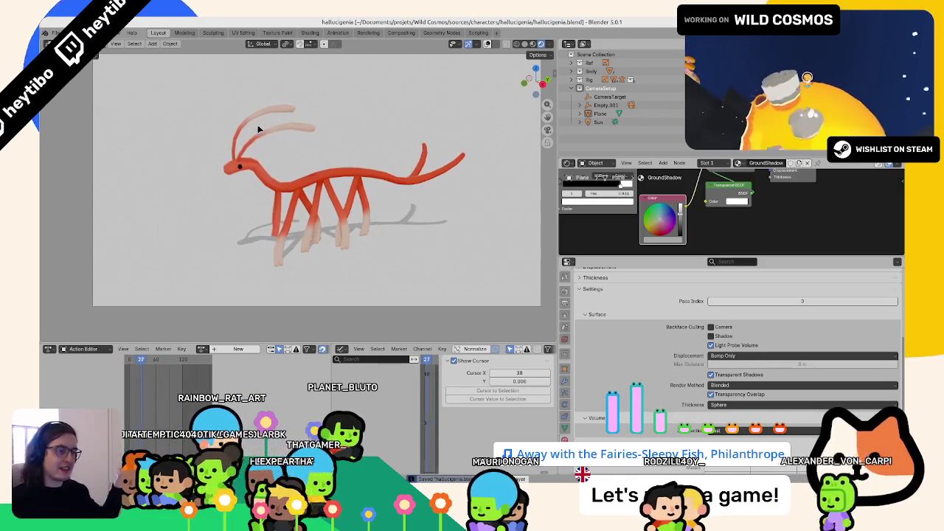
{"action": "left_click", "coordinate": [460, 309]}
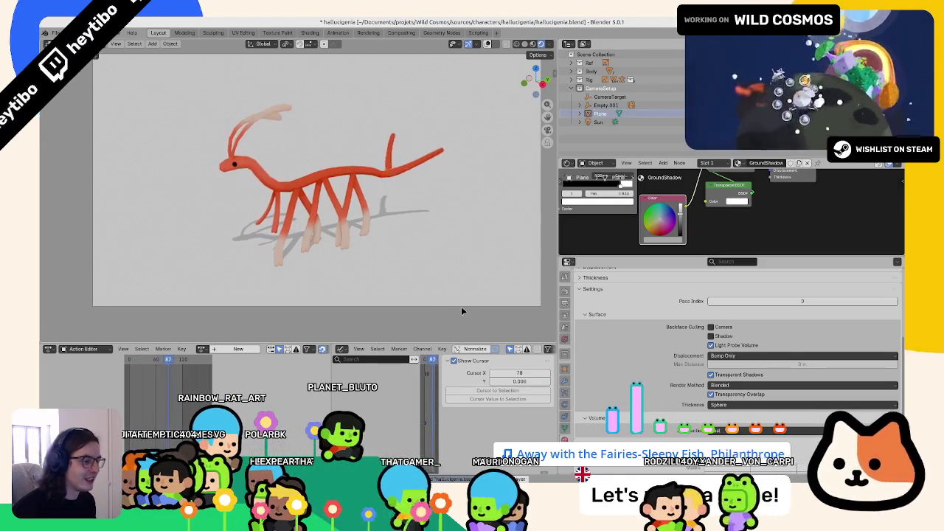
{"action": "left_click", "coordinate": [590, 96]}
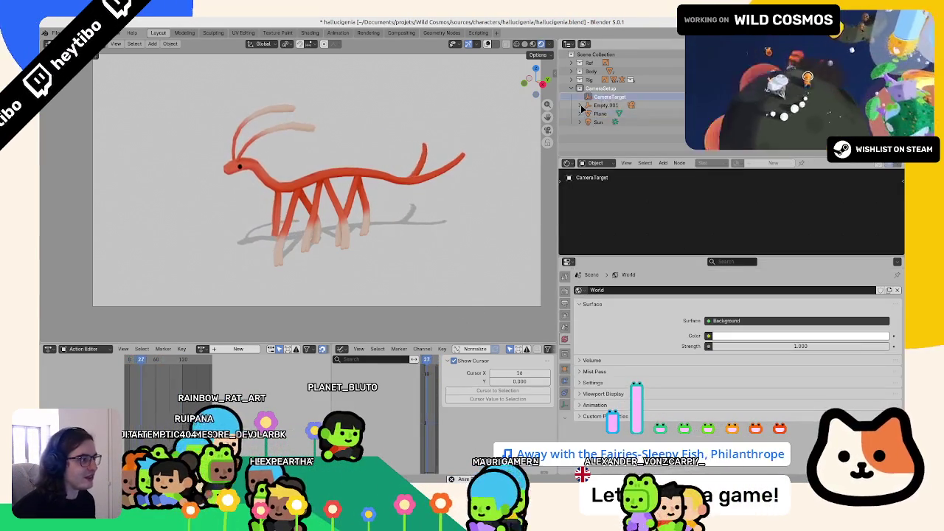
Rename the camera's parent empty Empty.001 to 'CameraAnchor'.
{"action": "left_click", "coordinate": [587, 105]}
{"action": "left_click", "coordinate": [606, 113]}
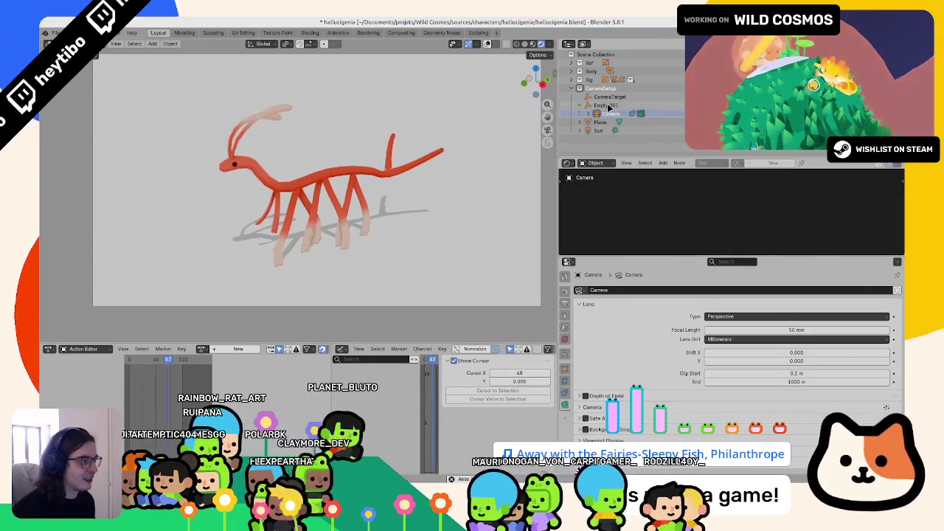
{"action": "double_click", "coordinate": [606, 106]}
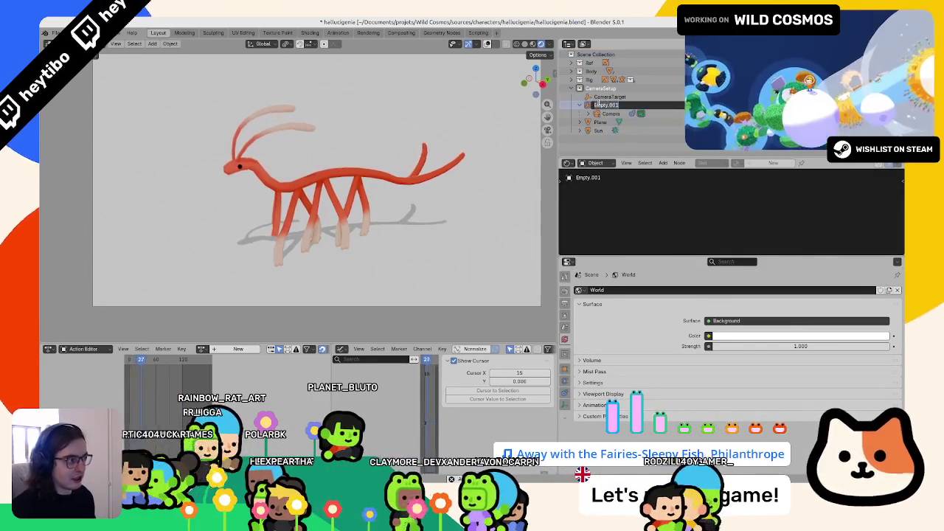
{"action": "type", "text": "CameraAnchor"}
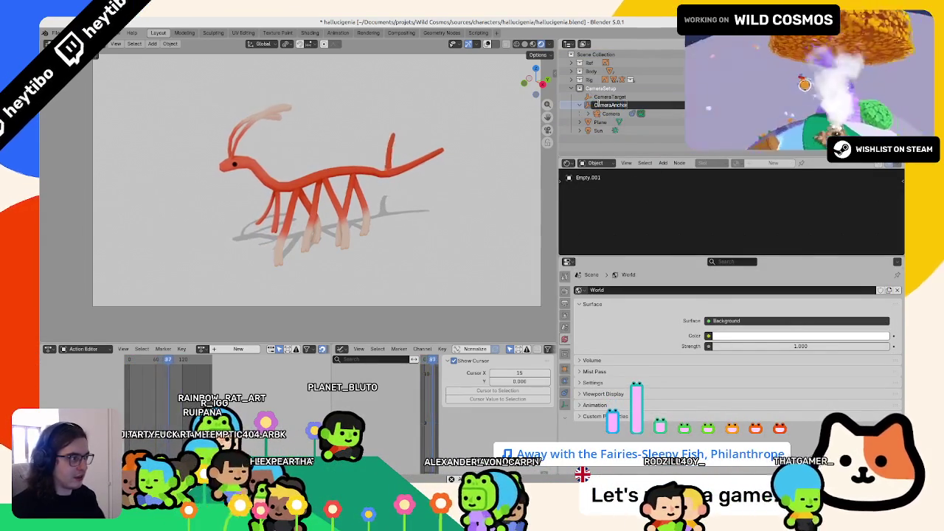
{"action": "key", "text": "Return"}
Set the output Resolution X to 1080 for a square 1080 × 1080 frame.
{"action": "left_click", "coordinate": [565, 304]}
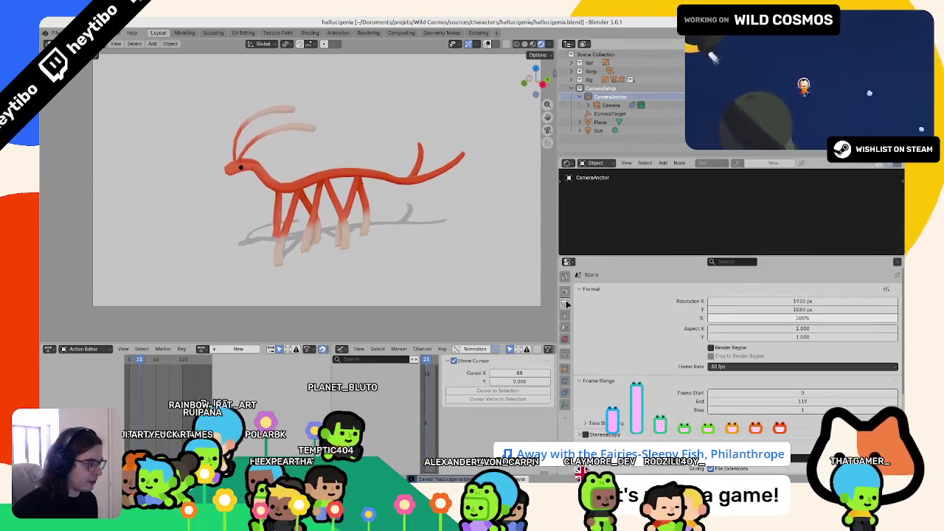
{"action": "left_click", "coordinate": [802, 301]}
{"action": "type", "text": "1080"}
{"action": "key", "text": "Return"}
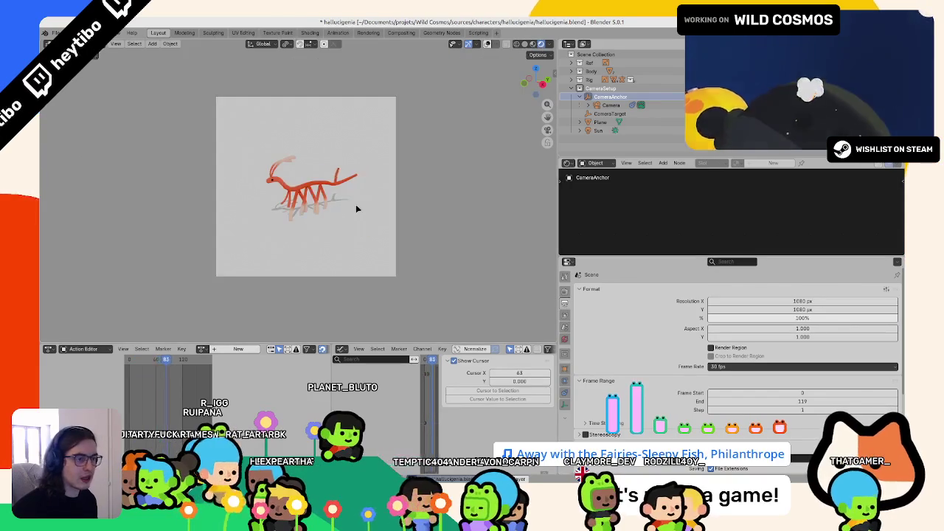
Dolly the camera closer along Z, save the file, and step to another frame.
{"action": "key", "text": "g"}
{"action": "left_click", "coordinate": [418, 191]}
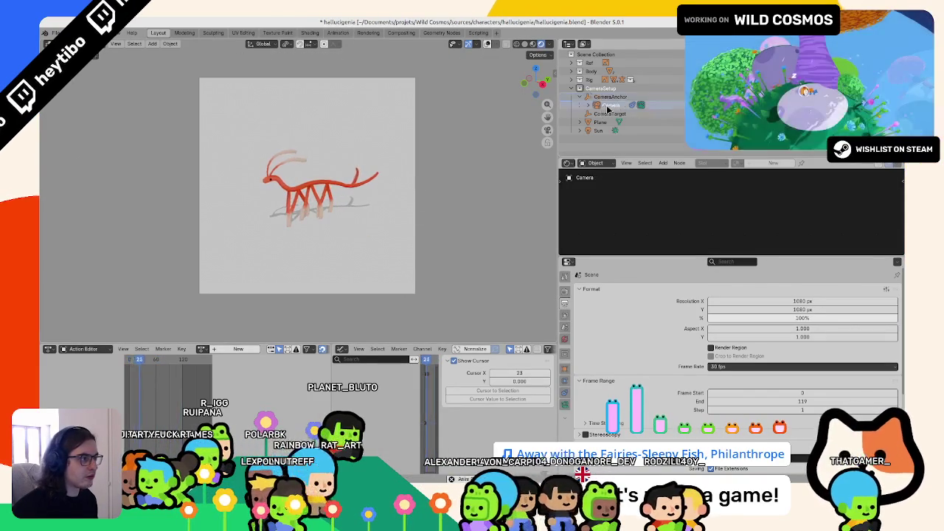
{"action": "key", "text": "z"}
{"action": "key", "text": "z"}
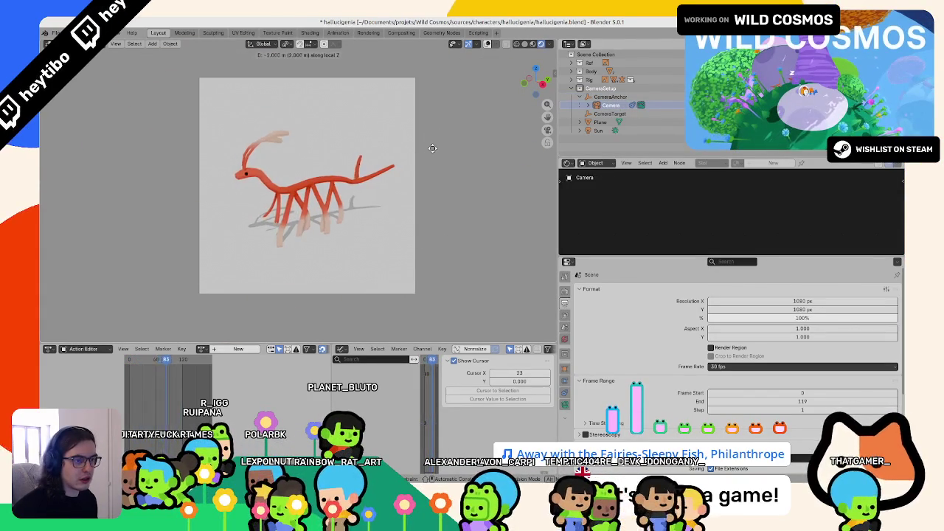
{"action": "key", "text": "Return"}
{"action": "key", "text": "ctrl+s"}
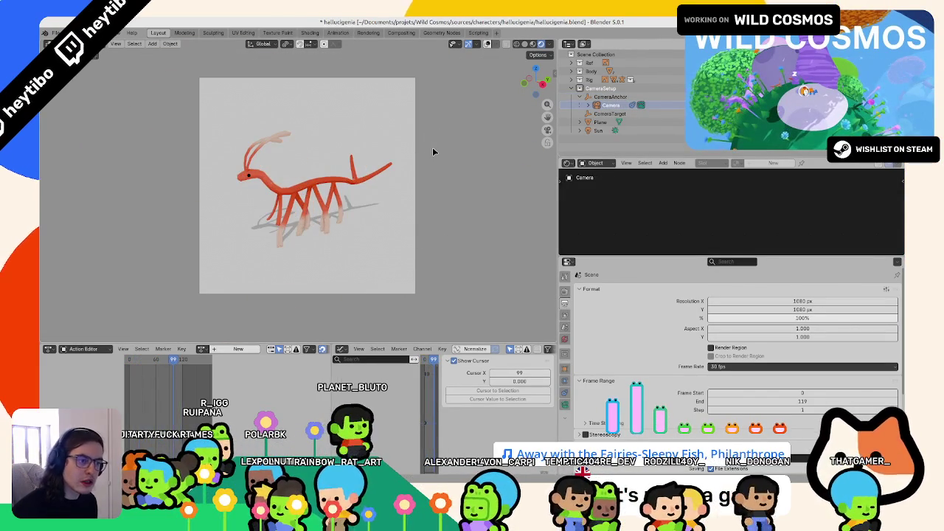
{"action": "key", "text": "Down"}
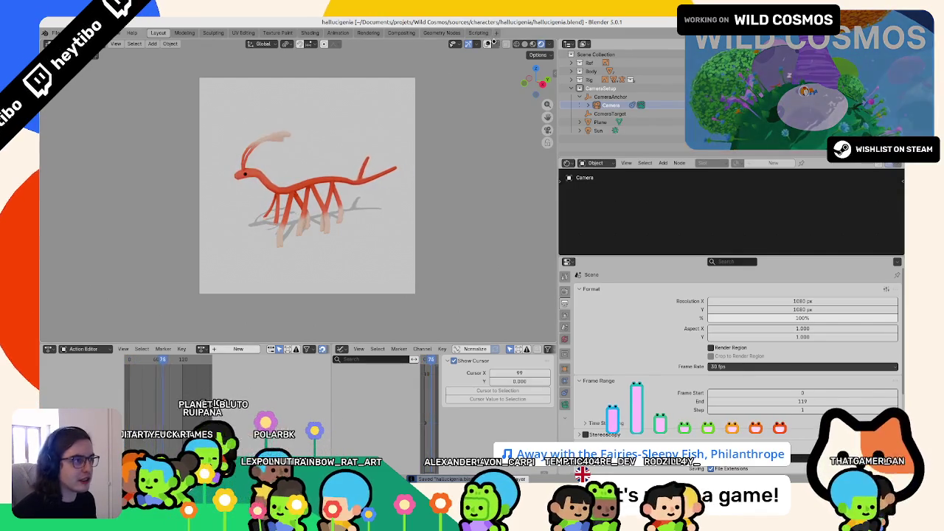
{"action": "scroll", "coordinate": [312, 164], "scroll_direction": "up", "scroll_amount": 2}
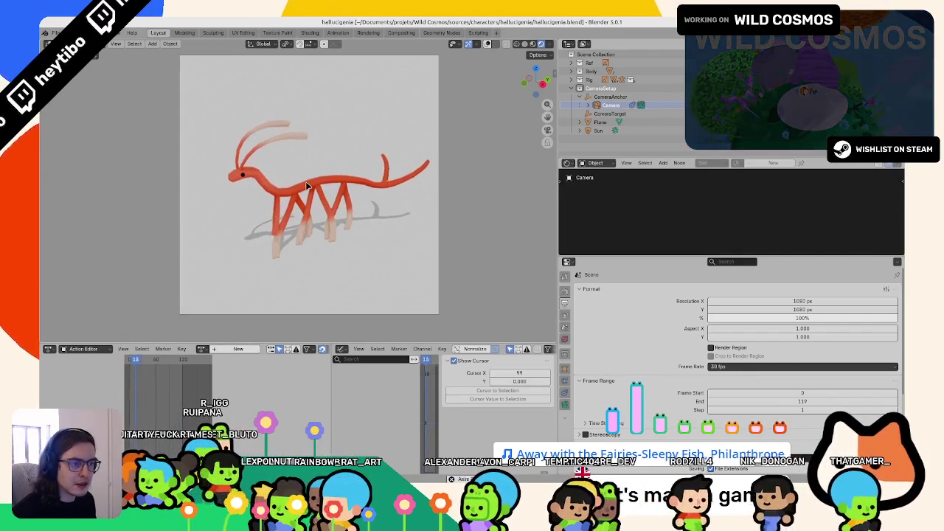
Select the creature and lower a ToonShader input, leaving Top Out 0.500 and Outline 2.000.
{"action": "left_click", "coordinate": [308, 186]}
{"action": "scroll", "coordinate": [719, 201], "scroll_direction": "down", "scroll_amount": 3}
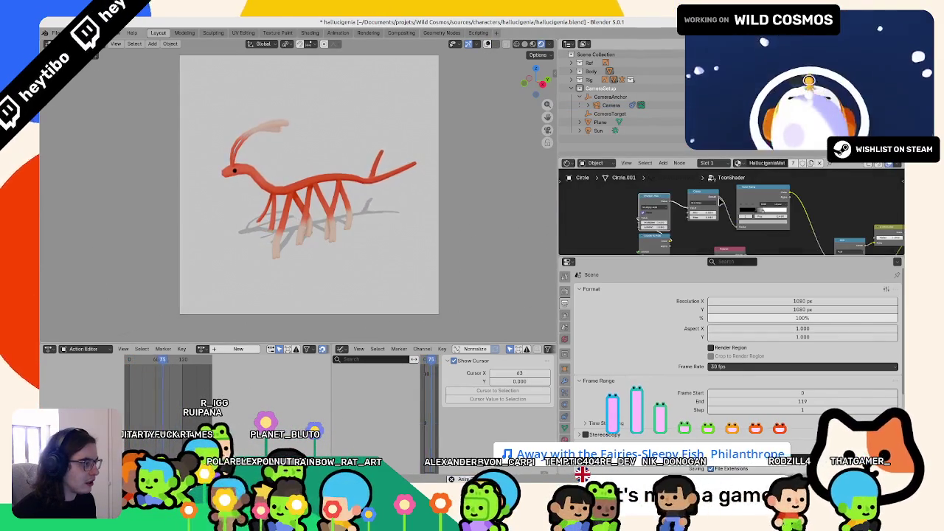
{"action": "scroll", "coordinate": [719, 203], "scroll_direction": "up", "scroll_amount": 1}
{"action": "scroll", "coordinate": [718, 210], "scroll_direction": "up", "scroll_amount": 2}
{"action": "scroll", "coordinate": [715, 215], "scroll_direction": "up", "scroll_amount": 2}
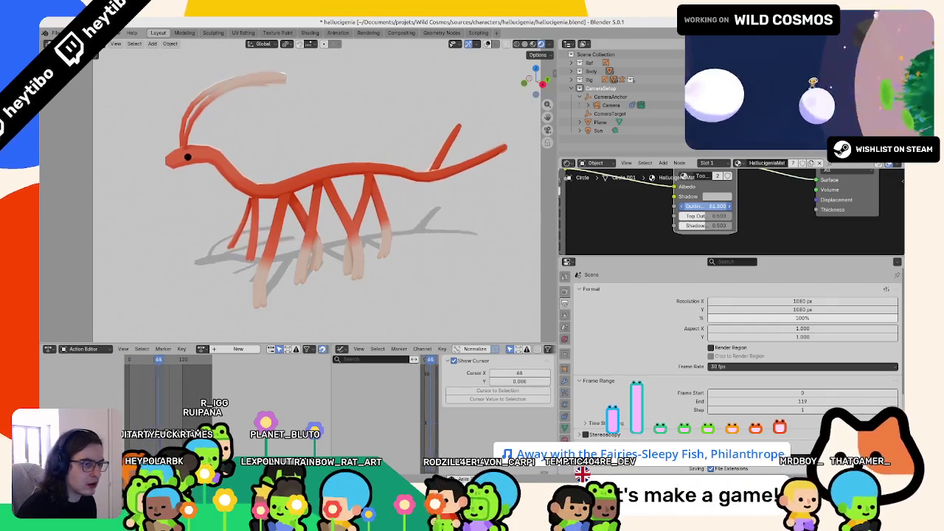
{"action": "left_click_drag", "start_coordinate": [709, 209], "coordinate": [644, 225]}
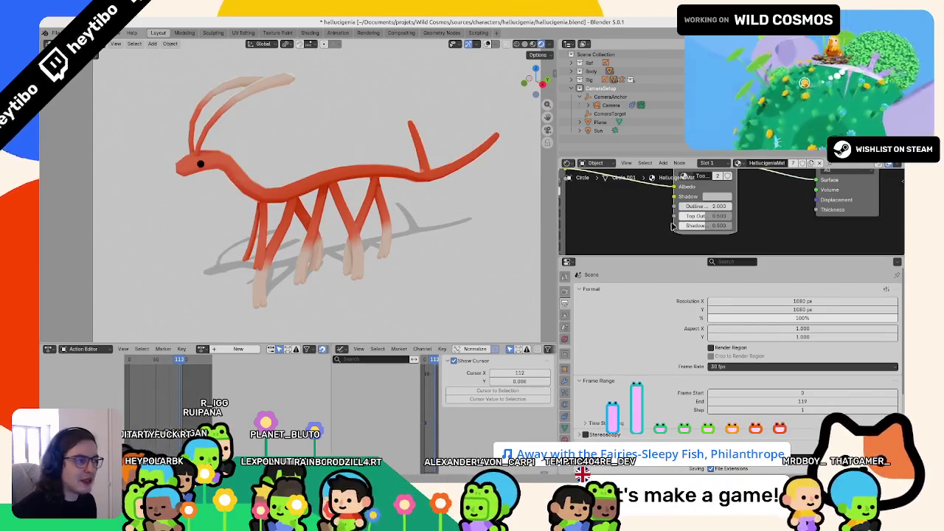
Swing the view around, look through the scene camera, and bring up the Add menu.
{"action": "middle_click_drag", "start_coordinate": [297, 156], "coordinate": [402, 186]}
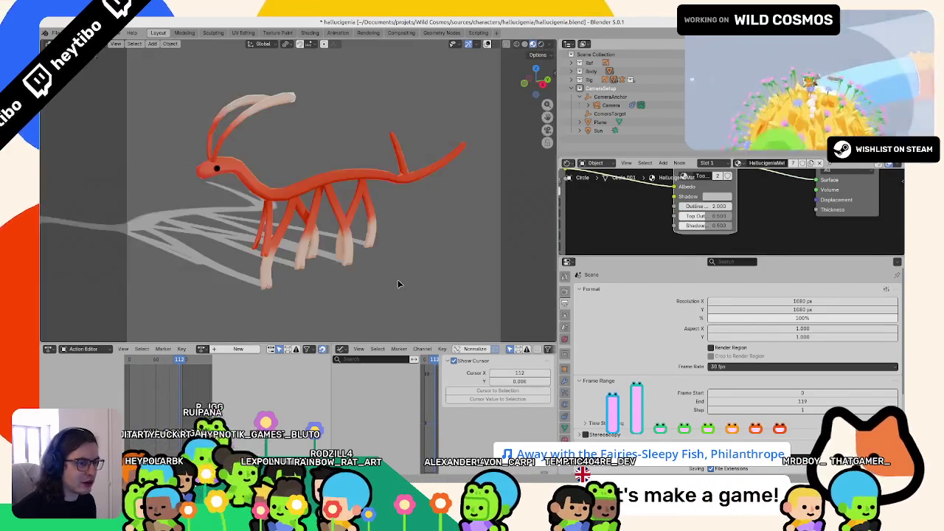
{"action": "key", "text": "KP_0"}
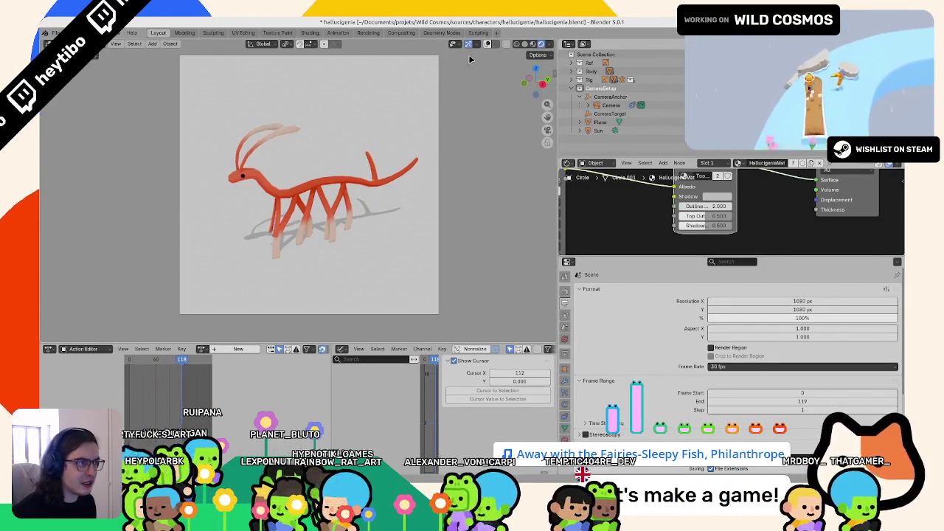
{"action": "key", "text": "shift+a"}
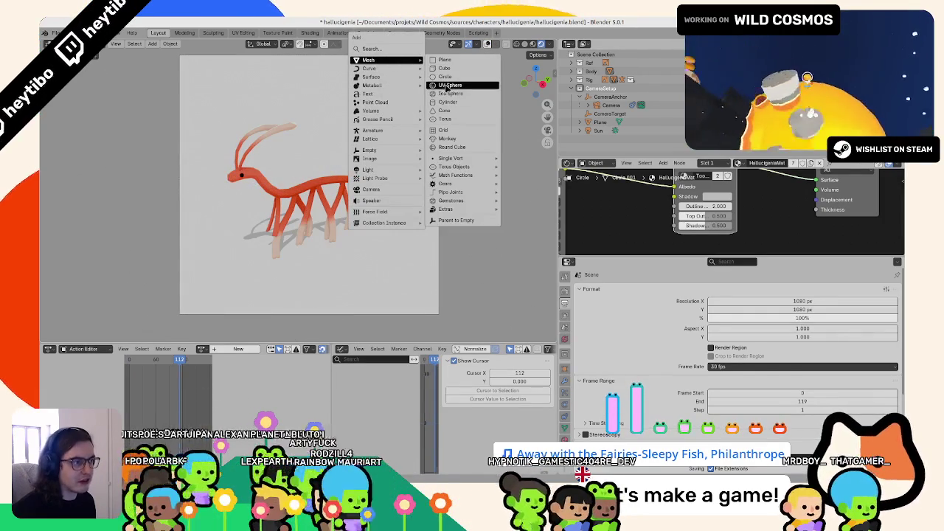
Add a UV sphere and scale it up by 10.
{"action": "left_click", "coordinate": [446, 86]}
{"action": "type", "text": "s10"}
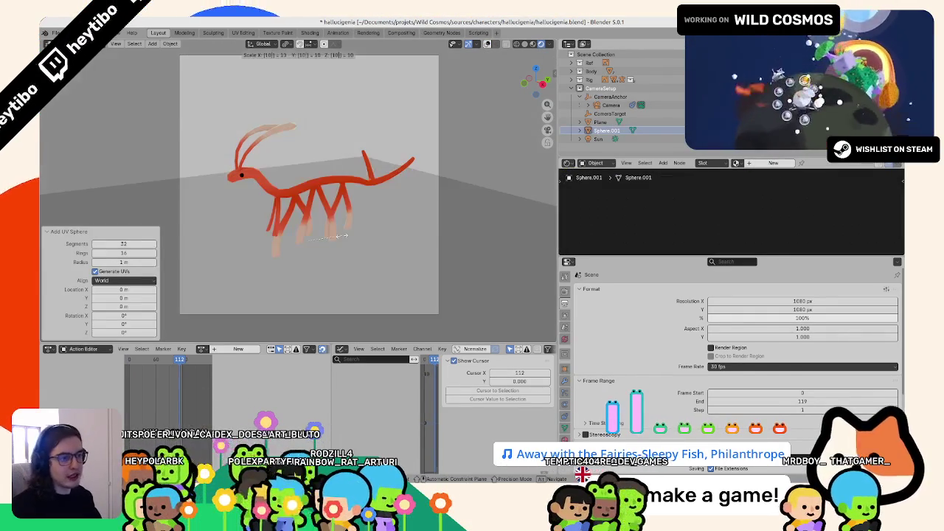
{"action": "key", "text": "Return"}
{"action": "type", "text": "0"}
{"action": "key", "text": "Return"}
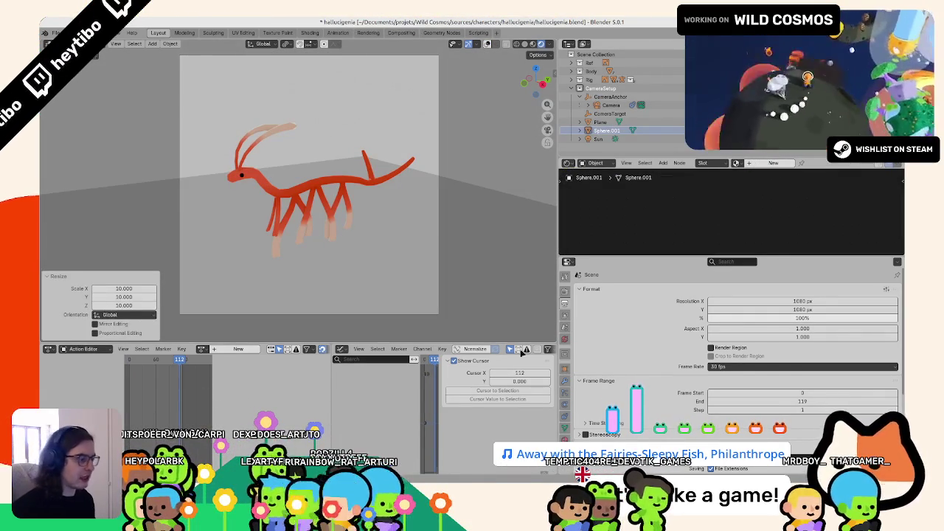
Select the SphereBackground object and hide it from the viewport.
{"action": "left_click", "coordinate": [565, 427]}
{"action": "left_click", "coordinate": [565, 369]}
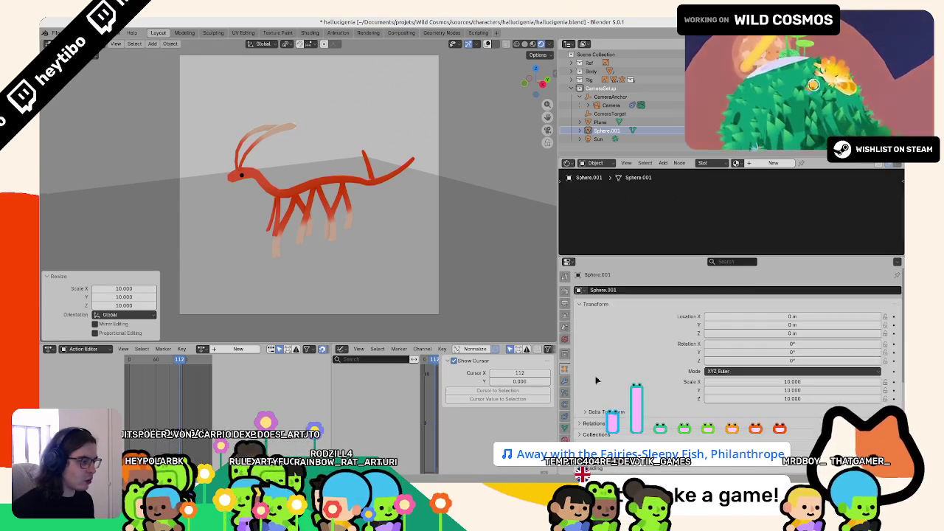
{"action": "left_click", "coordinate": [607, 139]}
{"action": "type", "text": "Background"}
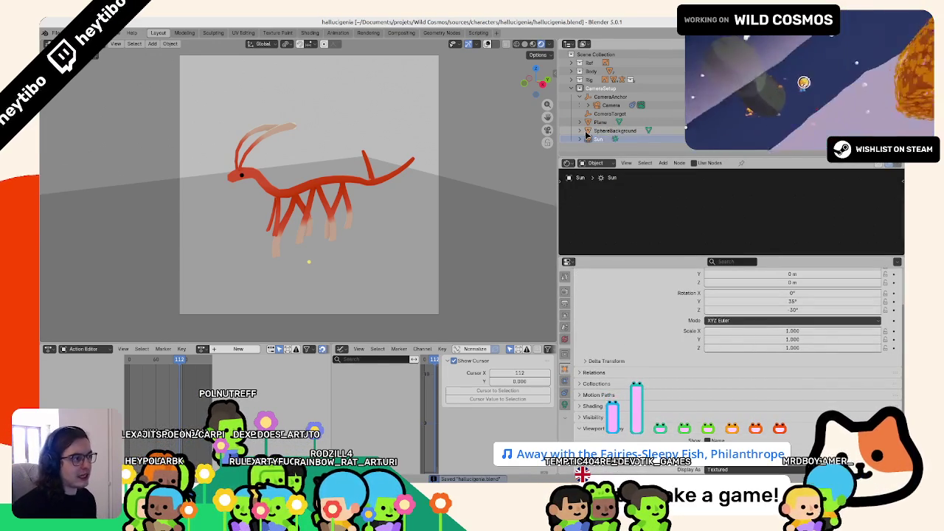
{"action": "left_click", "coordinate": [593, 132]}
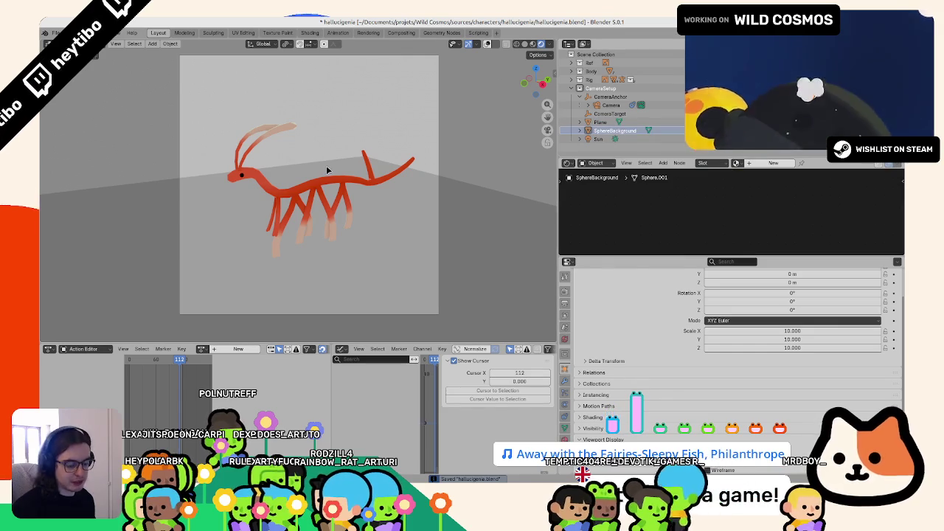
{"action": "key", "text": "h"}
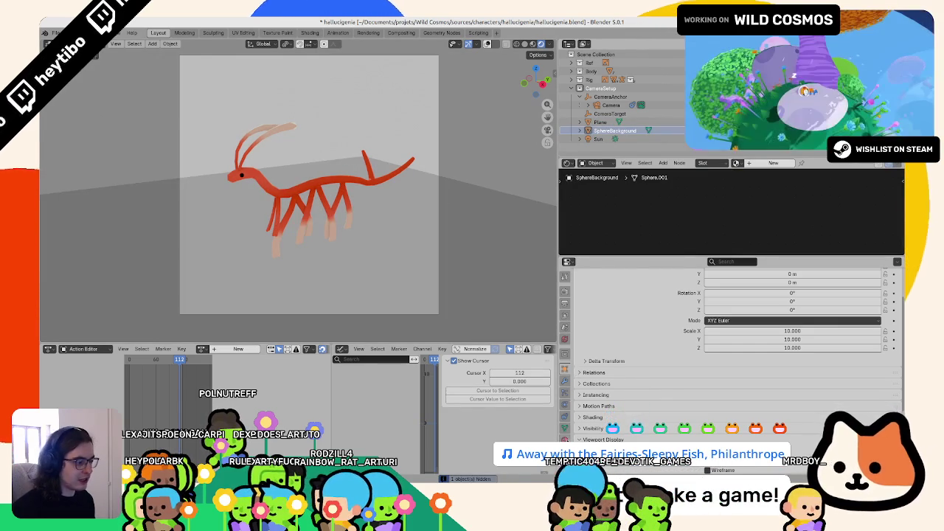
Give the sphere a new material with its Base Color darkened to near black.
{"action": "left_click", "coordinate": [564, 440]}
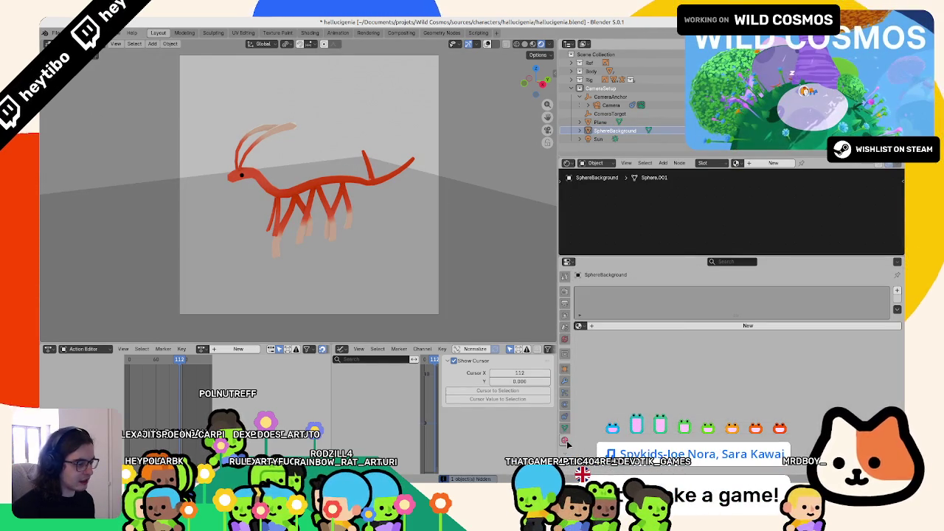
{"action": "left_click", "coordinate": [686, 327]}
{"action": "left_click", "coordinate": [786, 377]}
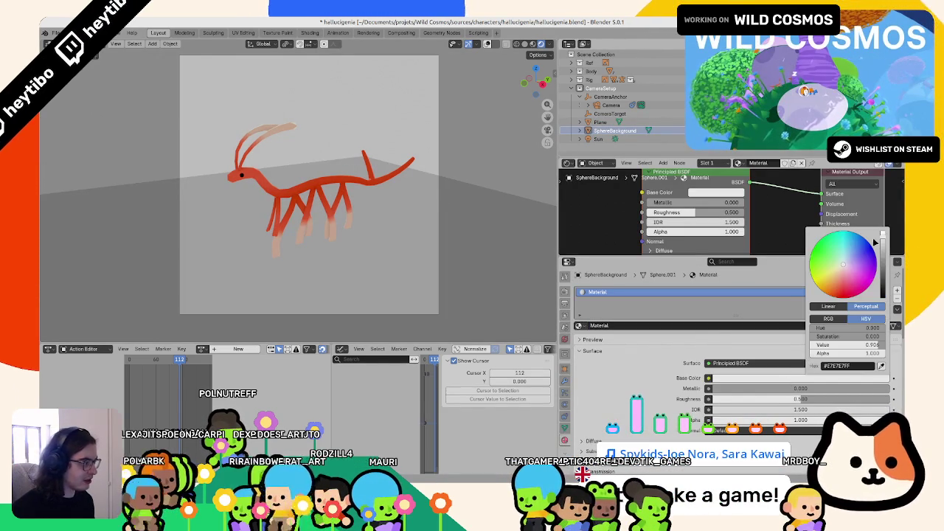
{"action": "left_click_drag", "start_coordinate": [882, 236], "coordinate": [882, 295]}
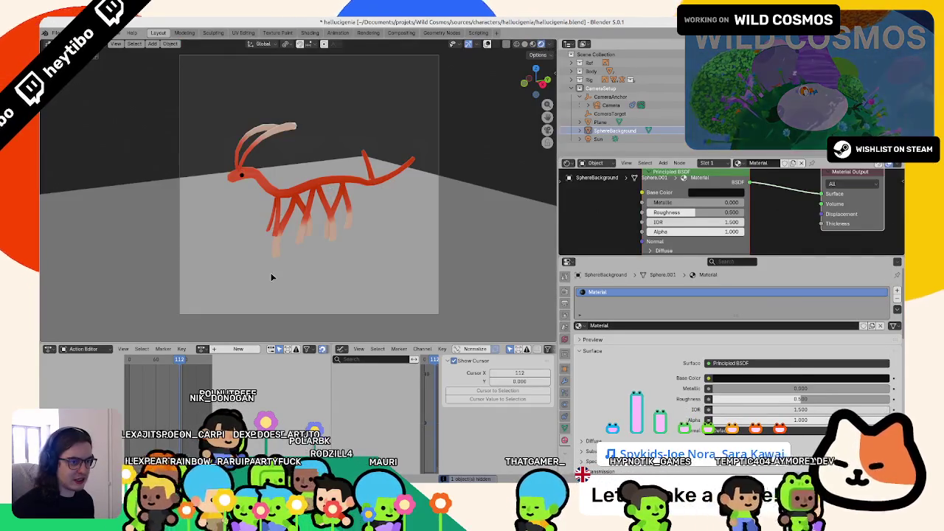
Briefly select the ground plane, then reselect the background sphere and scroll its properties.
{"action": "left_click", "coordinate": [270, 274]}
{"action": "key", "text": "g"}
{"action": "key", "text": "Escape"}
{"action": "left_click", "coordinate": [614, 130]}
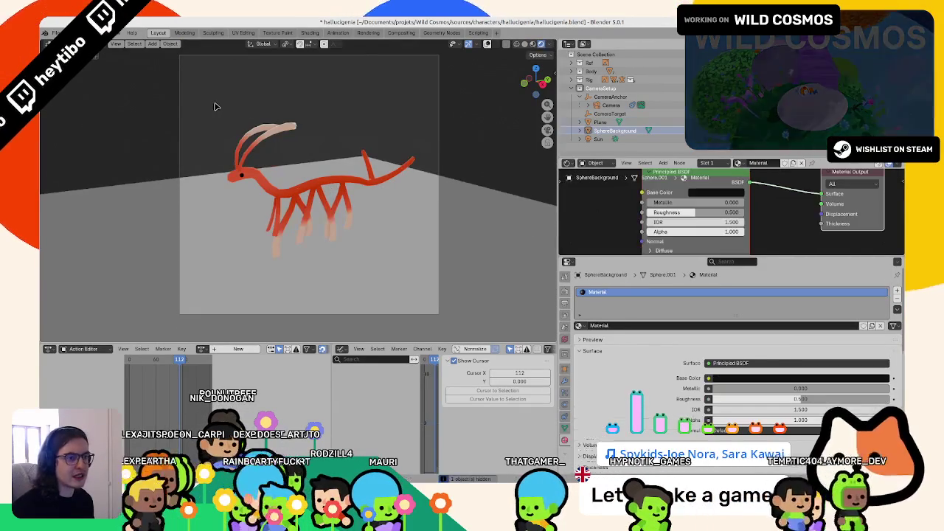
{"action": "scroll", "coordinate": [633, 365], "scroll_direction": "down", "scroll_amount": 3}
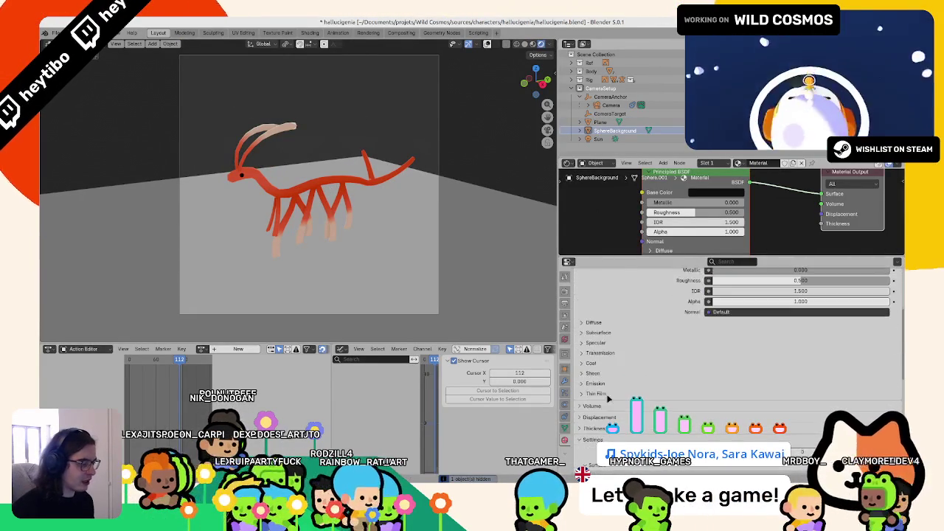
{"action": "scroll", "coordinate": [612, 387], "scroll_direction": "down", "scroll_amount": 2}
{"action": "scroll", "coordinate": [583, 418], "scroll_direction": "down", "scroll_amount": 2}
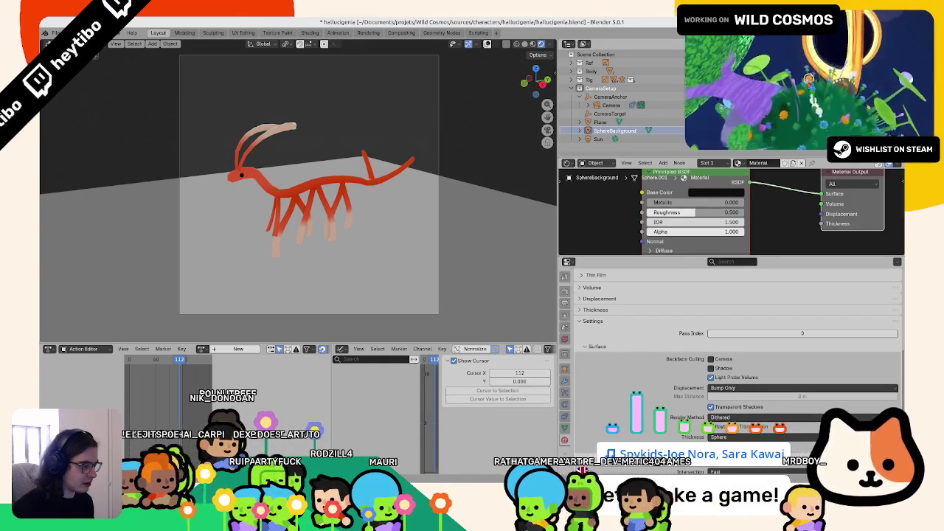
{"action": "scroll", "coordinate": [698, 398], "scroll_direction": "up", "scroll_amount": 1}
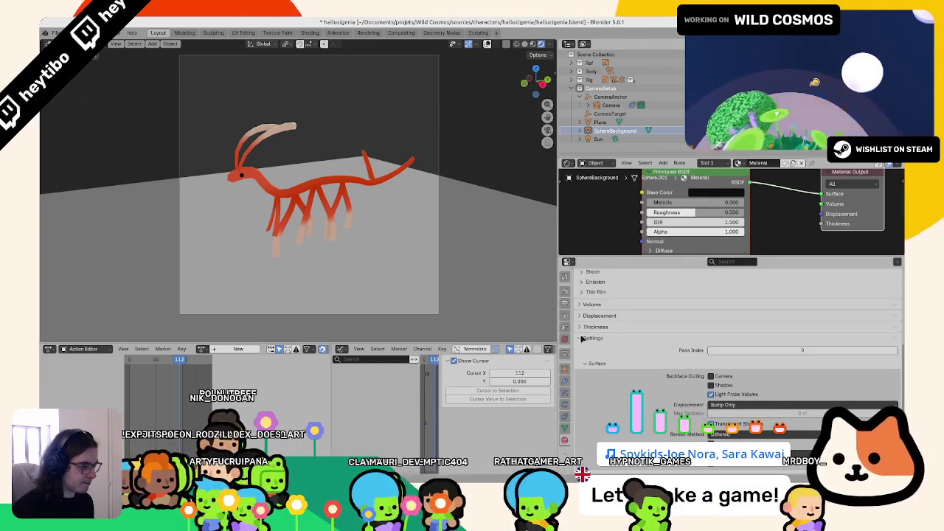
Turn off the background sphere's Shadow visibility in Object properties while keeping it visible in the viewport.
{"action": "left_click", "coordinate": [566, 369]}
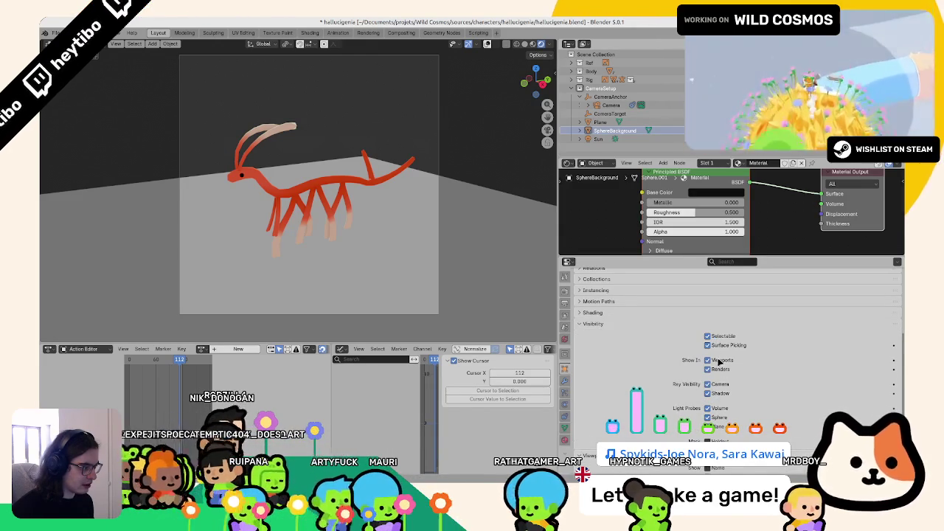
{"action": "left_click_drag", "start_coordinate": [726, 361], "coordinate": [712, 409]}
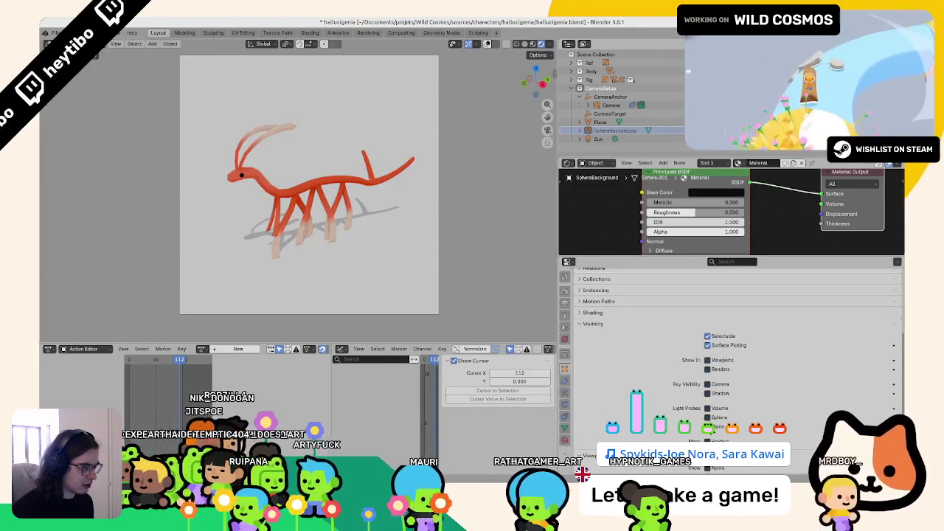
{"action": "left_click", "coordinate": [720, 363]}
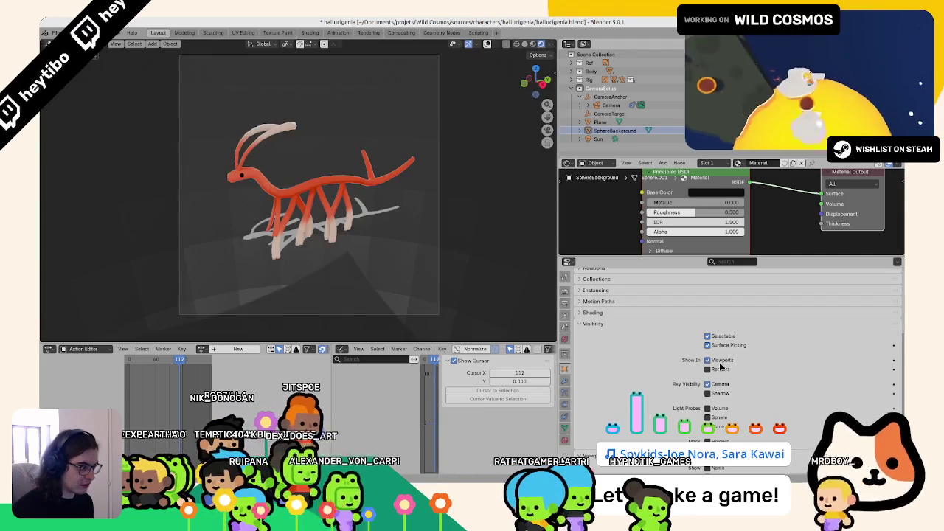
Apply Shade Smooth to the background sphere and the Hallucigenia creature.
{"action": "right_click", "coordinate": [353, 127]}
{"action": "left_click", "coordinate": [353, 127]}
{"action": "left_click", "coordinate": [353, 128]}
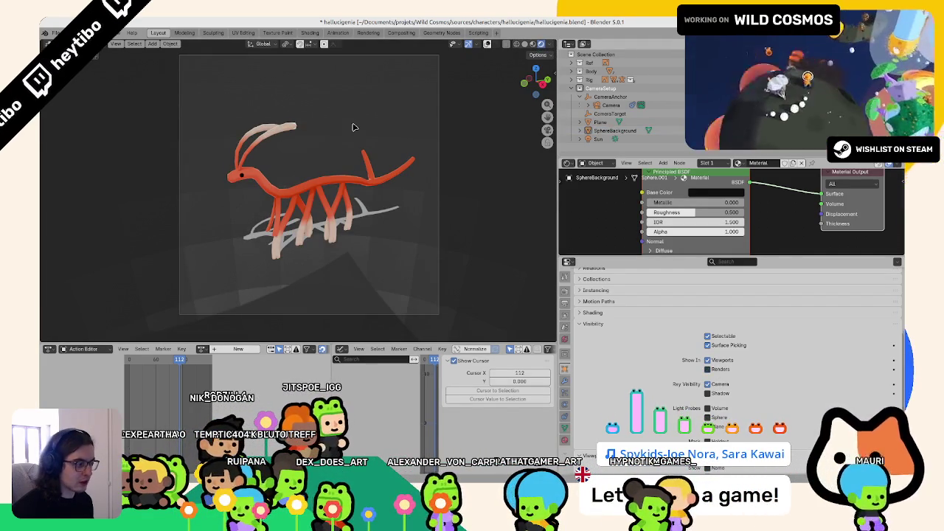
{"action": "right_click", "coordinate": [359, 99]}
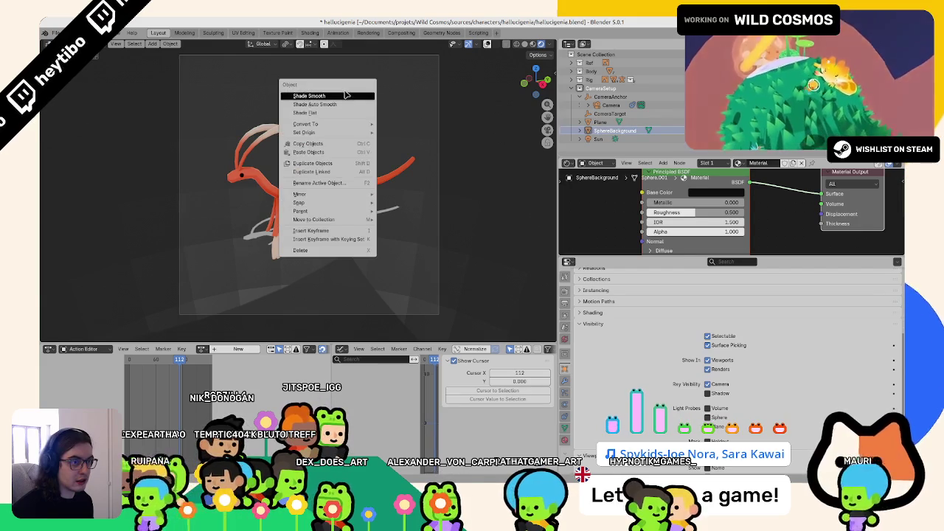
{"action": "left_click", "coordinate": [346, 95]}
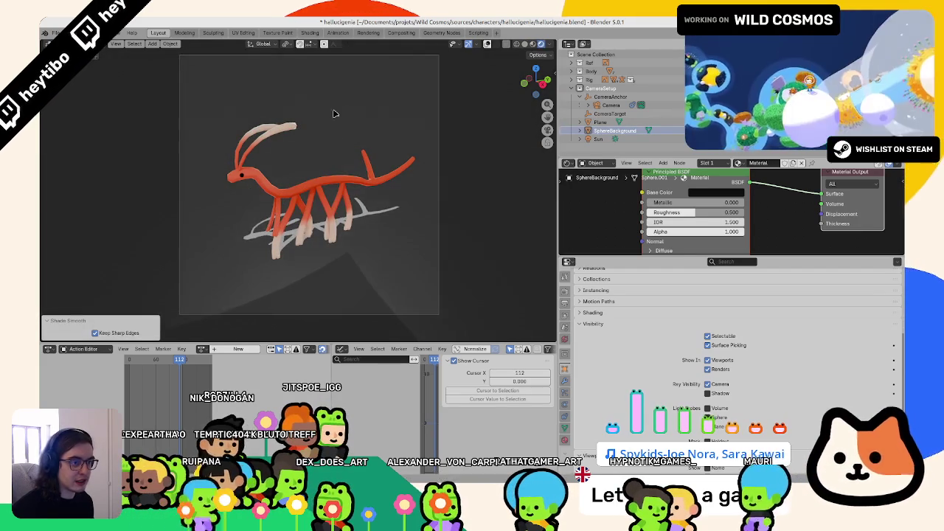
Select the ground plane and uncheck its Shadow visibility option.
{"action": "left_click", "coordinate": [360, 217]}
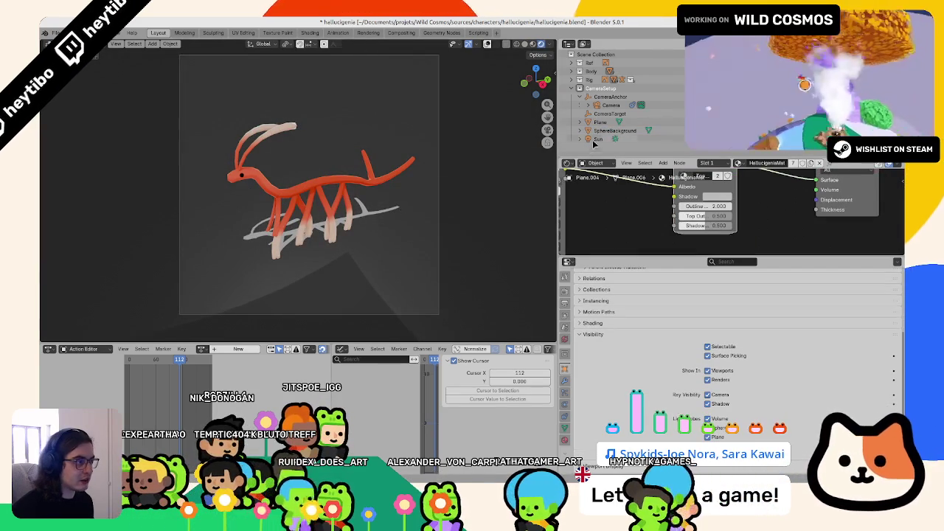
{"action": "left_click", "coordinate": [602, 131]}
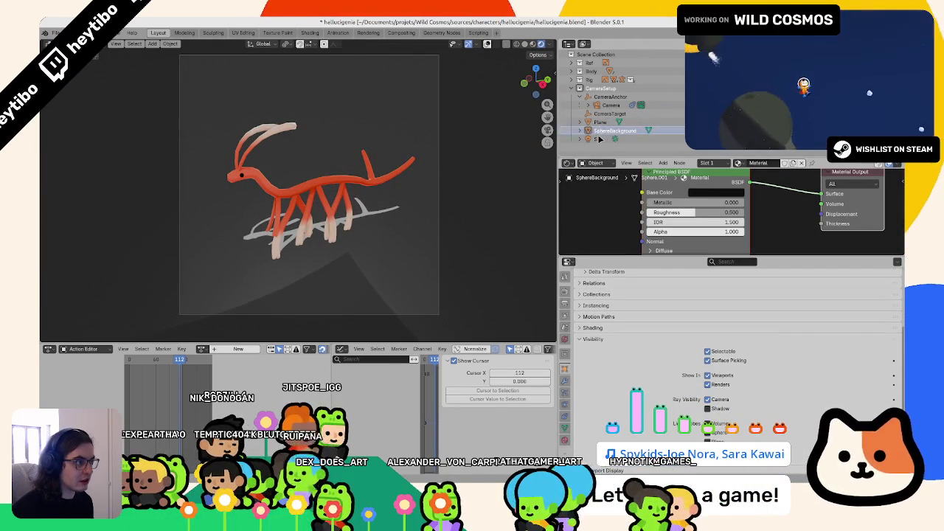
{"action": "left_click", "coordinate": [600, 122]}
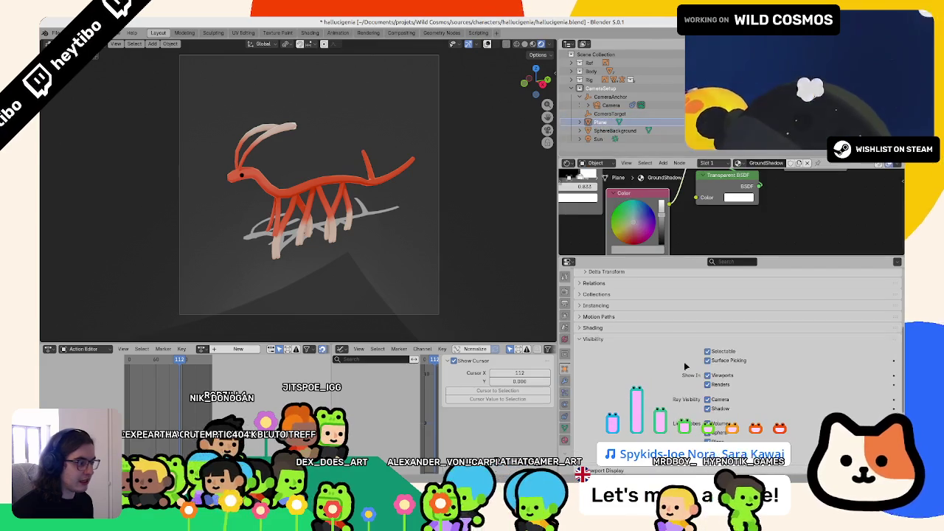
{"action": "scroll", "coordinate": [674, 364], "scroll_direction": "down", "scroll_amount": 2}
{"action": "scroll", "coordinate": [673, 364], "scroll_direction": "down", "scroll_amount": 3}
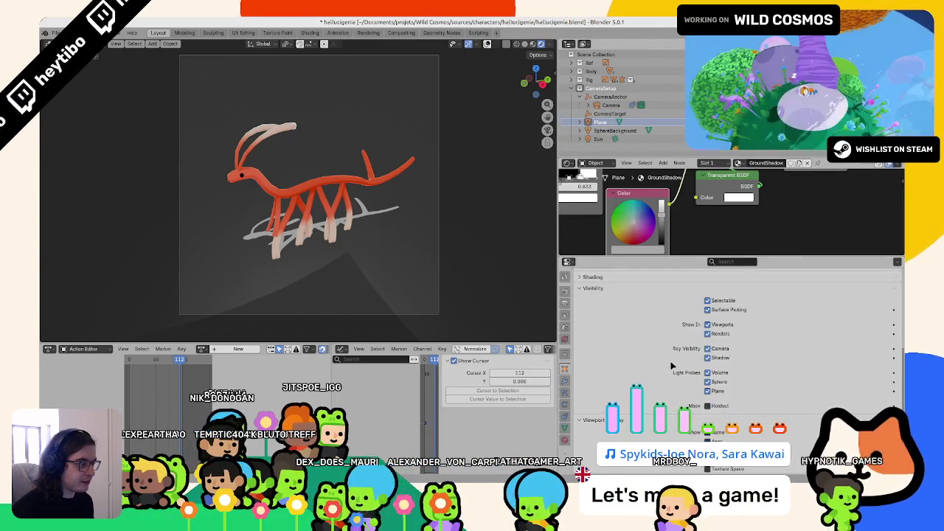
{"action": "scroll", "coordinate": [675, 367], "scroll_direction": "up", "scroll_amount": 3}
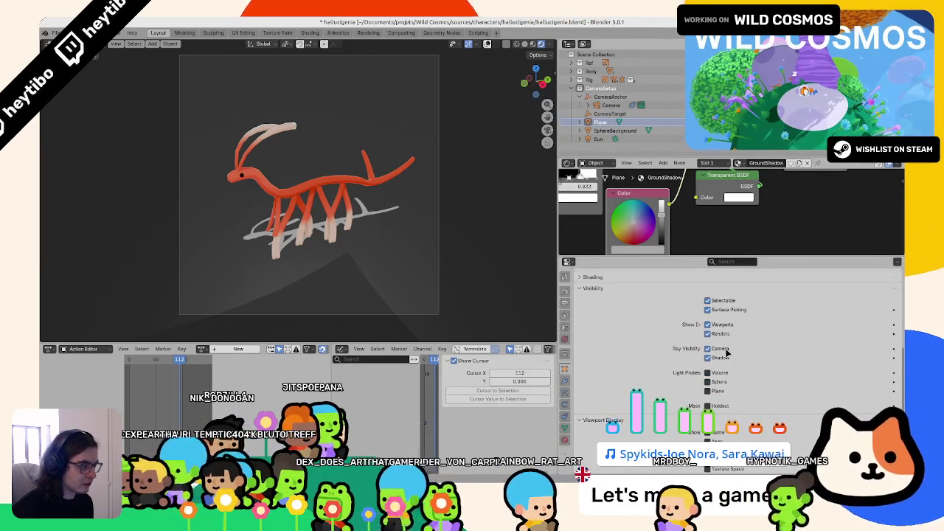
{"action": "left_click", "coordinate": [726, 357]}
Darken the ground plane's GroundShadow material colour.
{"action": "scroll", "coordinate": [267, 193], "scroll_direction": "up", "scroll_amount": 1}
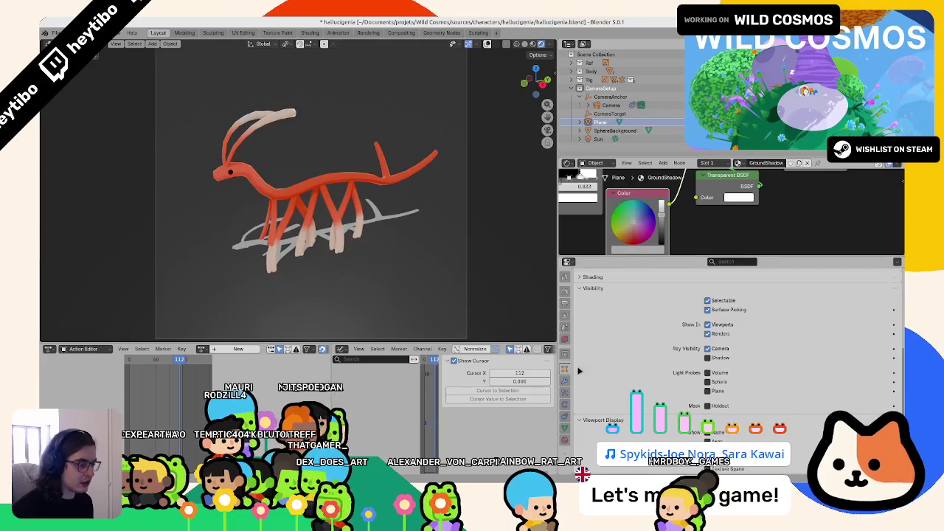
{"action": "left_click", "coordinate": [566, 440]}
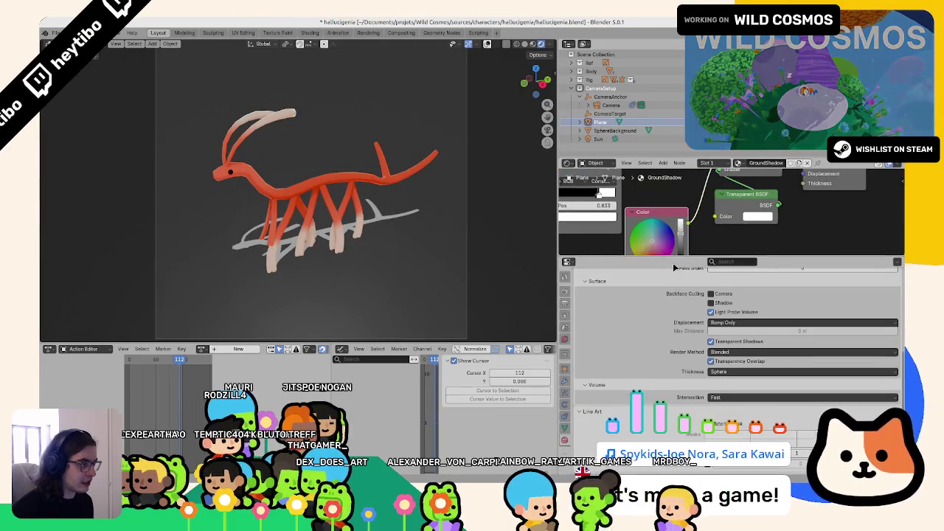
{"action": "middle_click_drag", "start_coordinate": [661, 212], "coordinate": [680, 216]}
{"action": "left_click_drag", "start_coordinate": [680, 215], "coordinate": [680, 238]}
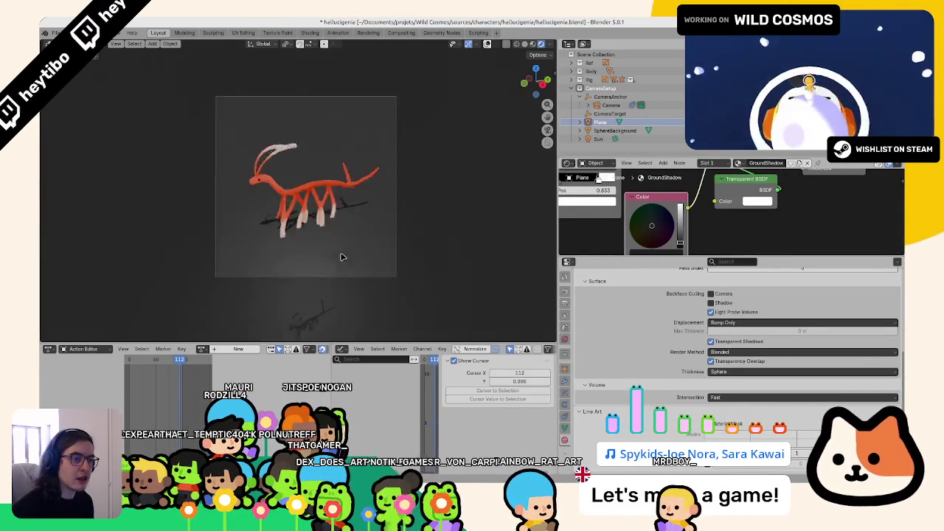
Swap SphereBackground's Principled BSDF for a Color node linked to Material Output Surface, adjusting its brightness.
{"action": "left_click", "coordinate": [368, 112]}
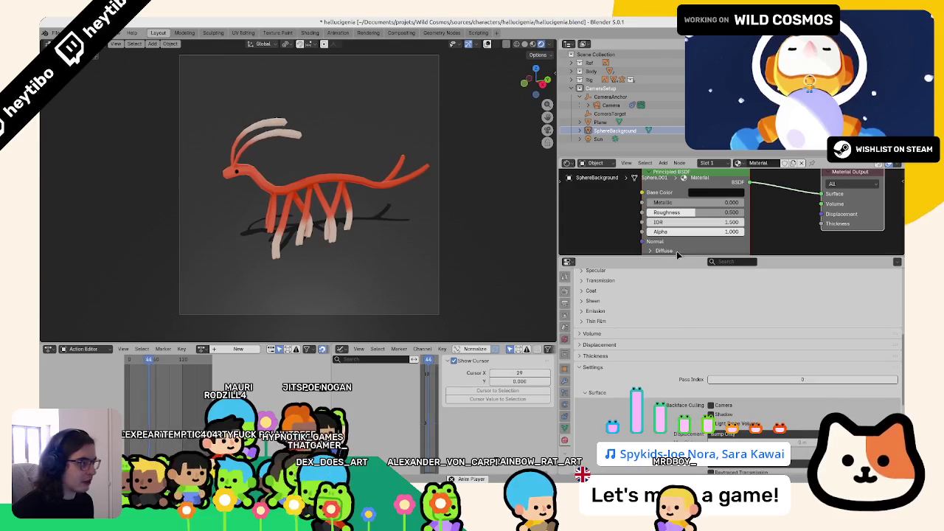
{"action": "key", "text": "Home"}
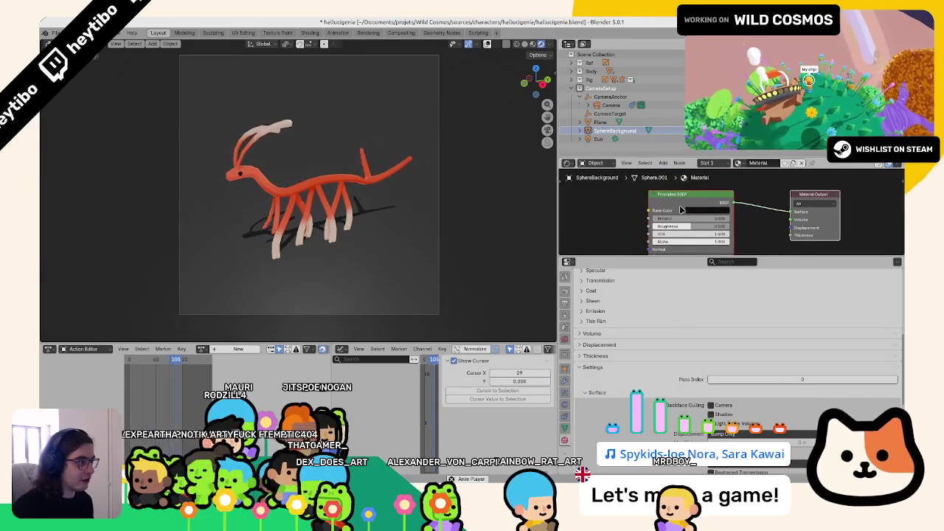
{"action": "key", "text": "Delete"}
{"action": "key", "text": "F3"}
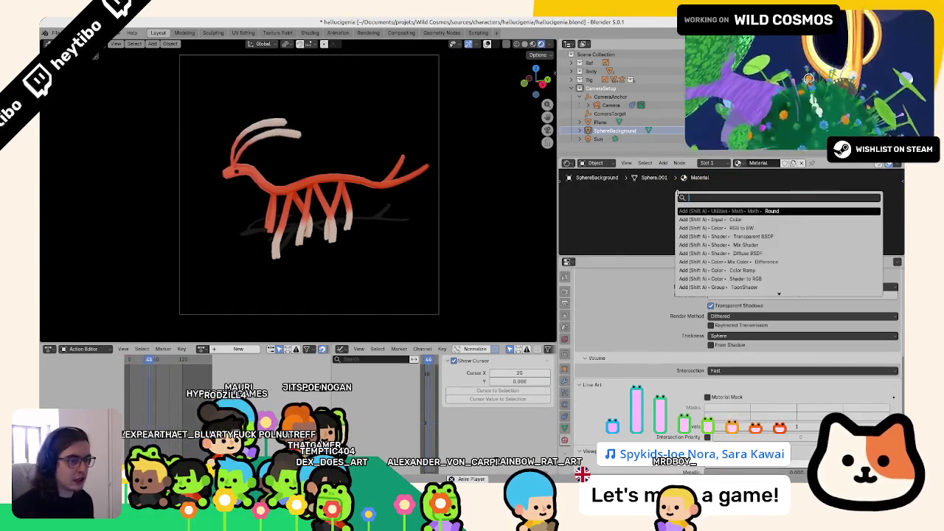
{"action": "type", "text": "colo"}
{"action": "key", "text": "Return"}
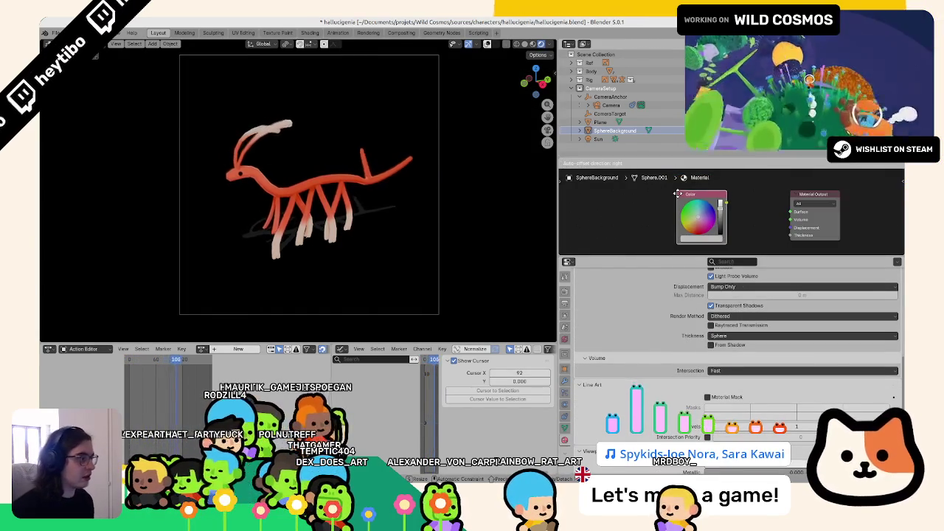
{"action": "left_click_drag", "start_coordinate": [726, 203], "coordinate": [790, 212]}
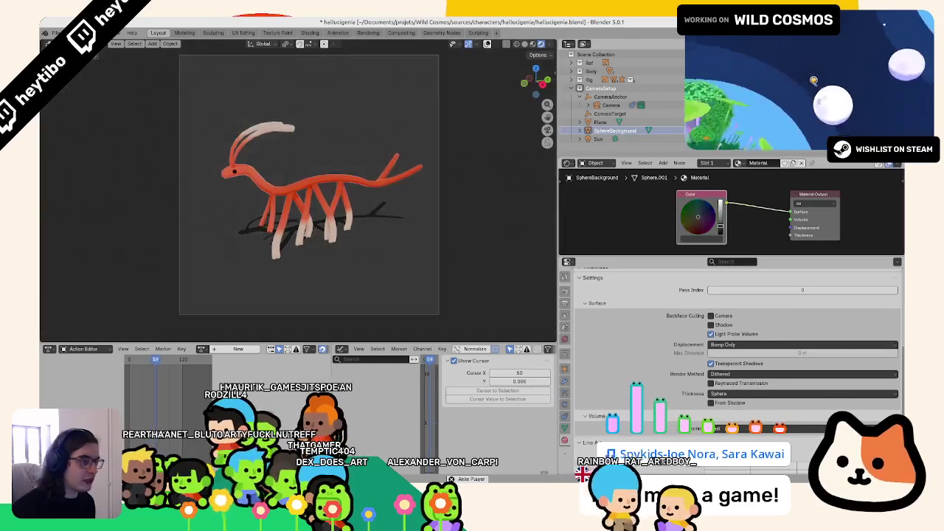
{"action": "left_click_drag", "start_coordinate": [720, 225], "coordinate": [721, 223]}
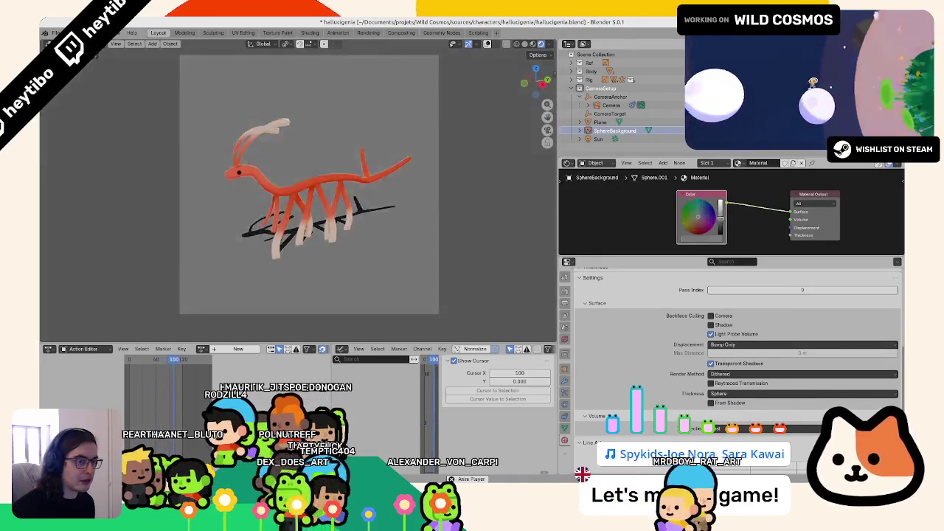
{"action": "scroll", "coordinate": [258, 83], "scroll_direction": "up", "scroll_amount": 1}
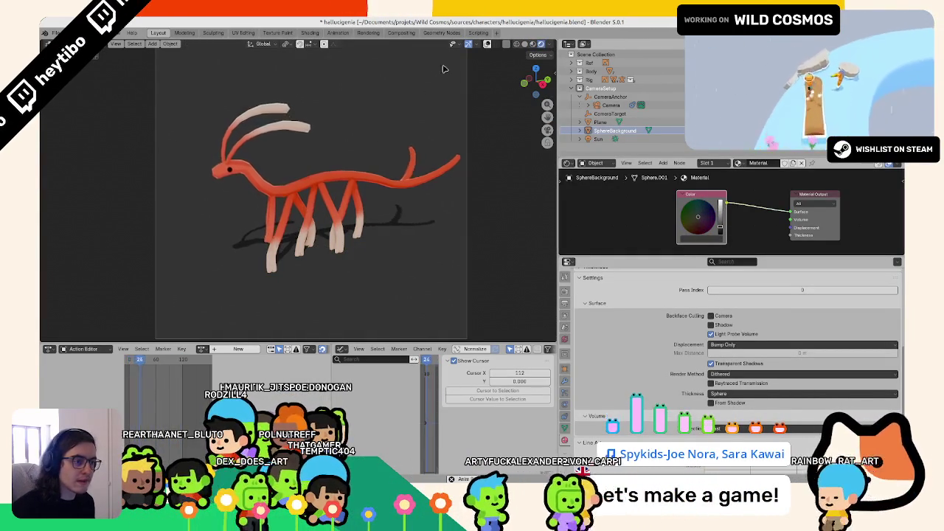
{"action": "left_click", "coordinate": [487, 43]}
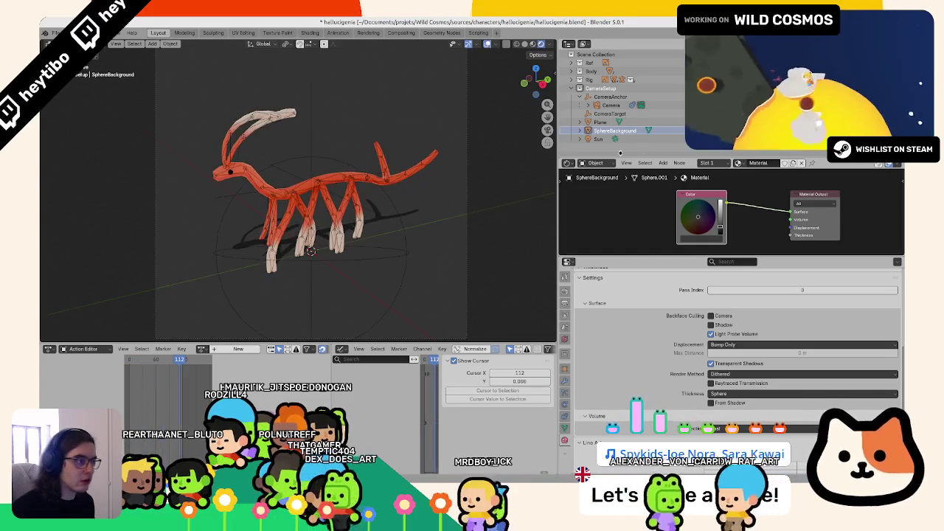
Tilt the Sun's rotation in the N-panel to swing the shadow, then save the file.
{"action": "left_click", "coordinate": [597, 140]}
{"action": "key", "text": "n"}
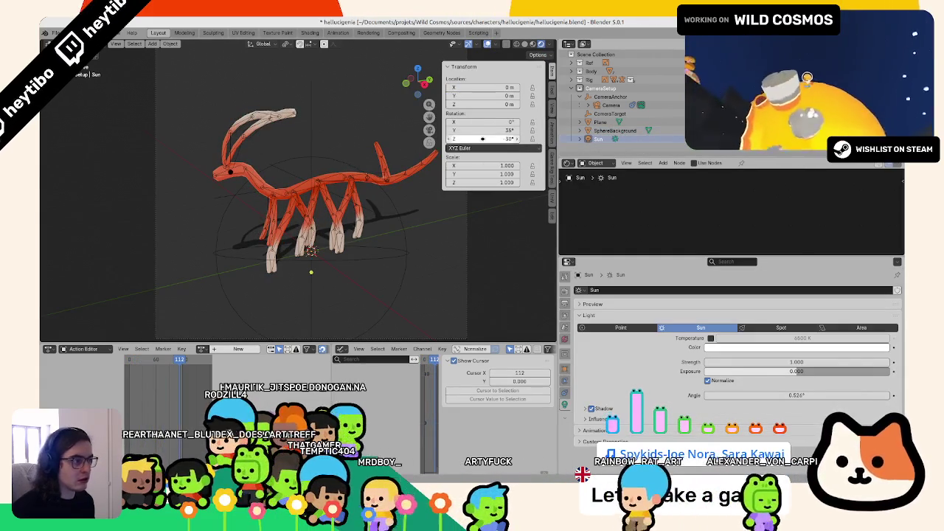
{"action": "left_click_drag", "start_coordinate": [483, 130], "coordinate": [516, 129]}
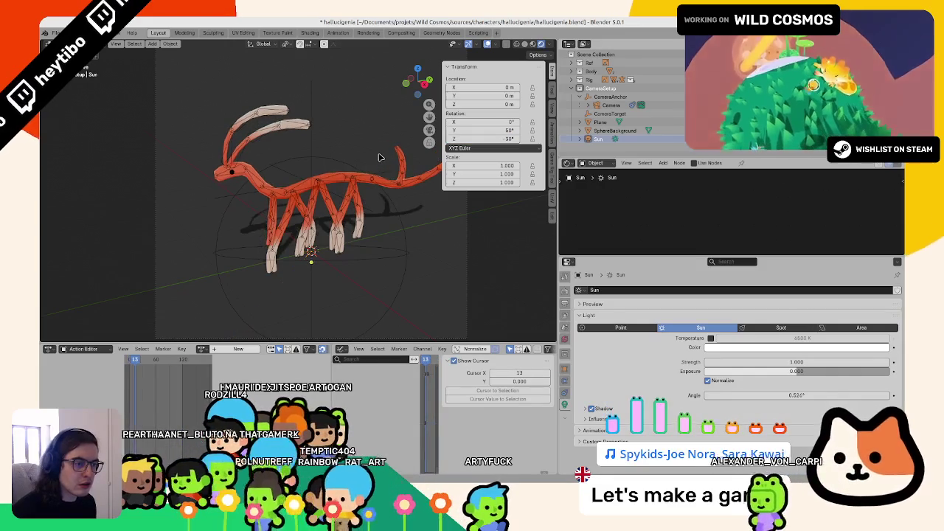
{"action": "left_click", "coordinate": [487, 47]}
{"action": "key", "text": "ctrl+s"}
From the camera view, rotate the Sun to 60° Y and 10° Z so the shadow falls beneath the creature.
{"action": "key", "text": "KP_0"}
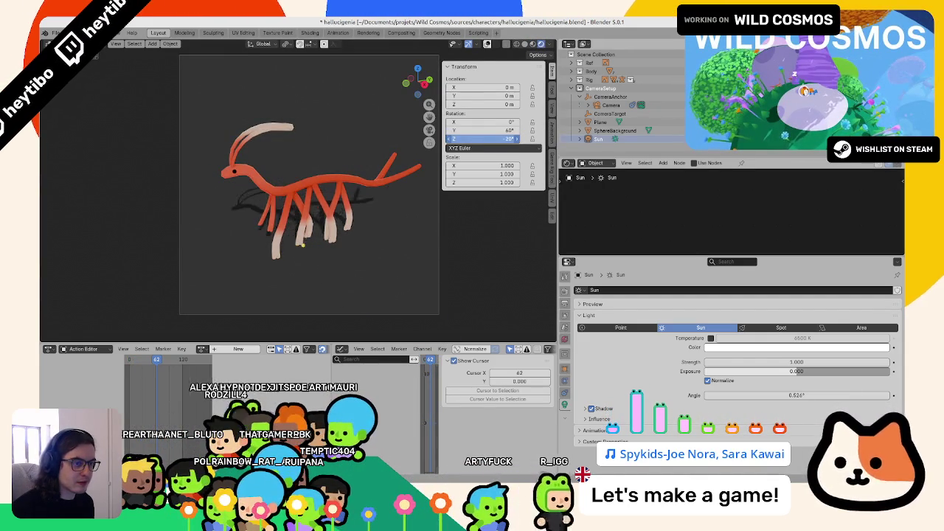
{"action": "left_click_drag", "start_coordinate": [487, 139], "coordinate": [516, 138]}
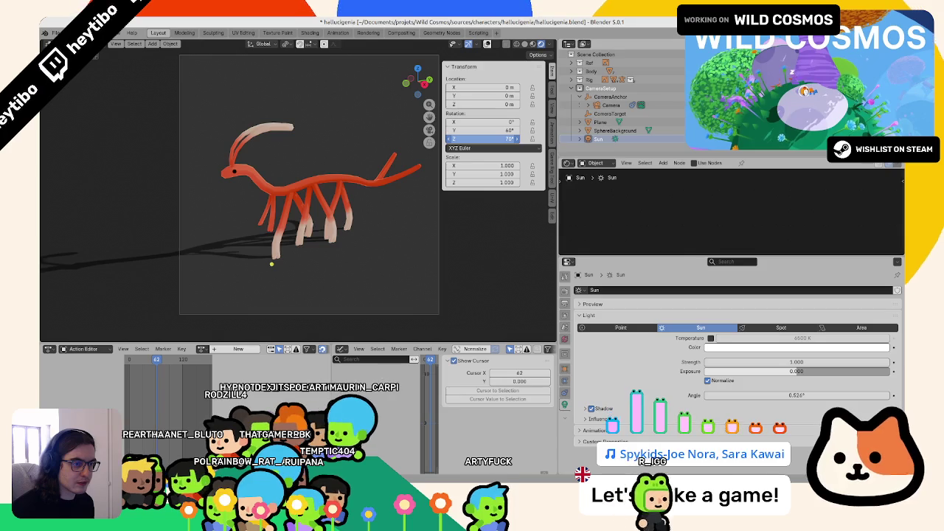
{"action": "left_click_drag", "start_coordinate": [508, 139], "coordinate": [404, 147]}
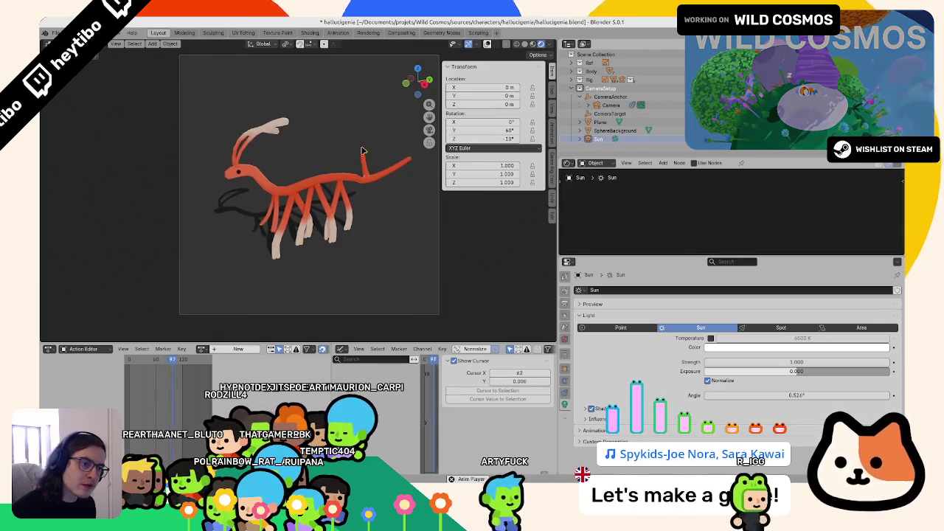
{"action": "left_click", "coordinate": [403, 147]}
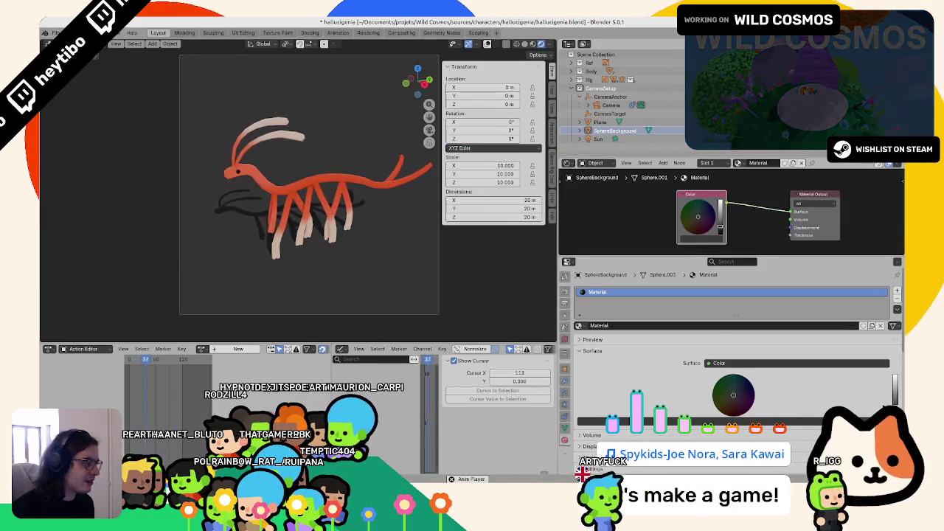
Brighten the backdrop Color to light grey, rename Plane to 'GroundShadow', and lighten its shadow to soft grey.
{"action": "left_click_drag", "start_coordinate": [894, 407], "coordinate": [894, 376]}
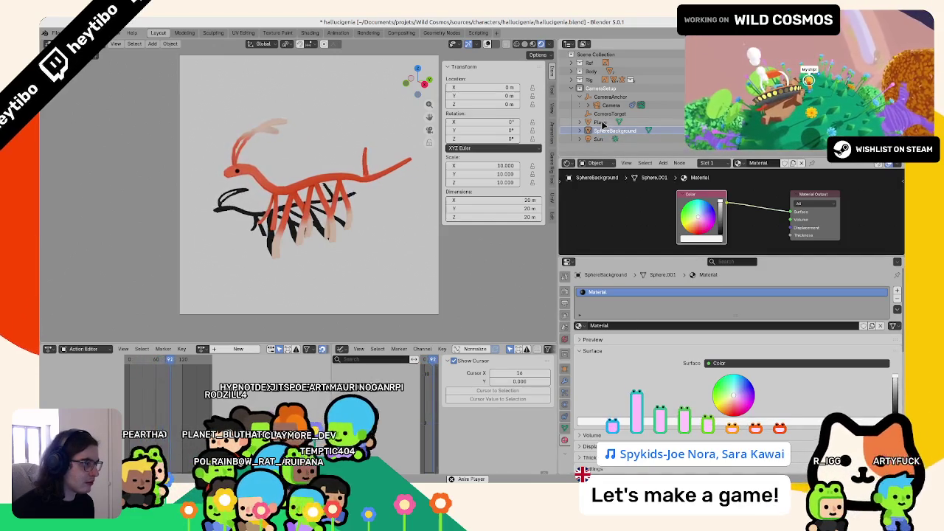
{"action": "left_click", "coordinate": [600, 121]}
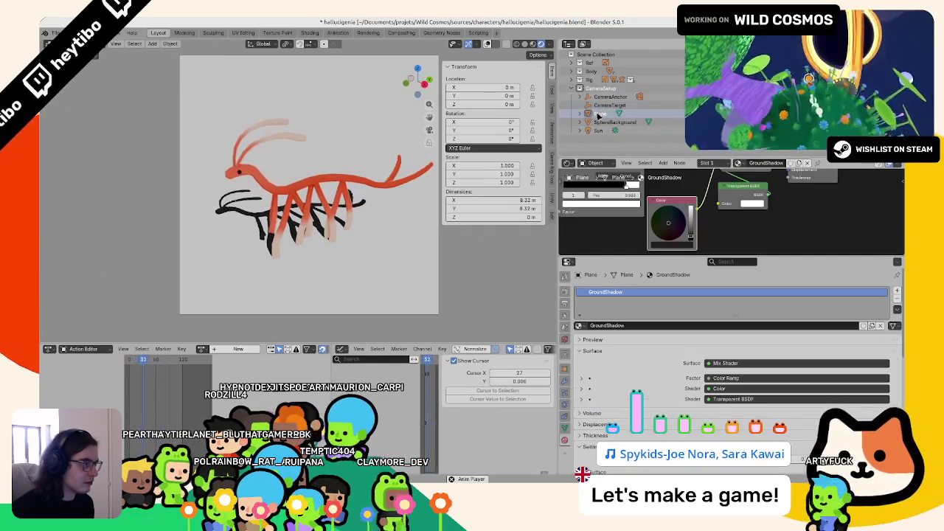
{"action": "double_click", "coordinate": [599, 115]}
{"action": "type", "text": "Grou"}
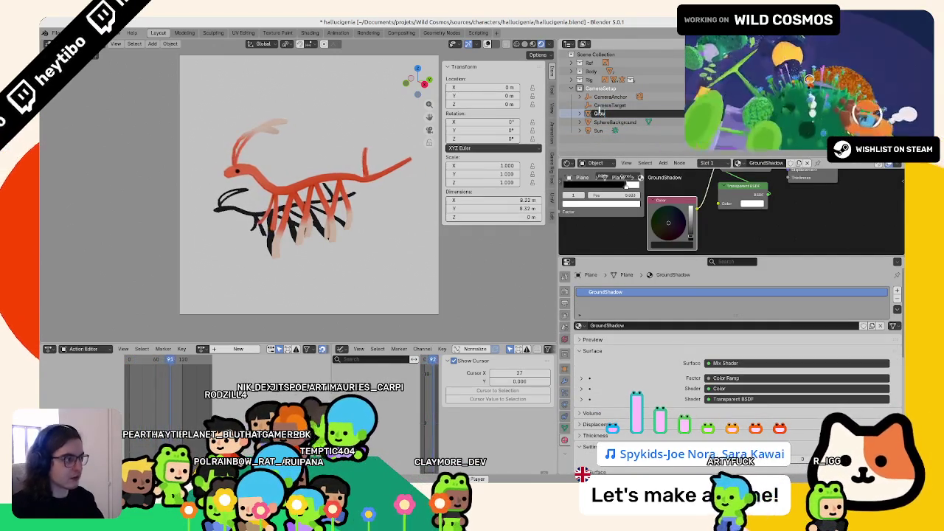
{"action": "type", "text": "ndShadow"}
{"action": "key", "text": "Return"}
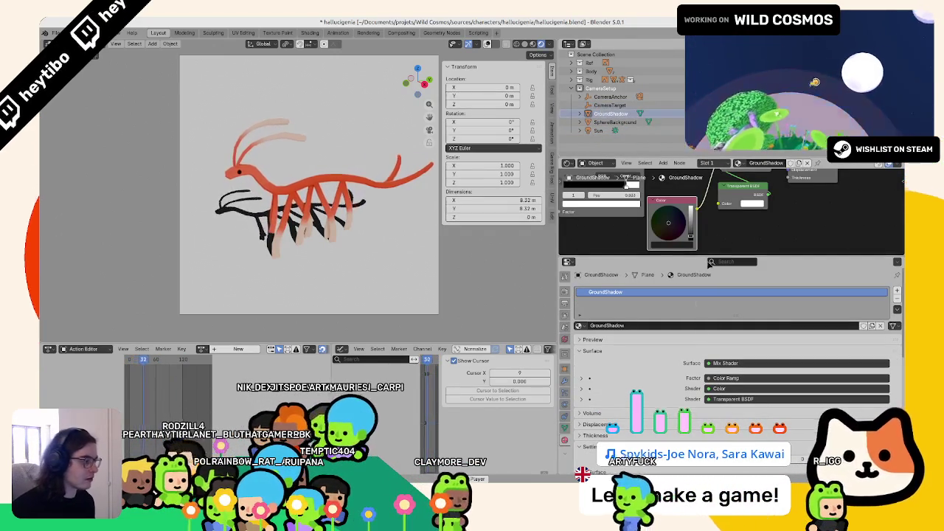
{"action": "left_click_drag", "start_coordinate": [690, 236], "coordinate": [690, 215]}
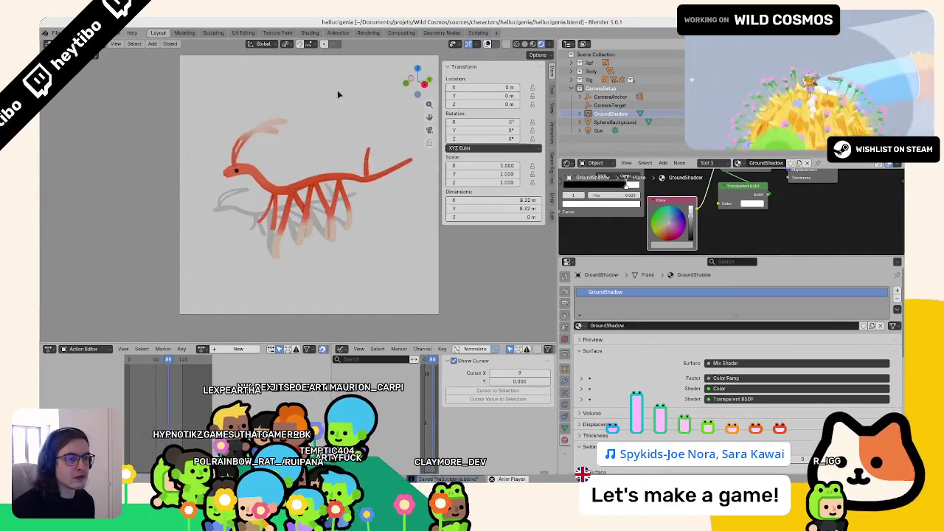
Save, hide the N-panel, and frame the camera view with overlays shown.
{"action": "key", "text": "ctrl+s"}
{"action": "key", "text": "n"}
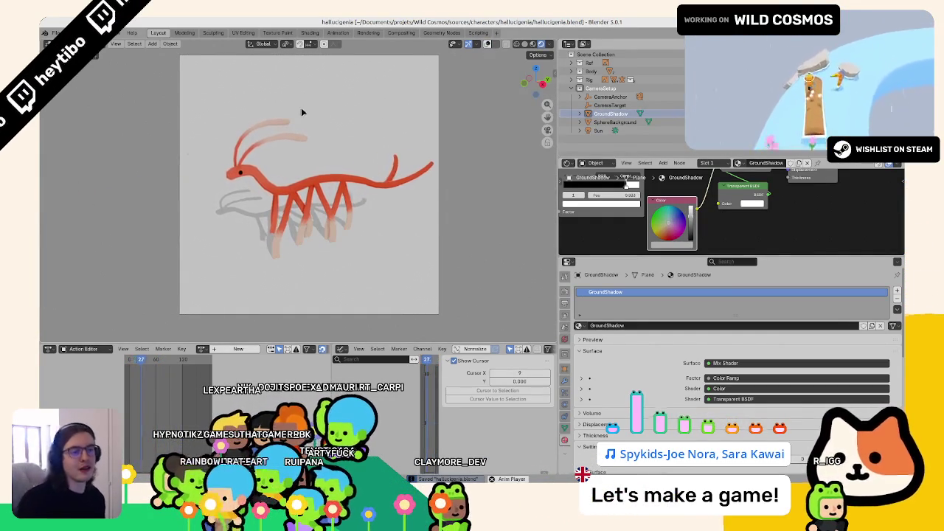
{"action": "key", "text": "Home"}
{"action": "left_click", "coordinate": [486, 43]}
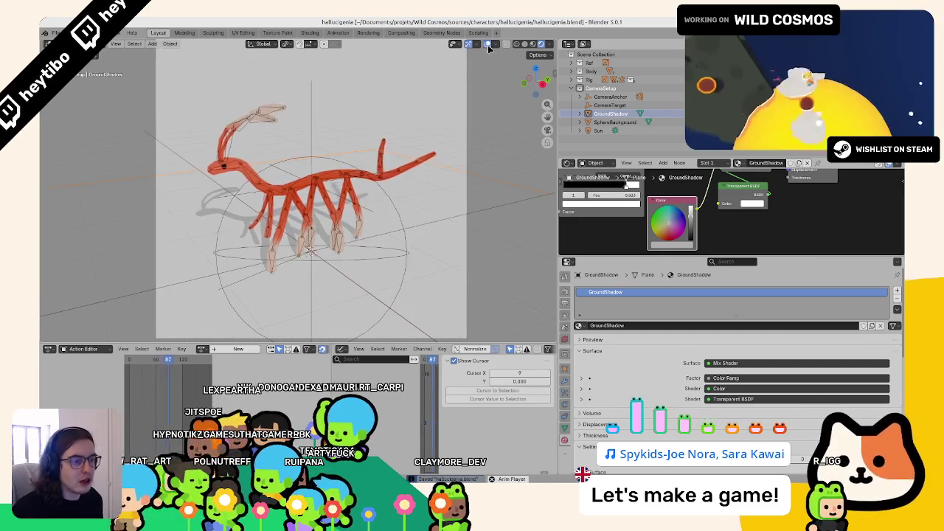
Check the rig, Sun and background sphere, hide overlays, stop playback and save hallucigenia.blend.
{"action": "left_click", "coordinate": [590, 78]}
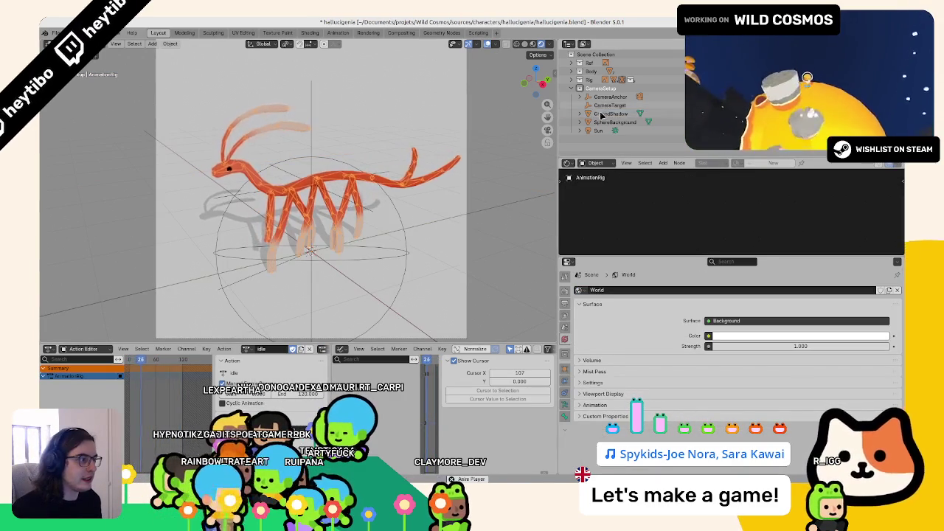
{"action": "left_click", "coordinate": [595, 131]}
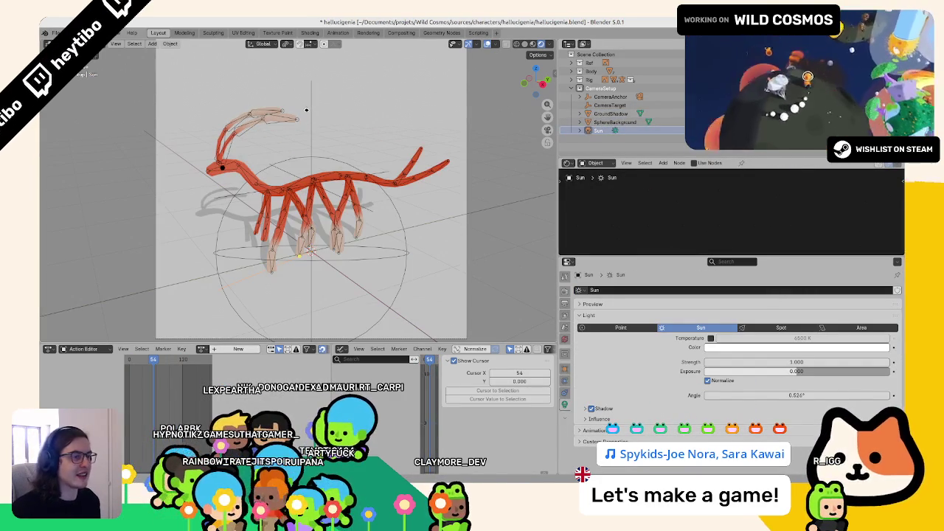
{"action": "left_click", "coordinate": [618, 122]}
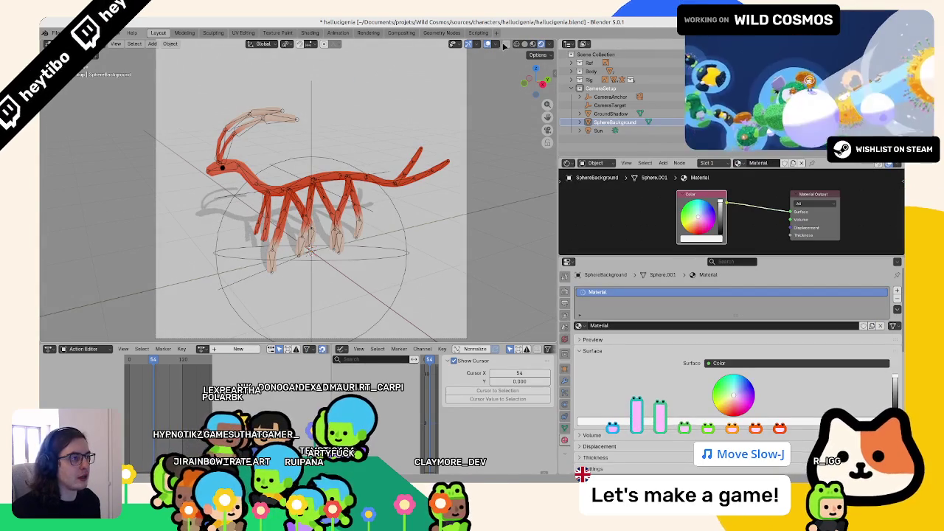
{"action": "left_click", "coordinate": [487, 45]}
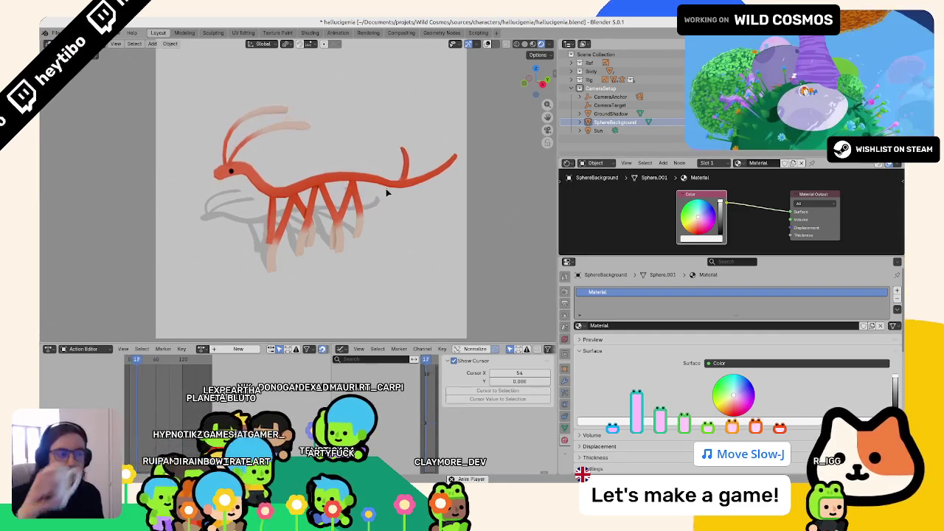
{"action": "key", "text": "Escape"}
{"action": "key", "text": "ctrl+s"}
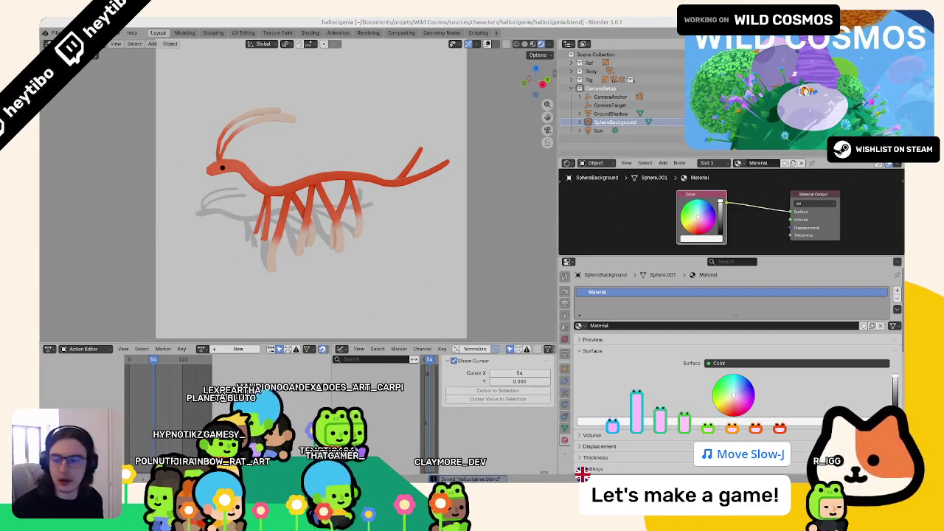
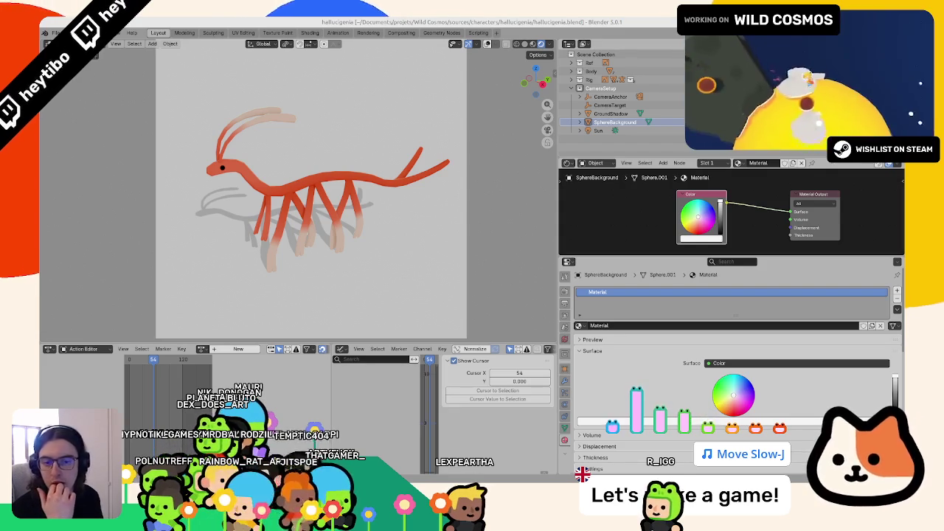
Orbit to front and oblique views of the hallucigenia, then click through the objects stacked on it.
{"action": "scroll", "coordinate": [334, 198], "scroll_direction": "up", "scroll_amount": 2}
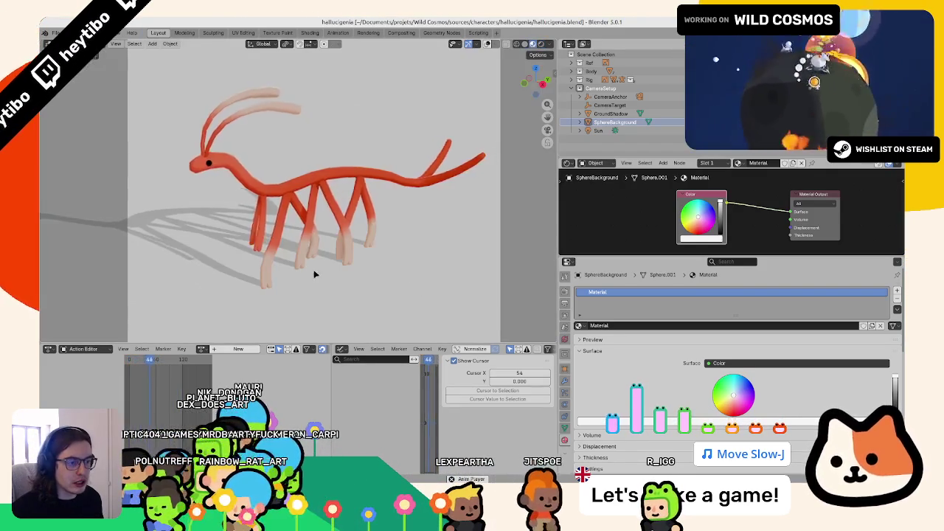
{"action": "middle_click_drag", "start_coordinate": [316, 269], "coordinate": [356, 266]}
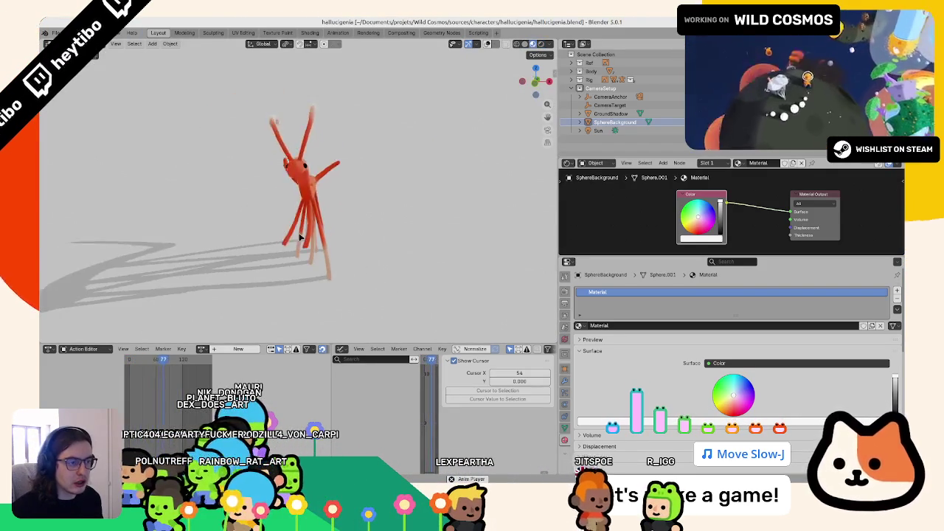
{"action": "middle_click_drag", "start_coordinate": [306, 231], "coordinate": [351, 179]}
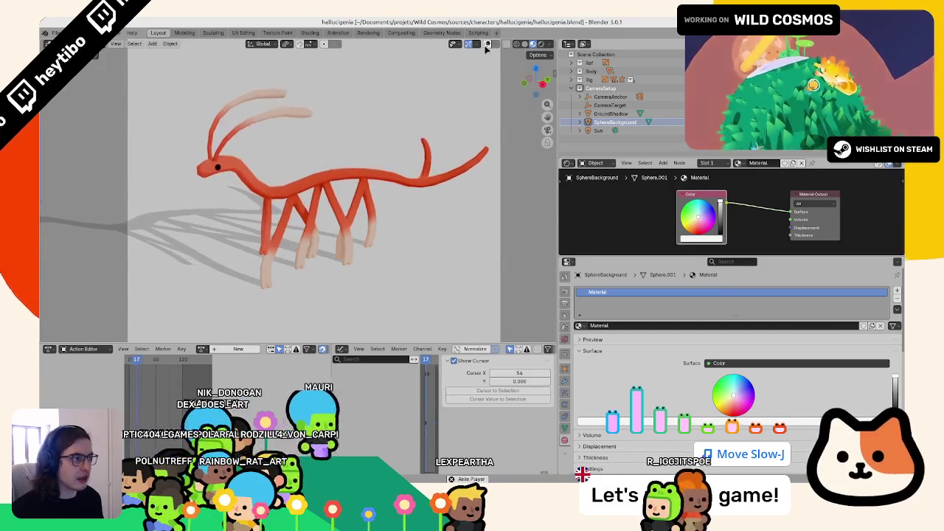
{"action": "left_click", "coordinate": [337, 200]}
{"action": "left_click", "coordinate": [333, 200]}
{"action": "left_click", "coordinate": [334, 200]}
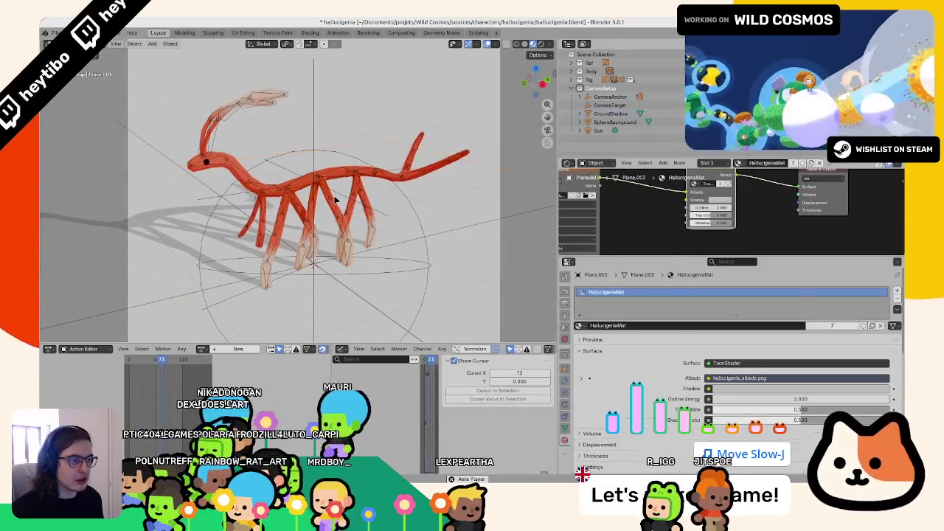
Select the creature's body mesh and set the animation to frame 1.
{"action": "left_click", "coordinate": [334, 199]}
{"action": "left_click", "coordinate": [333, 200]}
{"action": "left_click", "coordinate": [129, 361]}
{"action": "left_click_drag", "start_coordinate": [129, 364], "coordinate": [131, 365]}
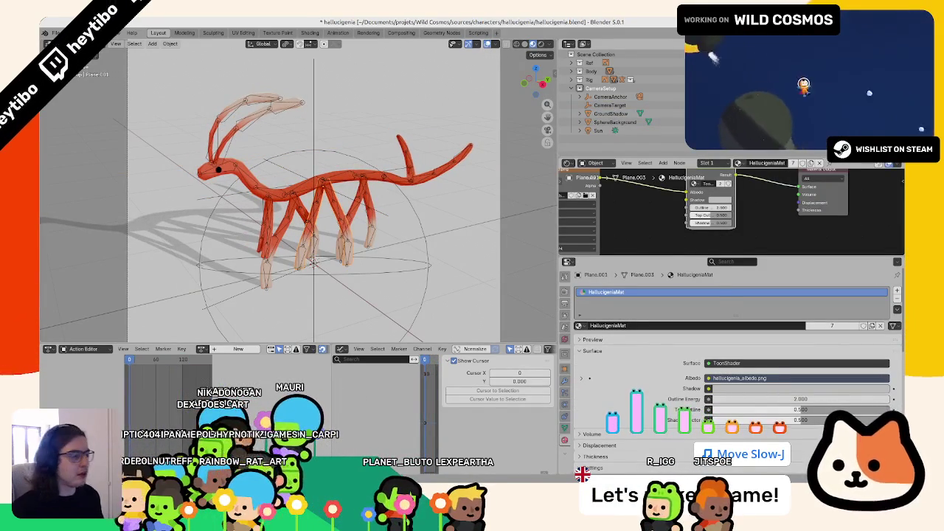
Enlarge the Shader Editor and set the UV-offset Add node's X to 0.25, turning the creature pink.
{"action": "left_click_drag", "start_coordinate": [684, 255], "coordinate": [686, 398]}
{"action": "middle_click_drag", "start_coordinate": [619, 368], "coordinate": [691, 377]}
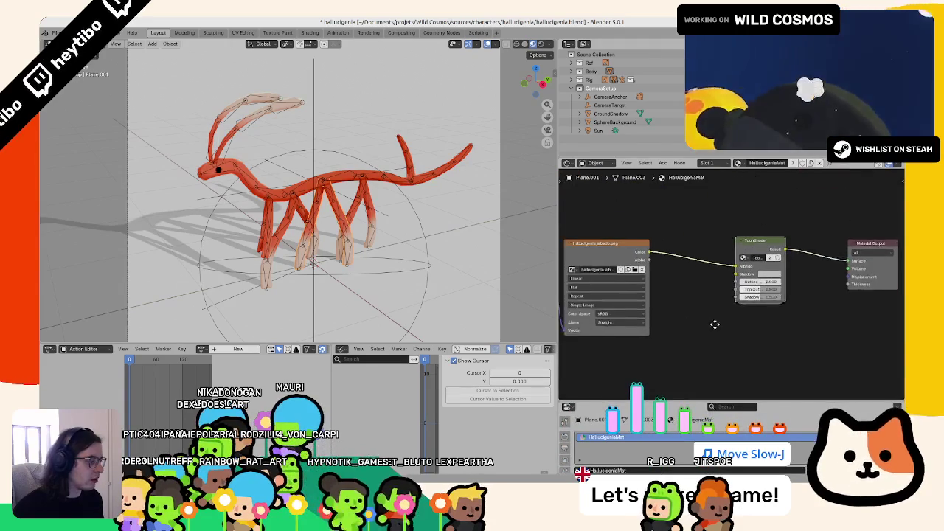
{"action": "left_click_drag", "start_coordinate": [692, 399], "coordinate": [692, 371]}
{"action": "middle_click_drag", "start_coordinate": [692, 376], "coordinate": [767, 378]}
{"action": "left_click_drag", "start_coordinate": [623, 280], "coordinate": [634, 281]}
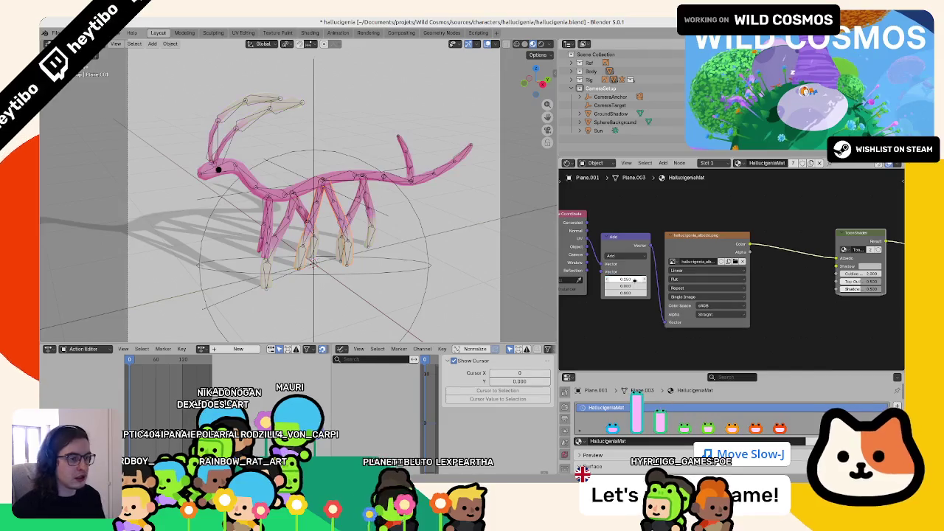
Try offsets 0.5 (green) and 0.75 (teal), then undo the changes.
{"action": "type", "text": ".5"}
{"action": "key", "text": "Return"}
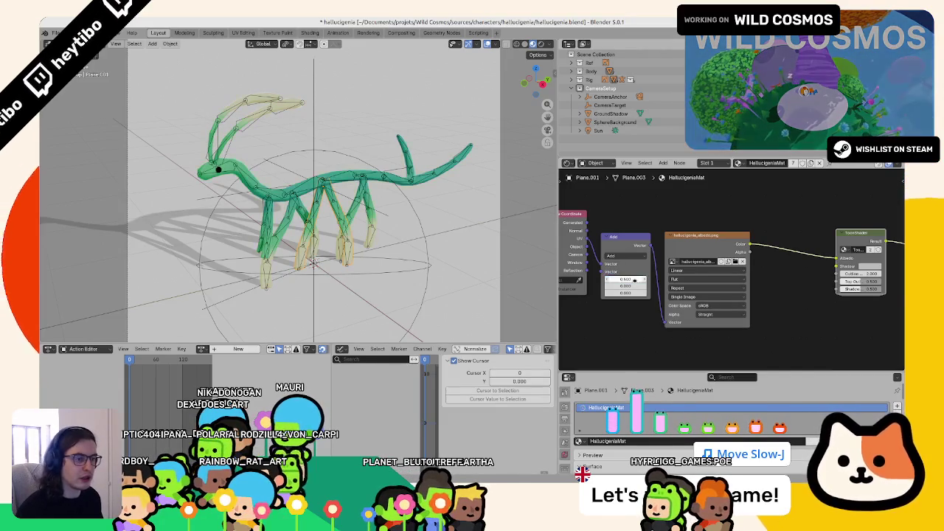
{"action": "type", "text": ".75"}
{"action": "key", "text": "Return"}
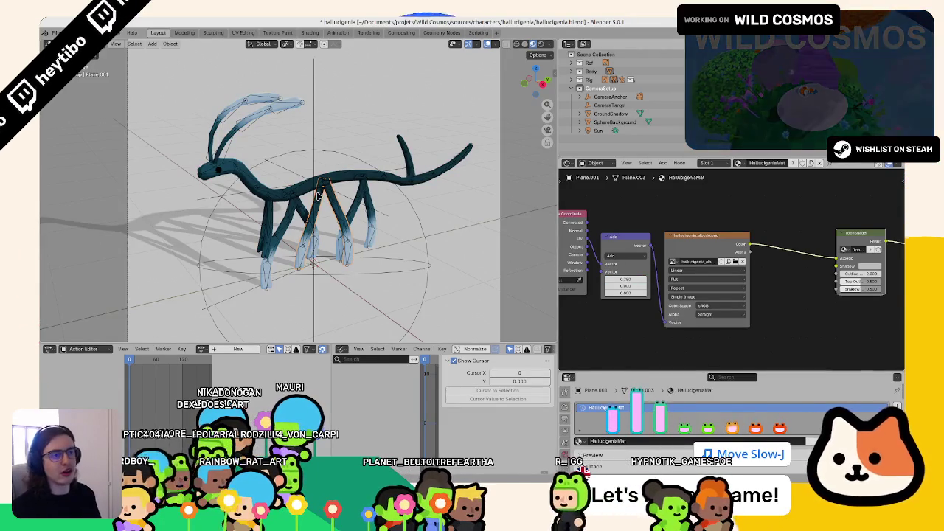
{"action": "right_click", "coordinate": [318, 195]}
{"action": "key", "text": "ctrl+z"}
{"action": "key", "text": "ctrl+z"}
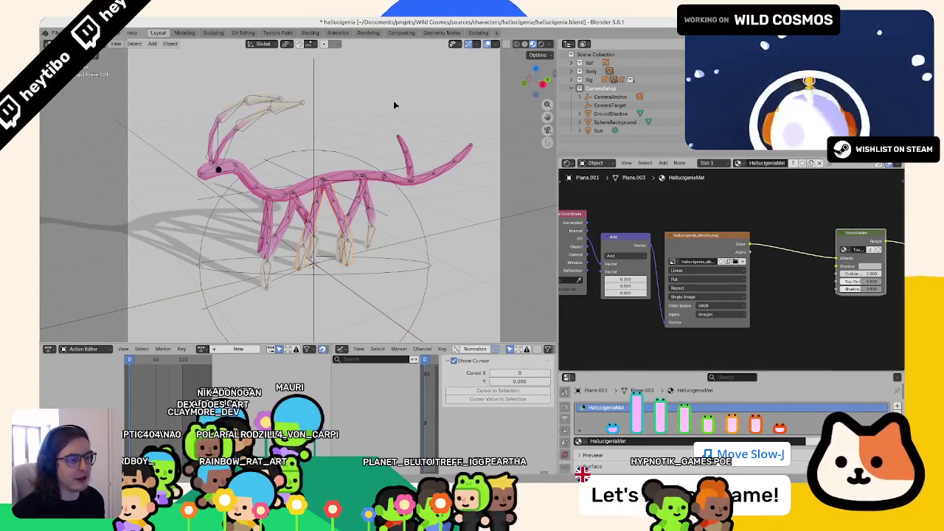
{"action": "key", "text": "ctrl+z"}
{"action": "key", "text": "ctrl+z"}
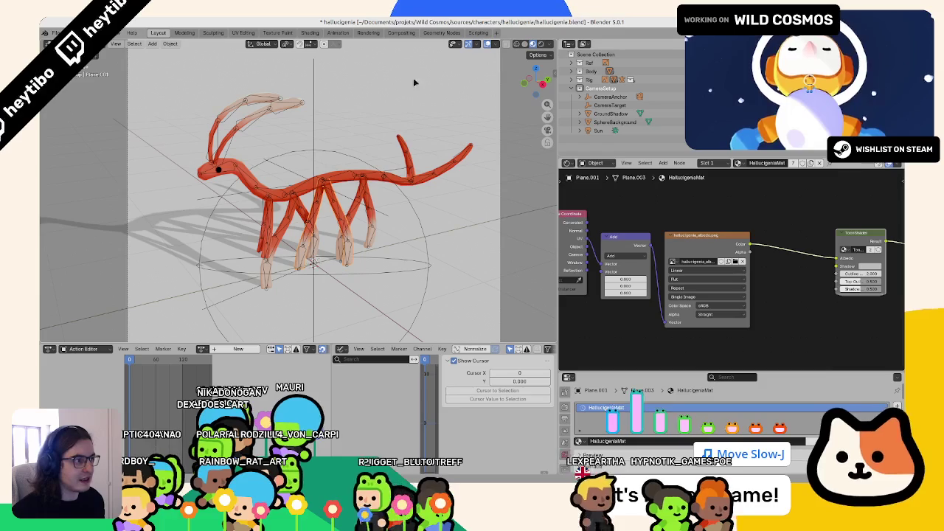
Select the circular control ring around the creature and bring up the Add menu.
{"action": "left_click", "coordinate": [326, 173]}
{"action": "left_click", "coordinate": [326, 174]}
{"action": "left_click", "coordinate": [326, 175]}
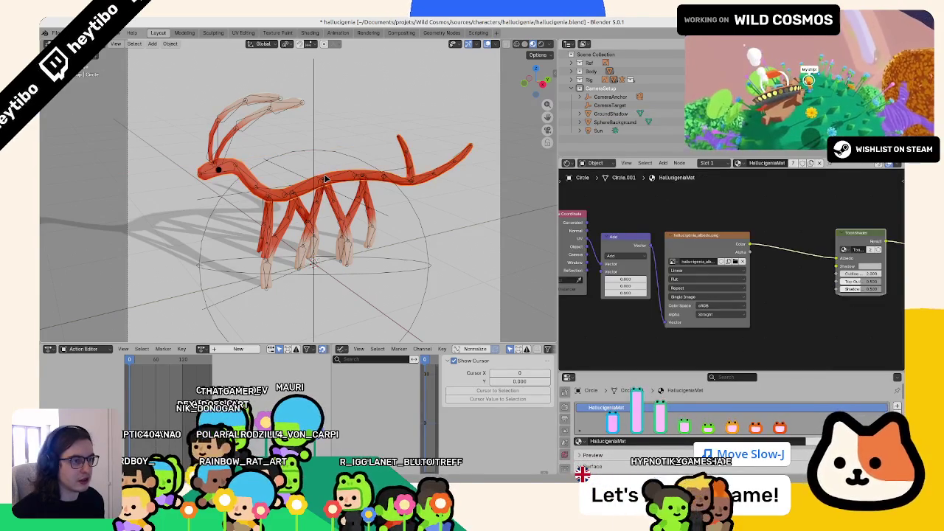
{"action": "key", "text": "shift+a"}
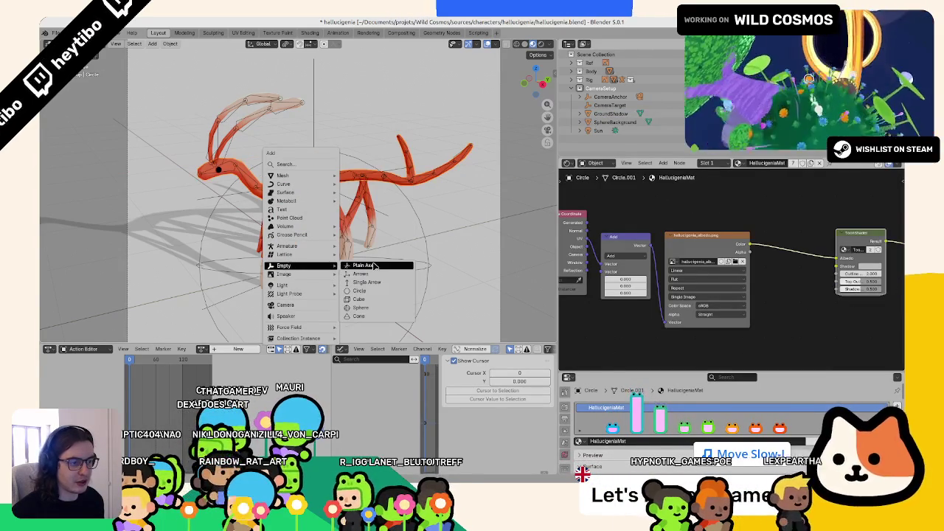
Add a Plain Axes empty, reset it to the origin and raise it 2 m, viewed through the camera.
{"action": "left_click", "coordinate": [361, 266]}
{"action": "key", "text": "KP_0"}
{"action": "key", "text": "alt+g"}
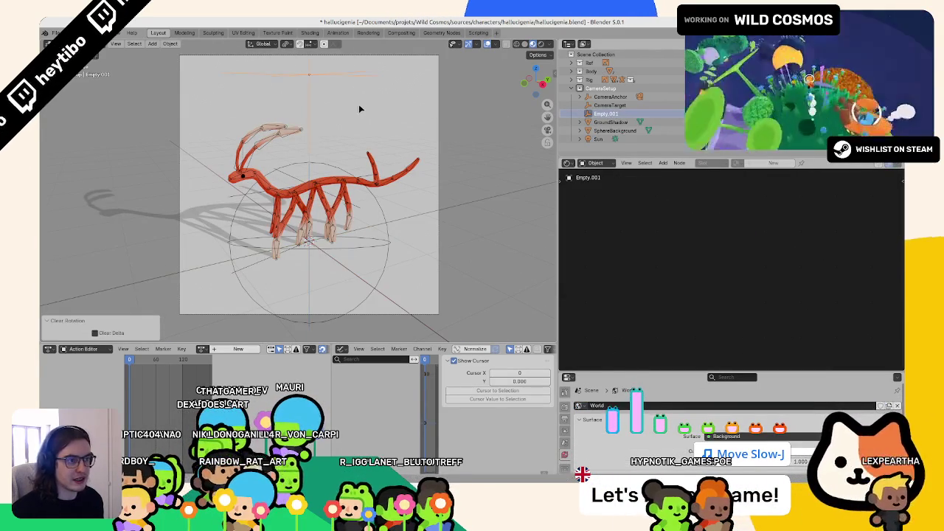
{"action": "scroll", "coordinate": [359, 104], "scroll_direction": "down", "scroll_amount": 1}
{"action": "key", "text": "Return"}
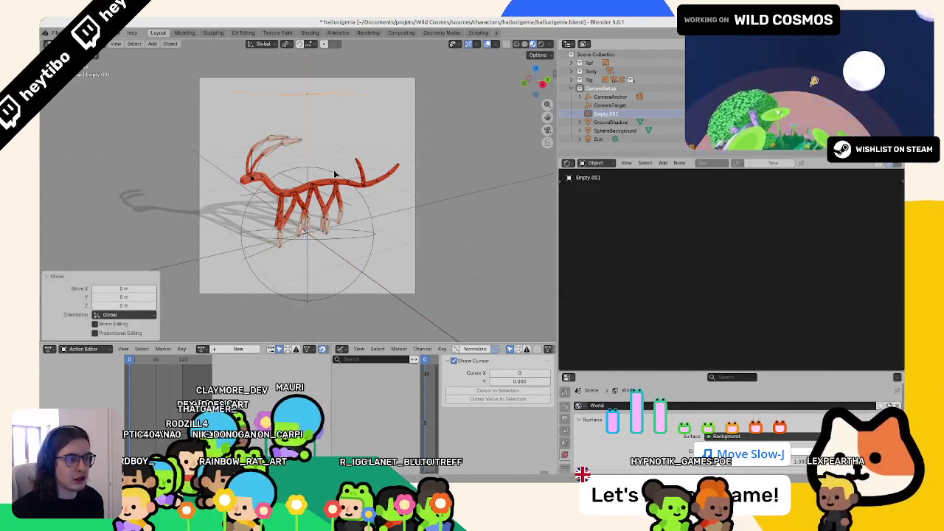
Display the empty as a cube and scale it to 0.2.
{"action": "left_click", "coordinate": [565, 464]}
{"action": "left_click", "coordinate": [716, 418]}
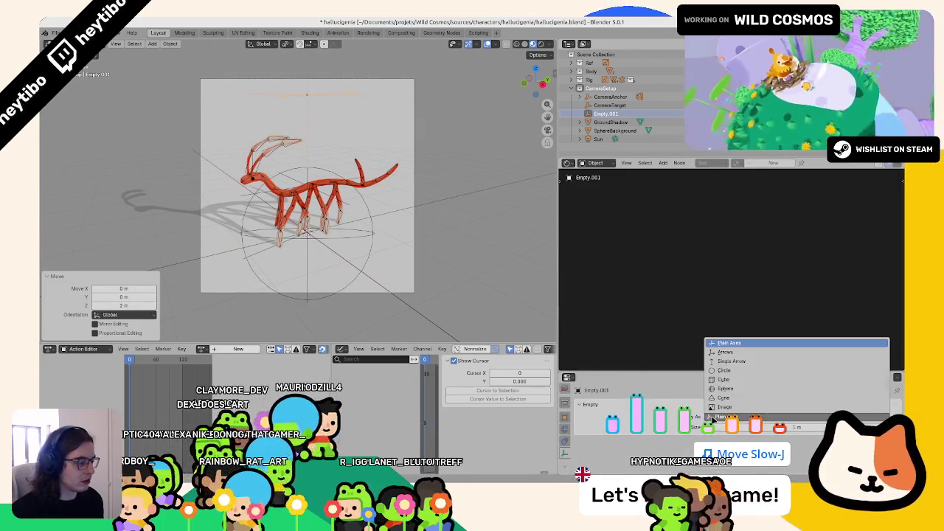
{"action": "left_click", "coordinate": [744, 379]}
{"action": "type", "text": "s.2"}
{"action": "key", "text": "Return"}
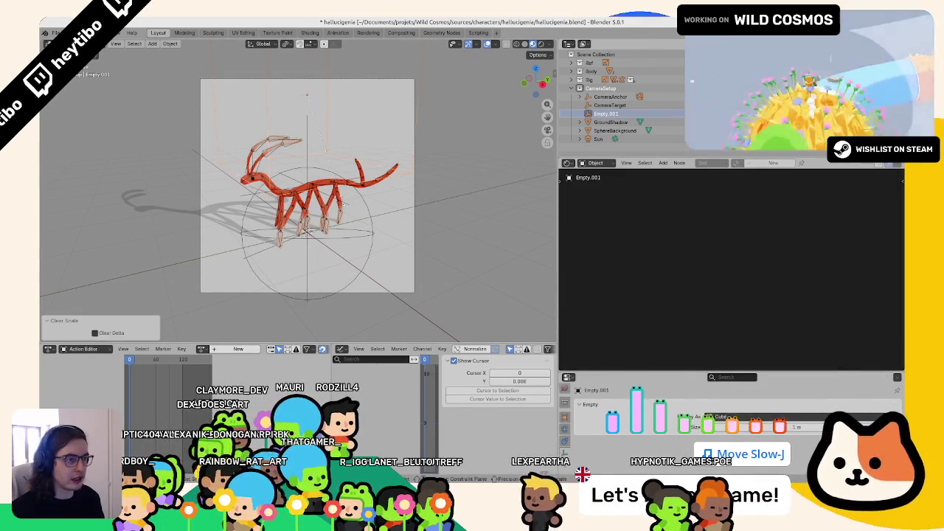
Apply the empty's scale and raise it another 0.6 m.
{"action": "key", "text": "ctrl+a"}
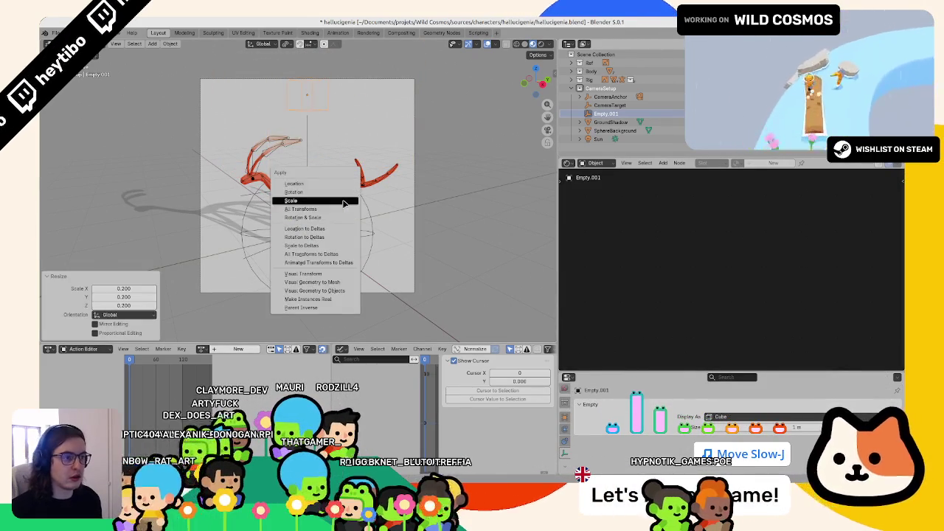
{"action": "left_click", "coordinate": [343, 200]}
{"action": "type", "text": "gz"}
{"action": "type", "text": ".6"}
{"action": "key", "text": "Return"}
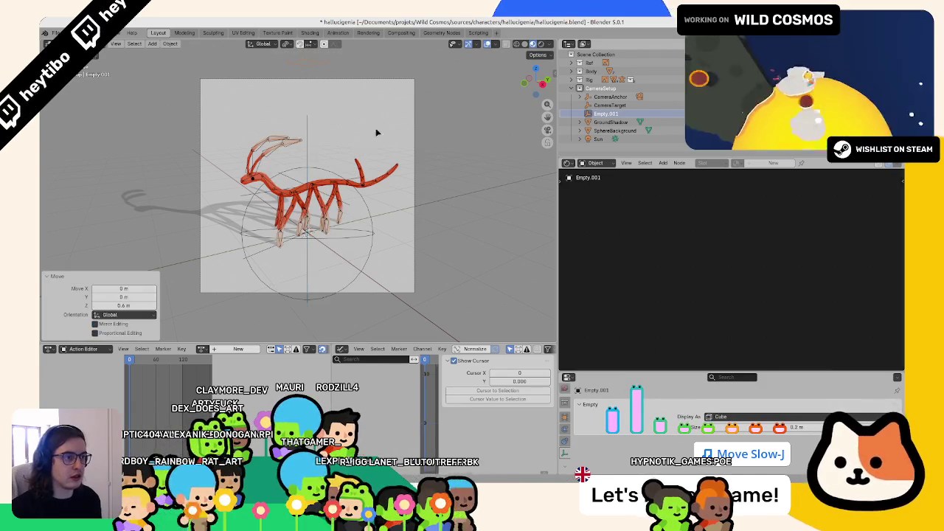
{"action": "middle_click_drag", "start_coordinate": [368, 141], "coordinate": [333, 157], "text": "shift"}
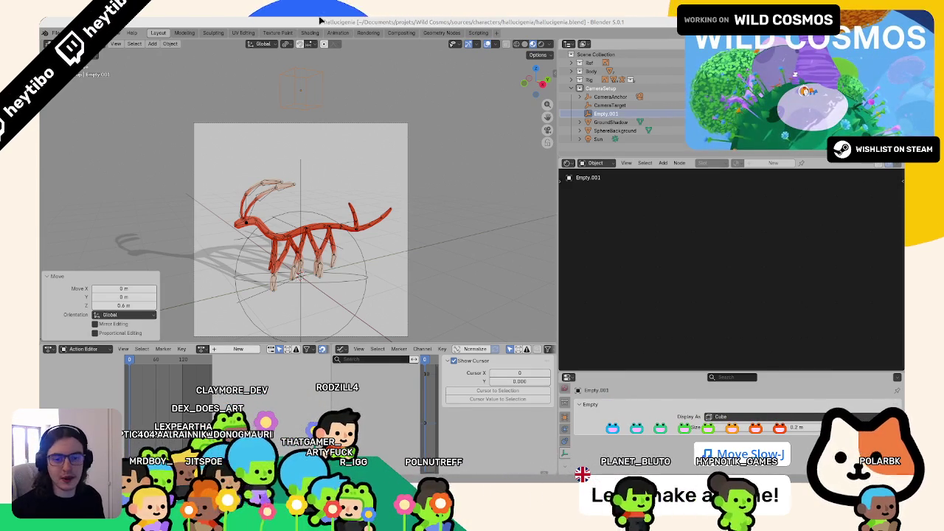
Toggle the sidebar and open Empty.001's Object properties in an enlarged panel.
{"action": "scroll", "coordinate": [492, 122], "scroll_direction": "down", "scroll_amount": 2}
{"action": "key", "text": "n"}
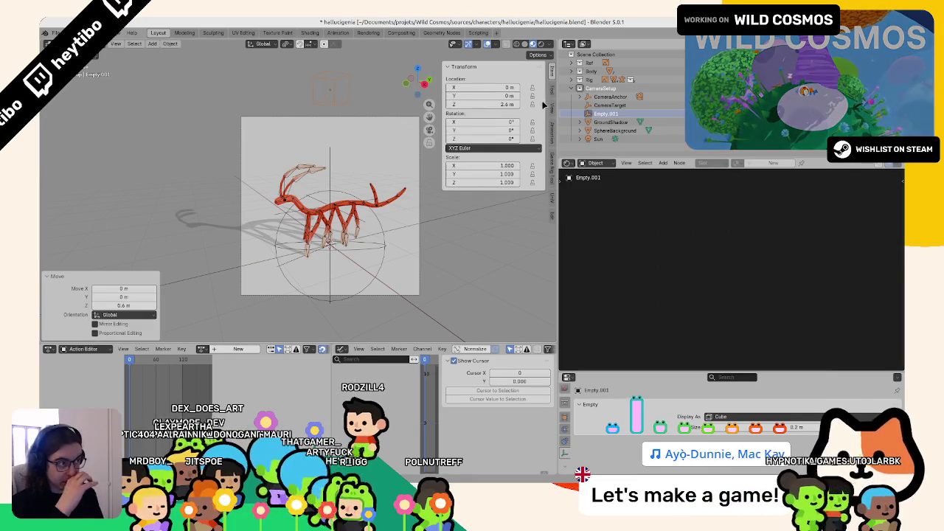
{"action": "key", "text": "n"}
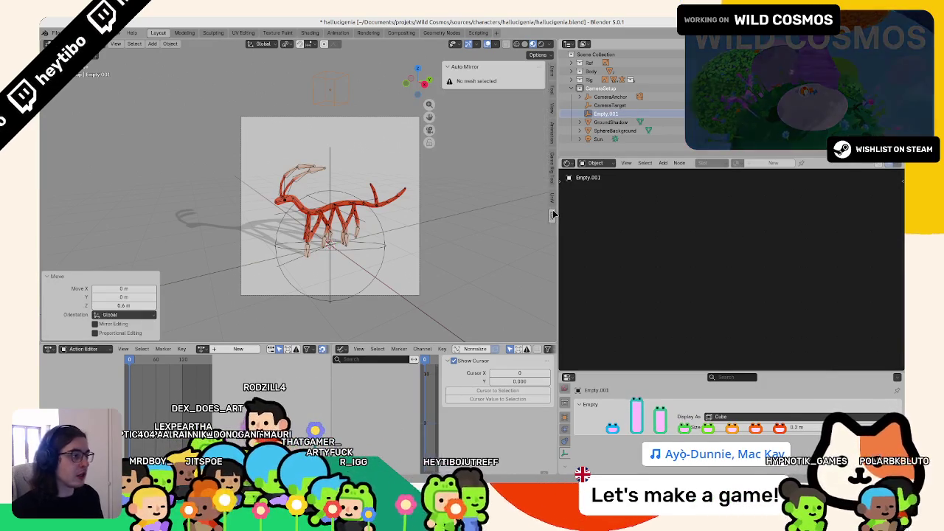
{"action": "key", "text": "n"}
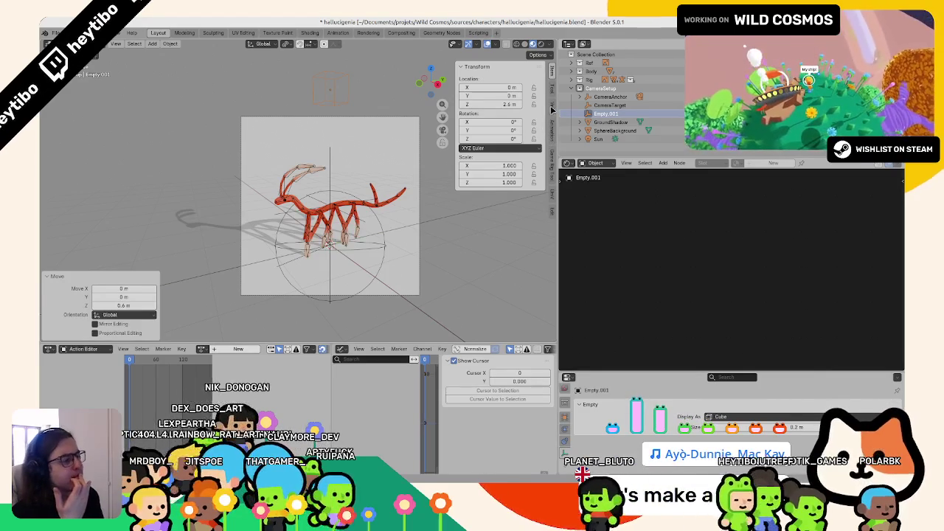
{"action": "left_click_drag", "start_coordinate": [583, 369], "coordinate": [583, 239]}
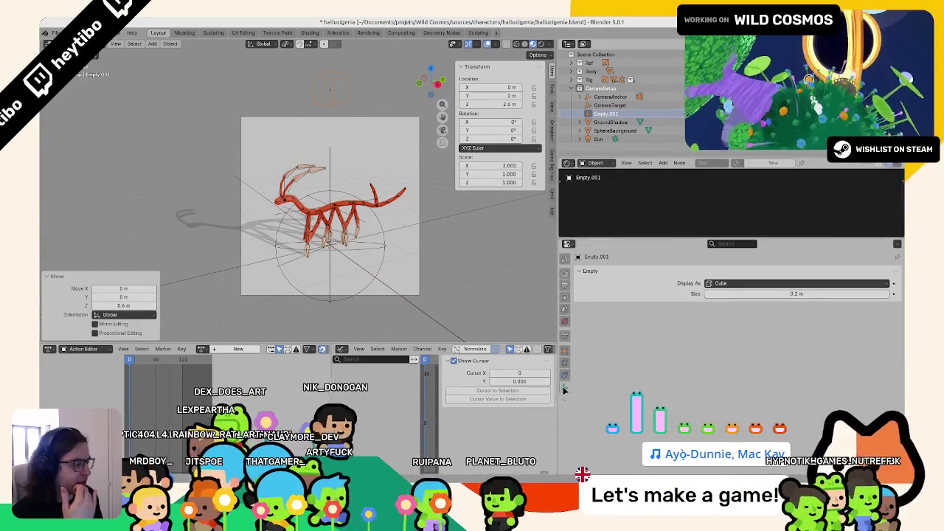
{"action": "left_click", "coordinate": [565, 350]}
{"action": "scroll", "coordinate": [642, 349], "scroll_direction": "down", "scroll_amount": 5}
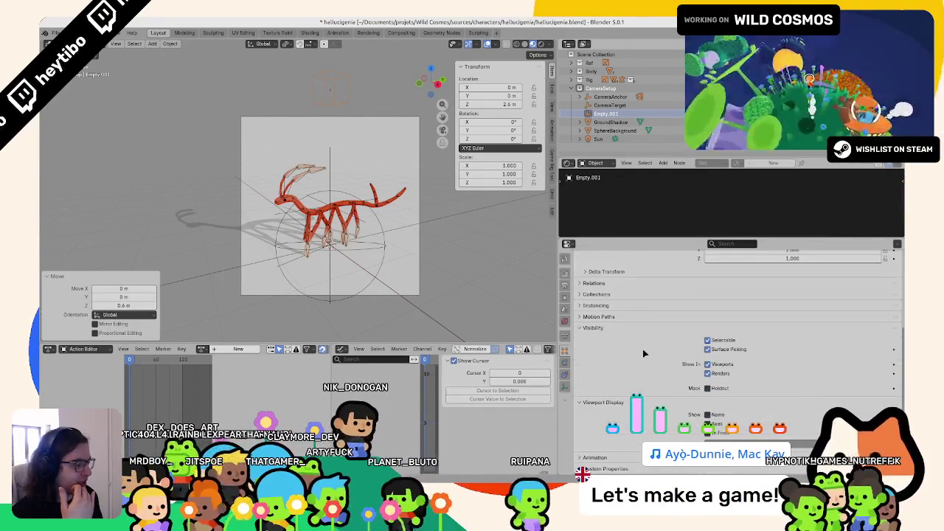
{"action": "scroll", "coordinate": [633, 459], "scroll_direction": "down", "scroll_amount": 2}
Add a custom property to Empty.001 and rename it UVOffset.
{"action": "left_click", "coordinate": [589, 450]}
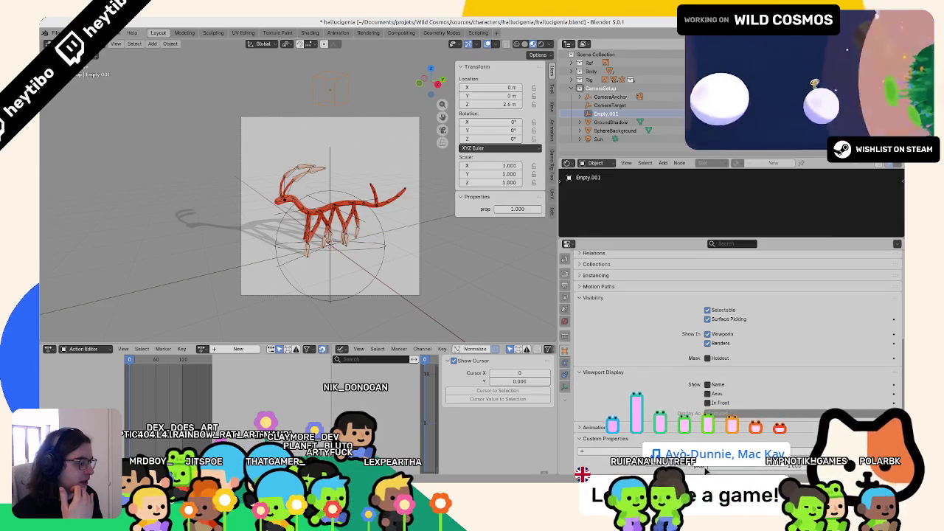
{"action": "left_click", "coordinate": [878, 465]}
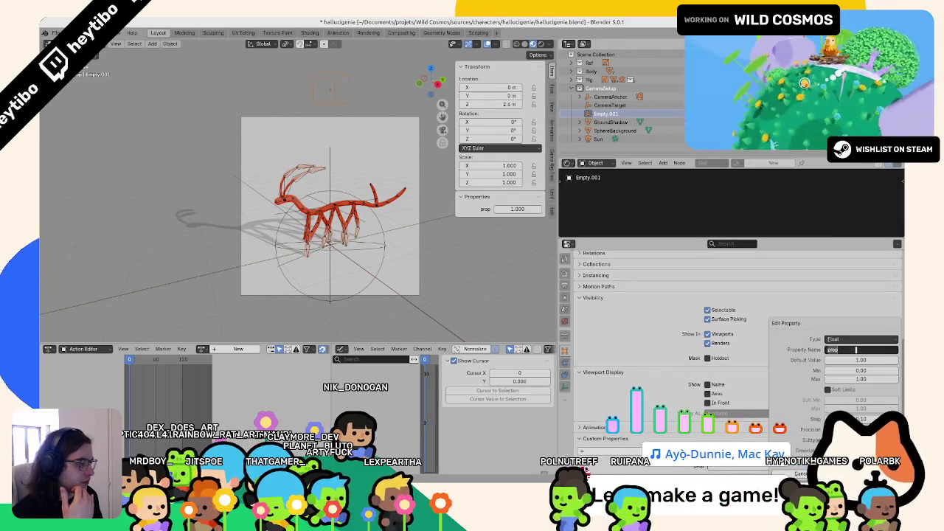
{"action": "left_click", "coordinate": [856, 350]}
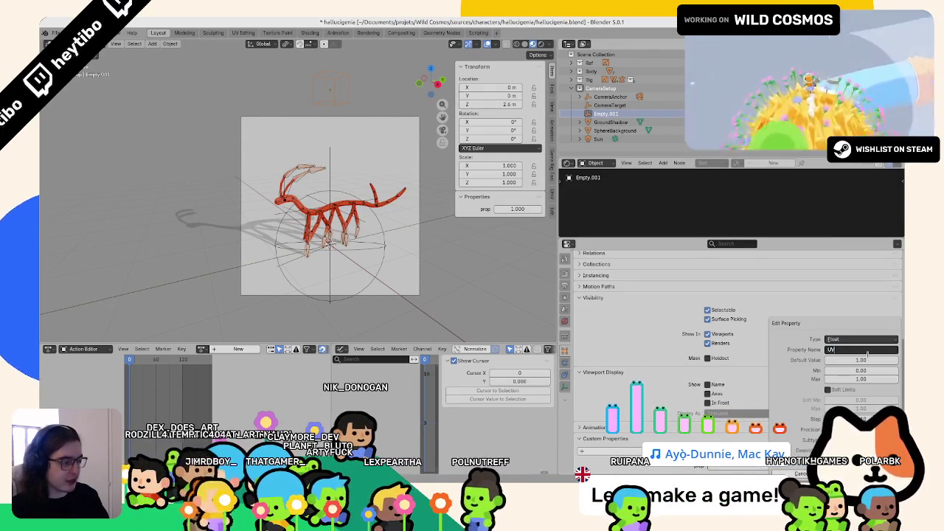
{"action": "type", "text": "UVOffset"}
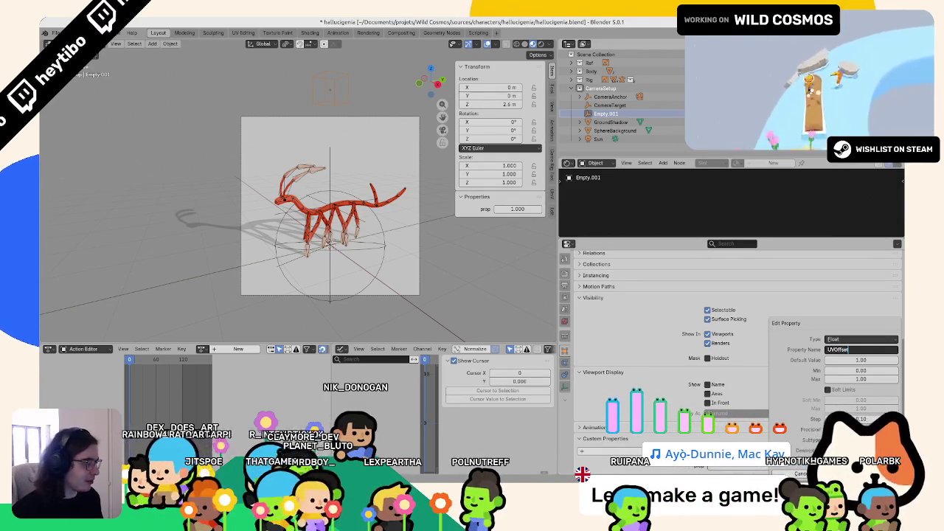
{"action": "key", "text": "Return"}
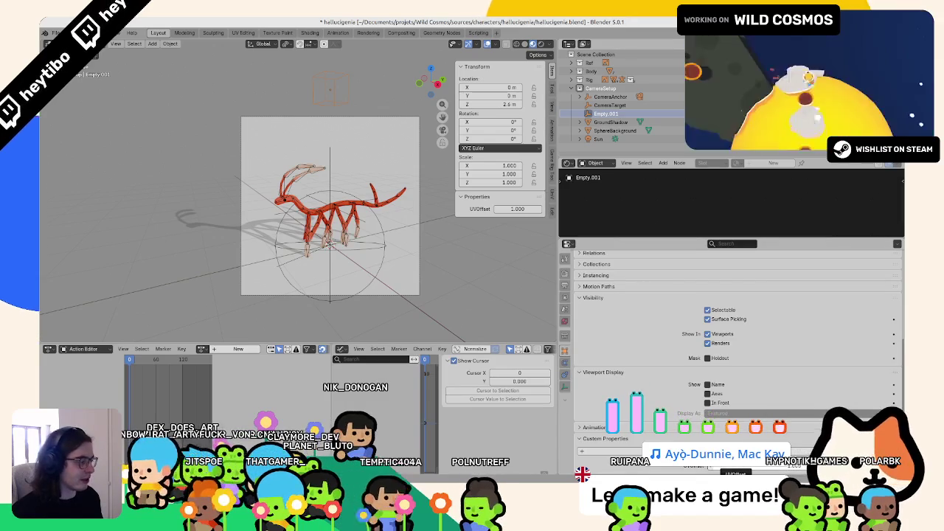
Give UVOffset a Float type with min 0 and max 1, then edit its value.
{"action": "left_click", "coordinate": [878, 465]}
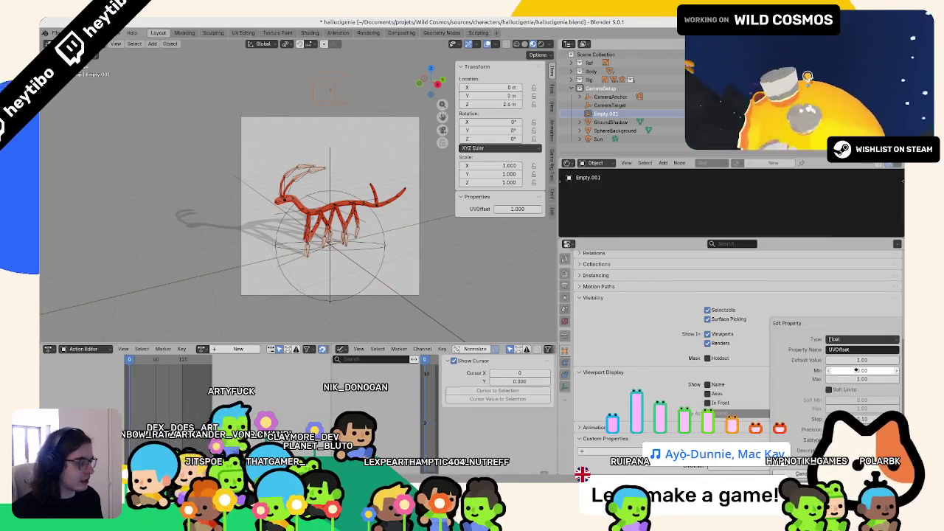
{"action": "right_click", "coordinate": [487, 209]}
{"action": "double_click", "coordinate": [509, 208]}
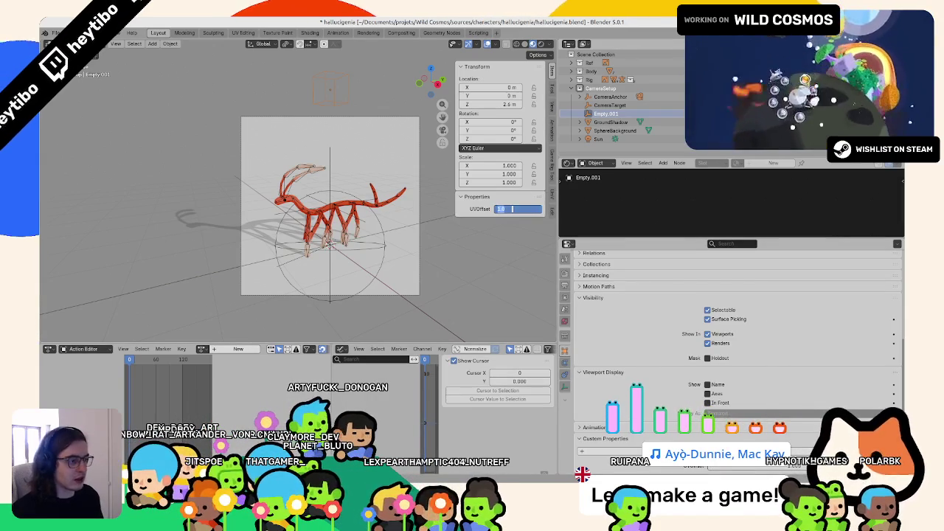
{"action": "right_click", "coordinate": [512, 209]}
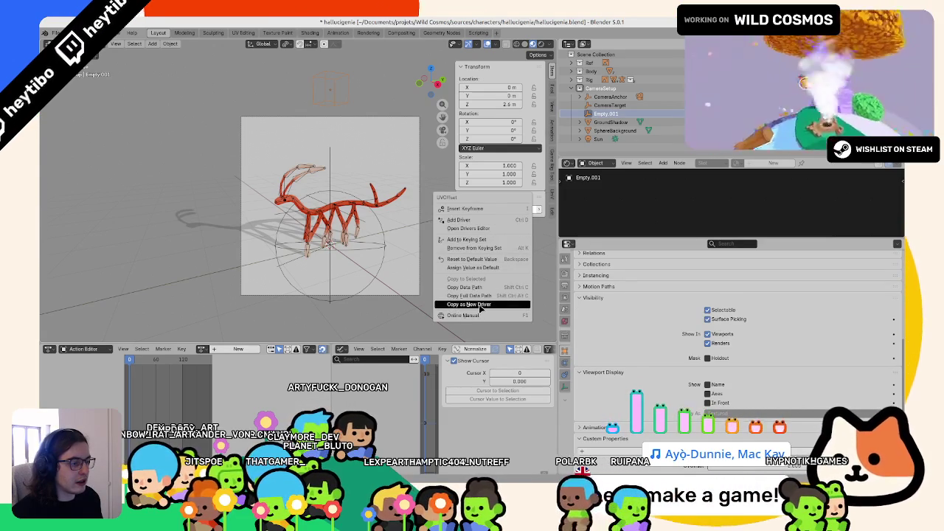
Select the hallucigenia mesh and inspect its material nodes in an enlarged node area.
{"action": "left_click", "coordinate": [350, 209]}
{"action": "left_click", "coordinate": [350, 208]}
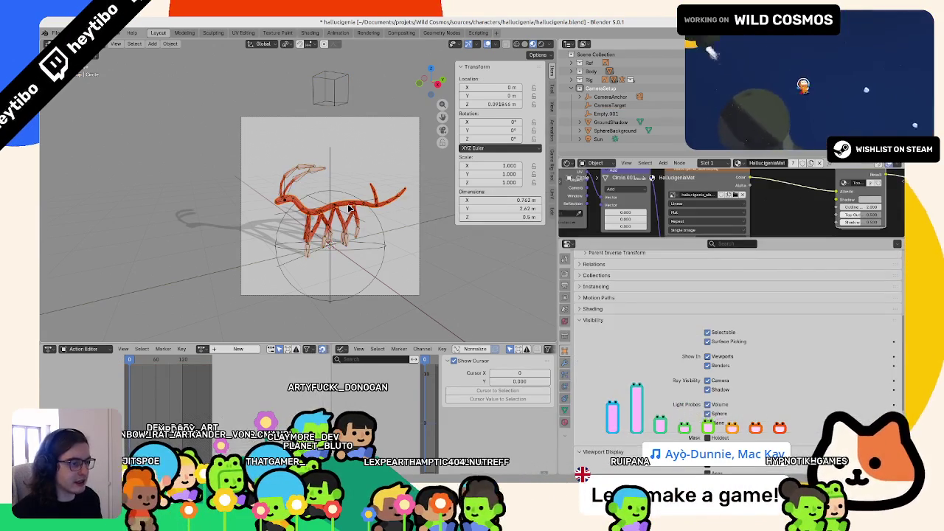
{"action": "middle_click_drag", "start_coordinate": [649, 199], "coordinate": [744, 201]}
{"action": "right_click", "coordinate": [729, 214]}
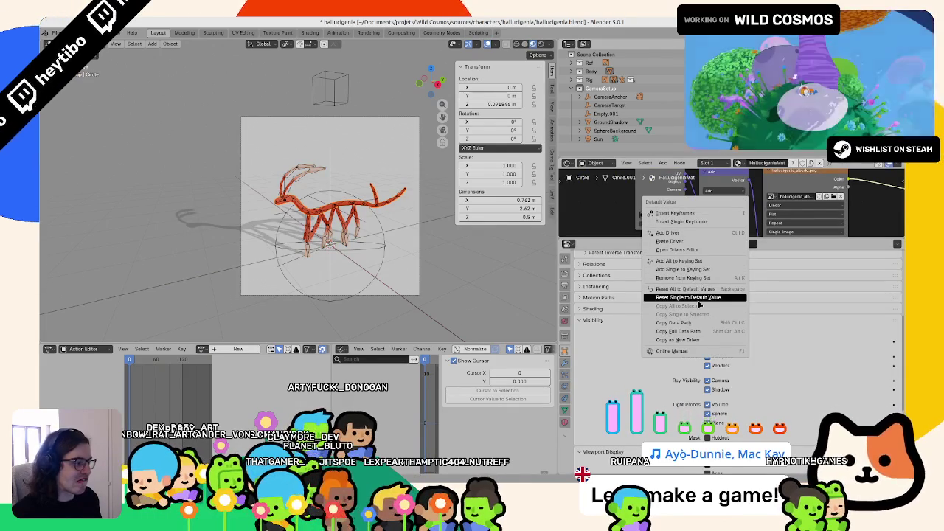
{"action": "key", "text": "Escape"}
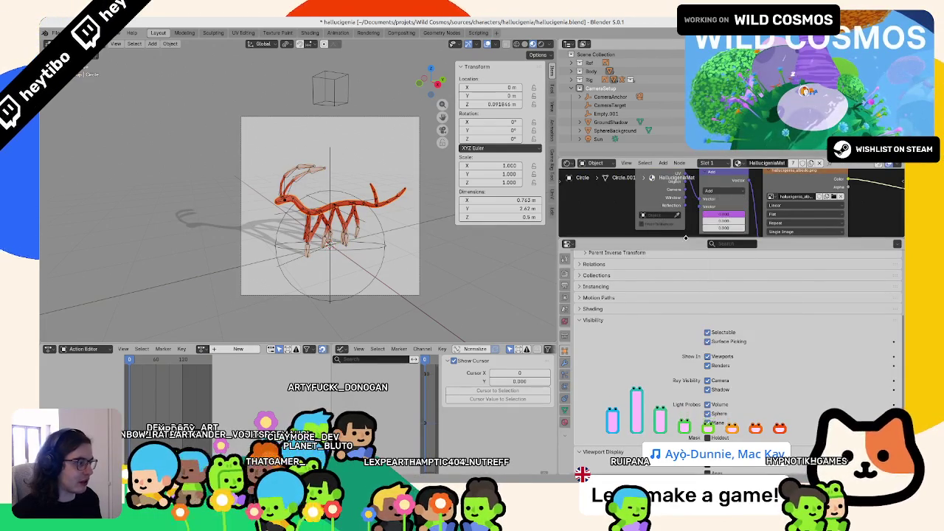
{"action": "left_click_drag", "start_coordinate": [684, 240], "coordinate": [628, 320]}
Reselect Empty.001 and set UVOffset to 0.5 (green), then 0.75 (blue).
{"action": "left_click", "coordinate": [327, 110]}
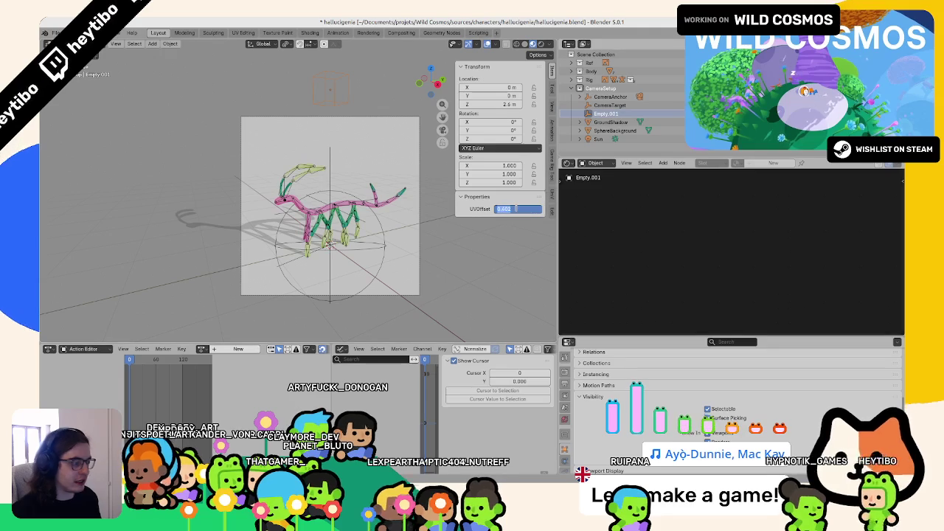
{"action": "scroll", "coordinate": [344, 141], "scroll_direction": "up", "scroll_amount": 2}
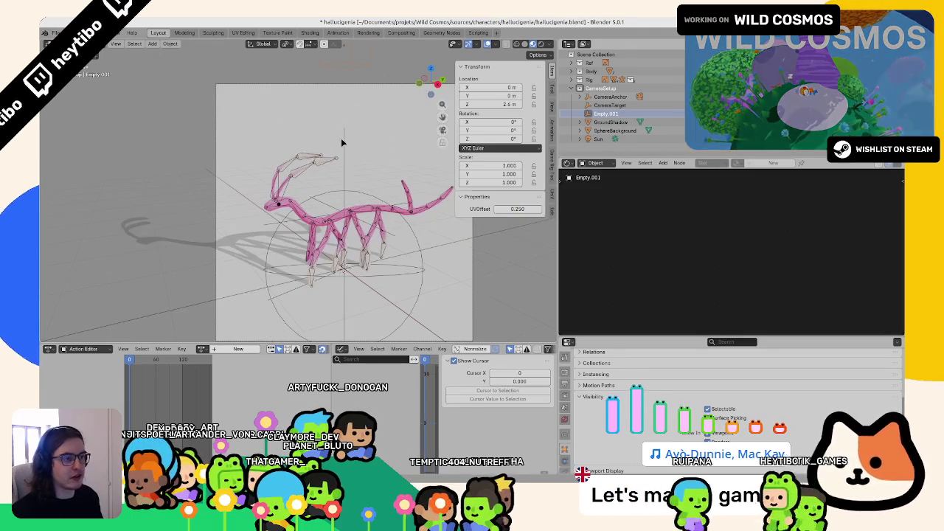
{"action": "left_click", "coordinate": [525, 210]}
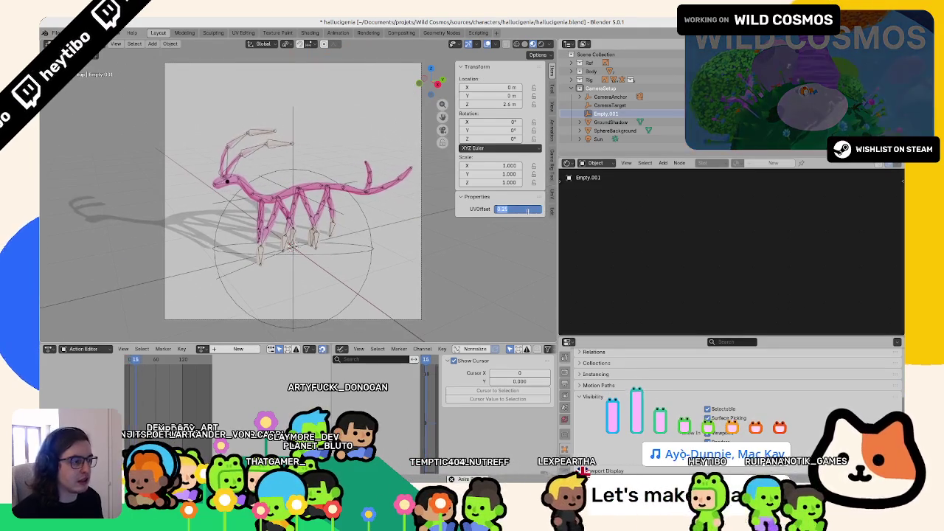
{"action": "type", "text": "0.5"}
{"action": "key", "text": "Return"}
{"action": "left_click_drag", "start_coordinate": [524, 210], "coordinate": [494, 235]}
{"action": "right_click", "coordinate": [523, 208]}
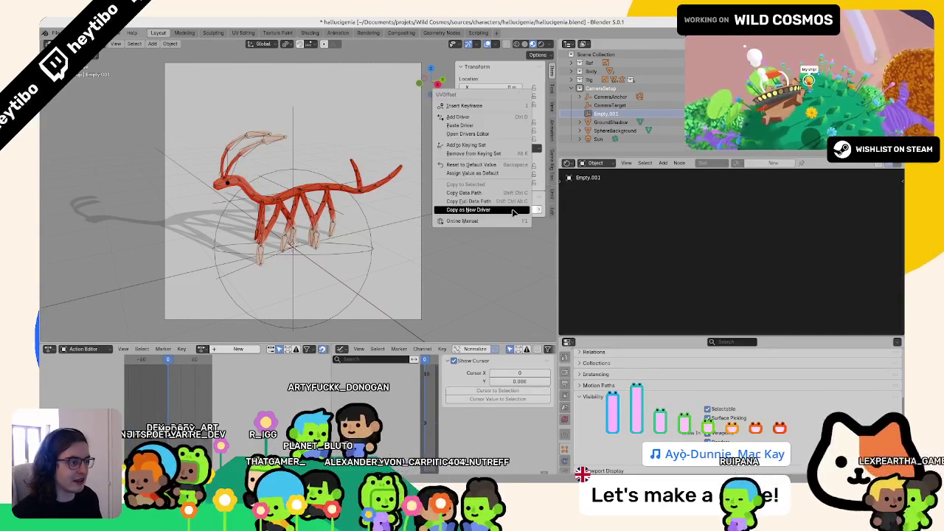
Keyframe the current UVOffset value, move to around frame 120 and play the animation.
{"action": "left_click", "coordinate": [471, 116]}
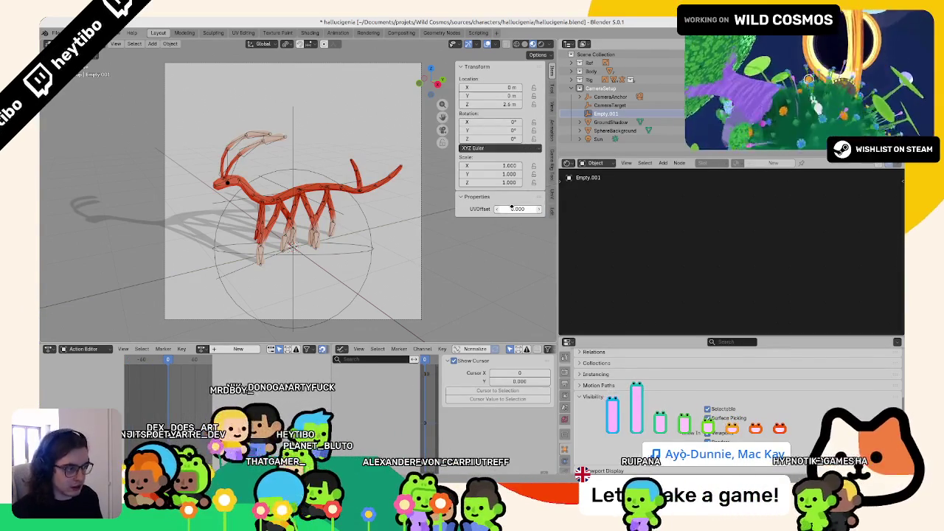
{"action": "key", "text": "i"}
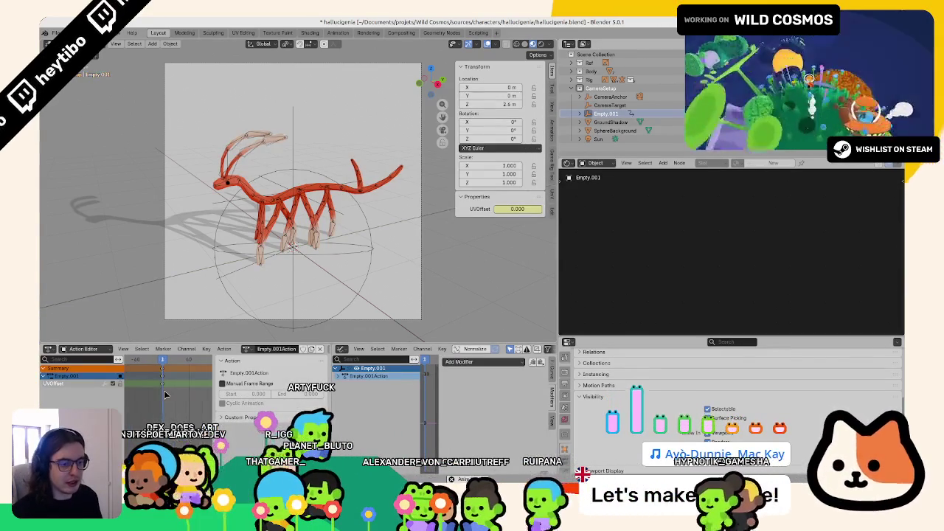
{"action": "scroll", "coordinate": [173, 372], "scroll_direction": "down", "scroll_amount": 4}
{"action": "left_click", "coordinate": [174, 364]}
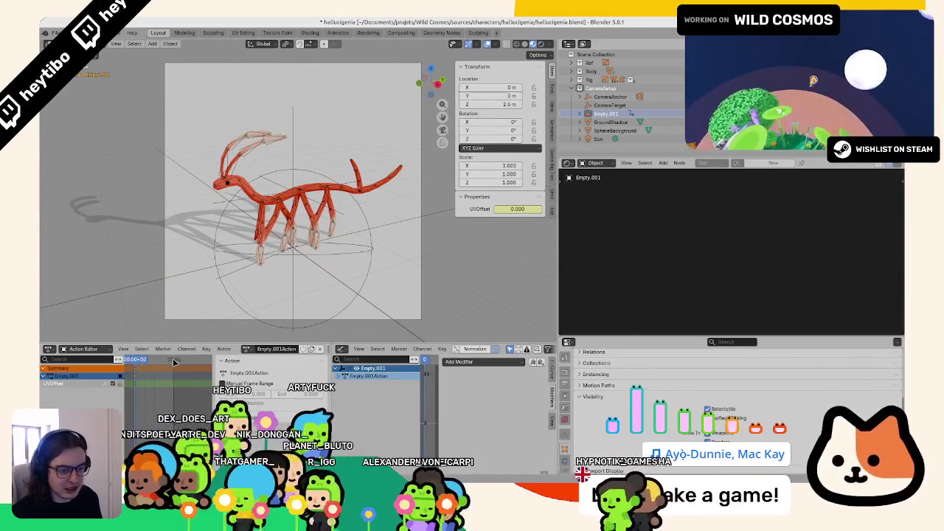
{"action": "key", "text": "space"}
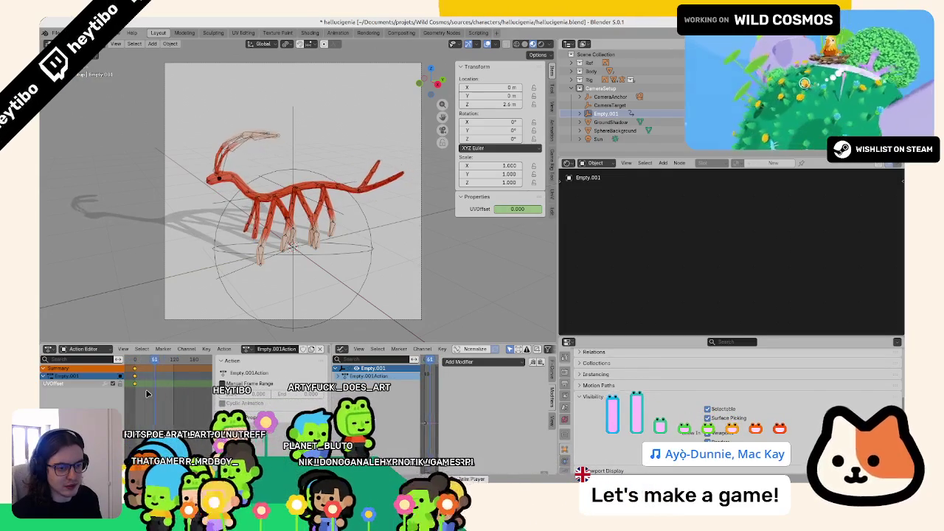
{"action": "scroll", "coordinate": [171, 384], "scroll_direction": "up", "scroll_amount": 2}
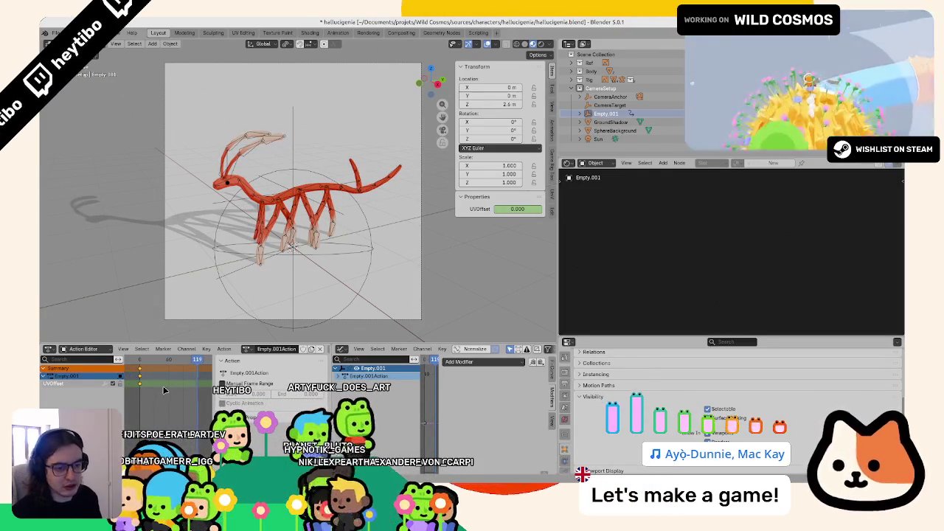
Keyframe UVOffset at 0.500 on frame 60.
{"action": "right_click", "coordinate": [513, 214]}
{"action": "left_click", "coordinate": [487, 211]}
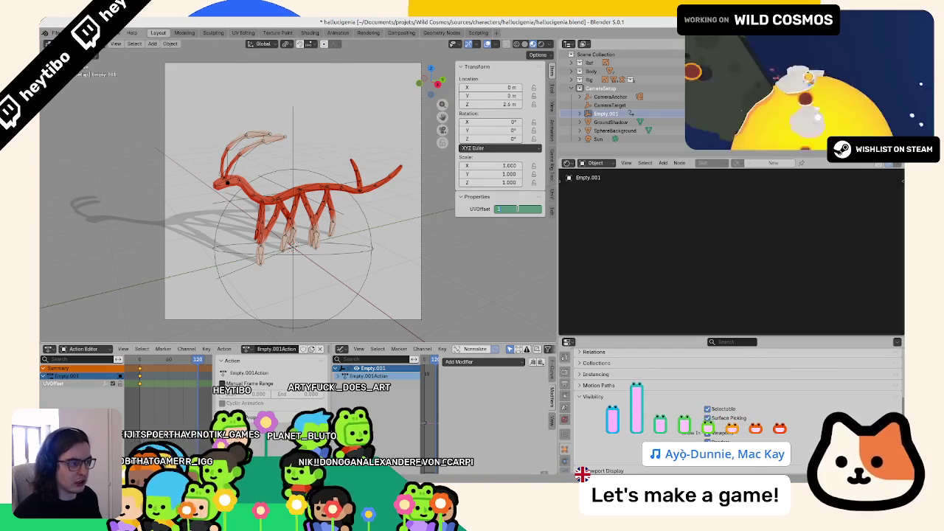
{"action": "right_click", "coordinate": [516, 210]}
{"action": "left_click", "coordinate": [523, 209]}
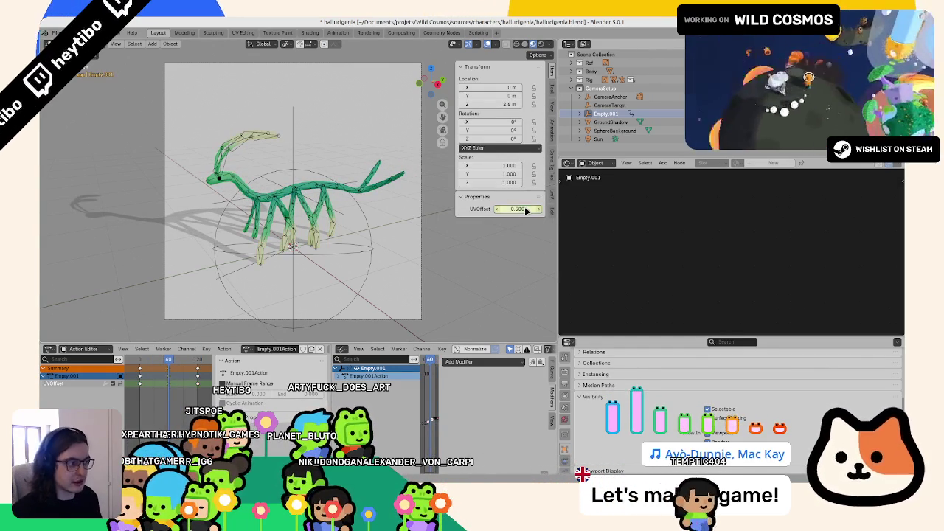
Try moving the selected keyframes by a typed offset, then undo back to frame 60.
{"action": "key", "text": "g"}
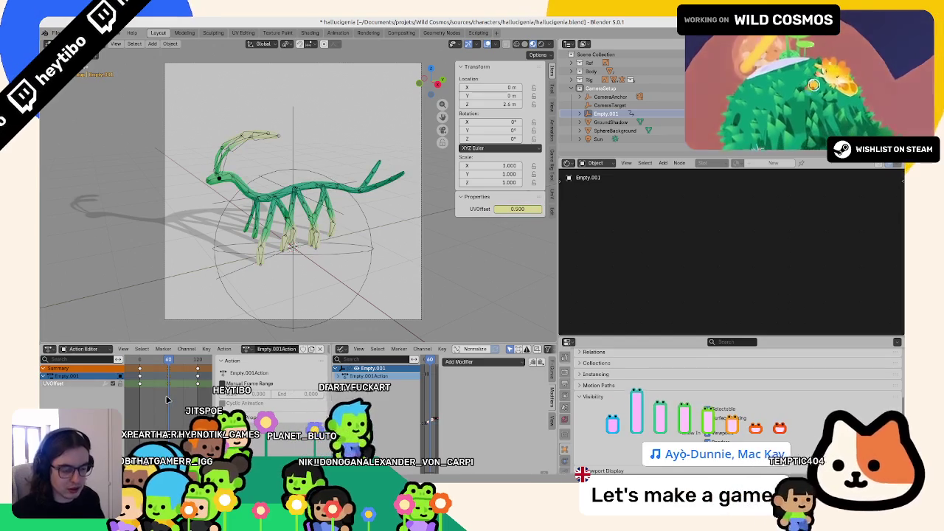
{"action": "type", "text": "-152"}
{"action": "key", "text": "BackSpace"}
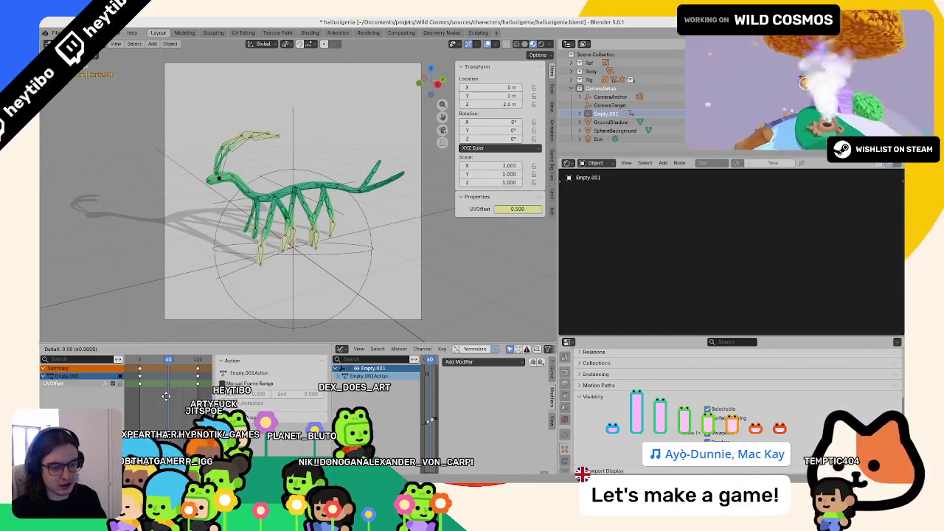
{"action": "key", "text": "minus"}
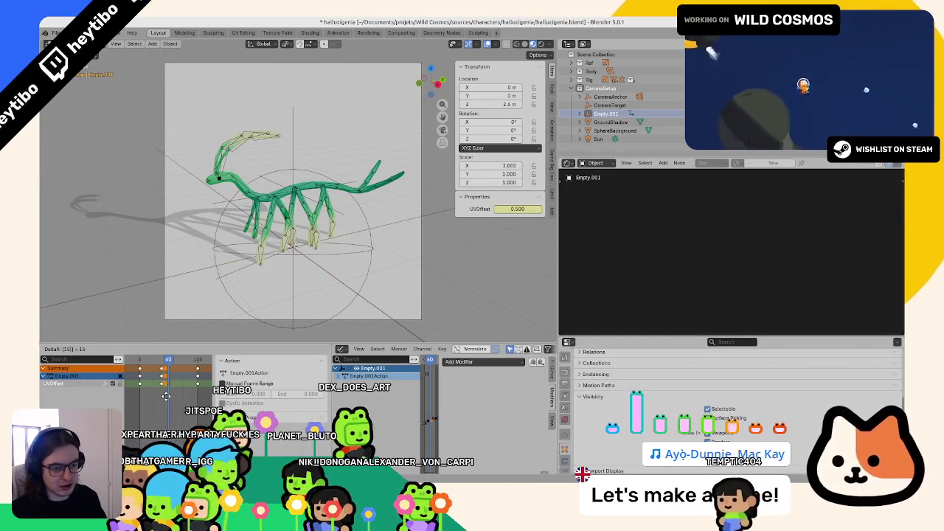
{"action": "key", "text": "Return"}
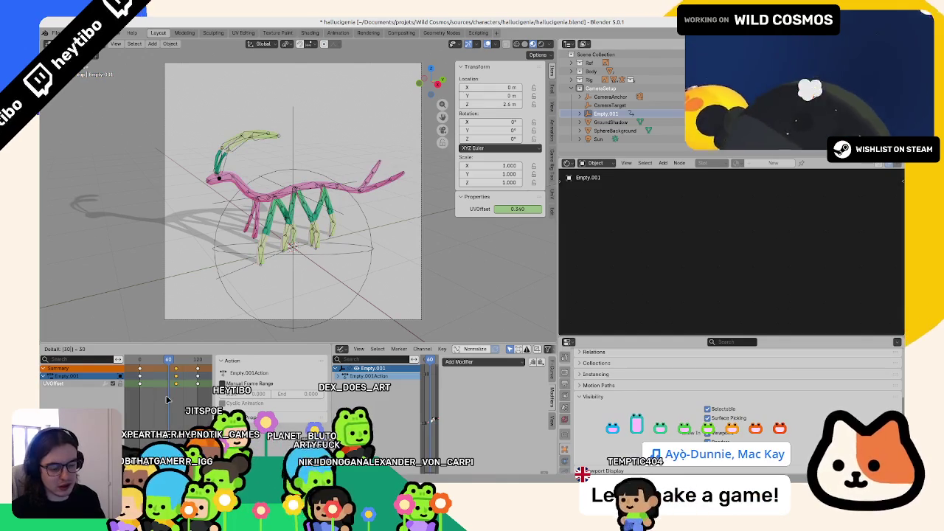
{"action": "key", "text": "ctrl+z"}
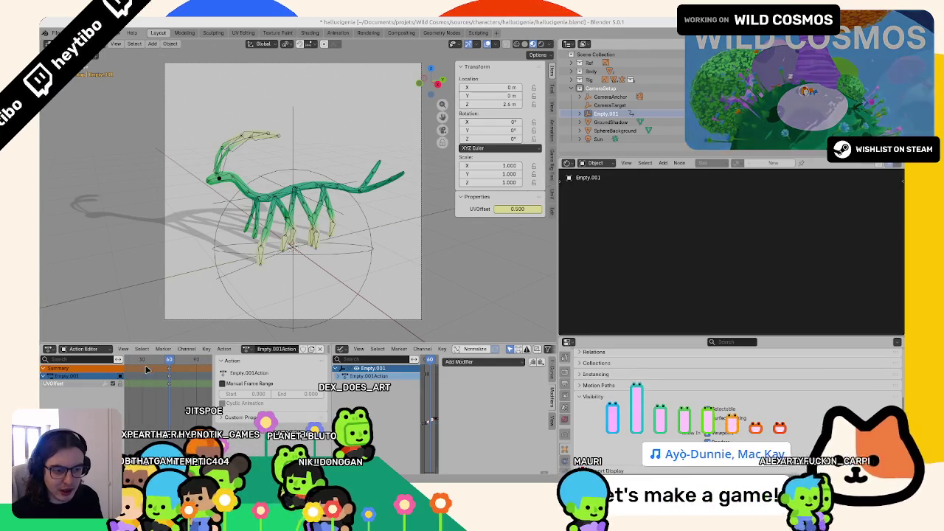
Check the colour at frame 30 and drag the middle keyframe to about frame 33.
{"action": "left_click", "coordinate": [143, 371]}
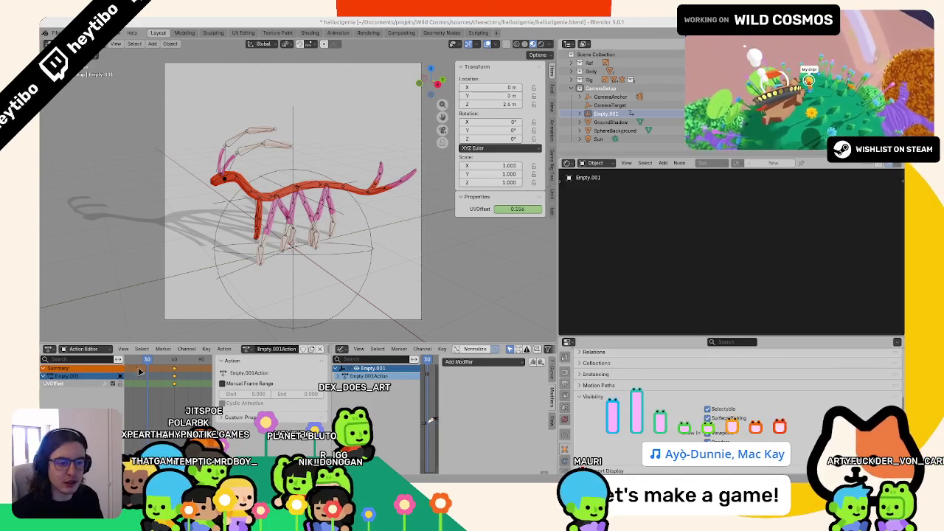
{"action": "key", "text": "space"}
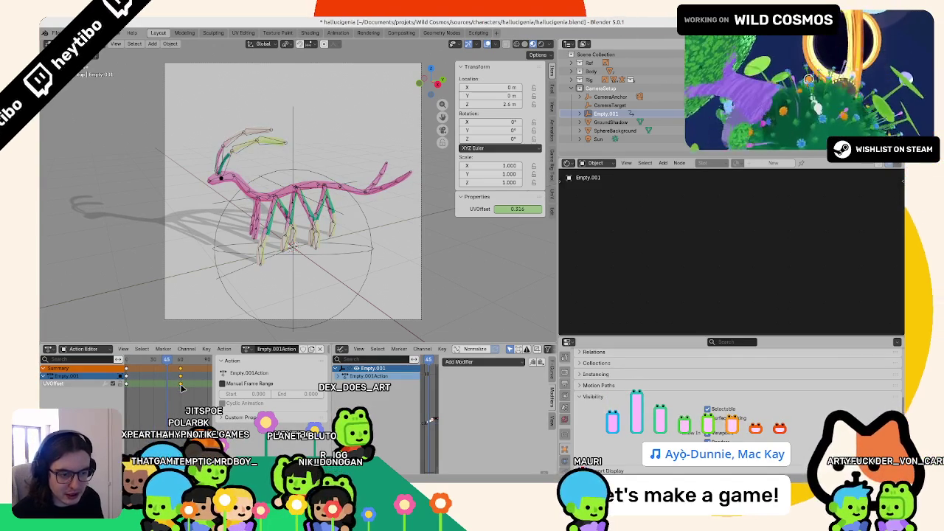
{"action": "left_click_drag", "start_coordinate": [181, 376], "coordinate": [147, 418]}
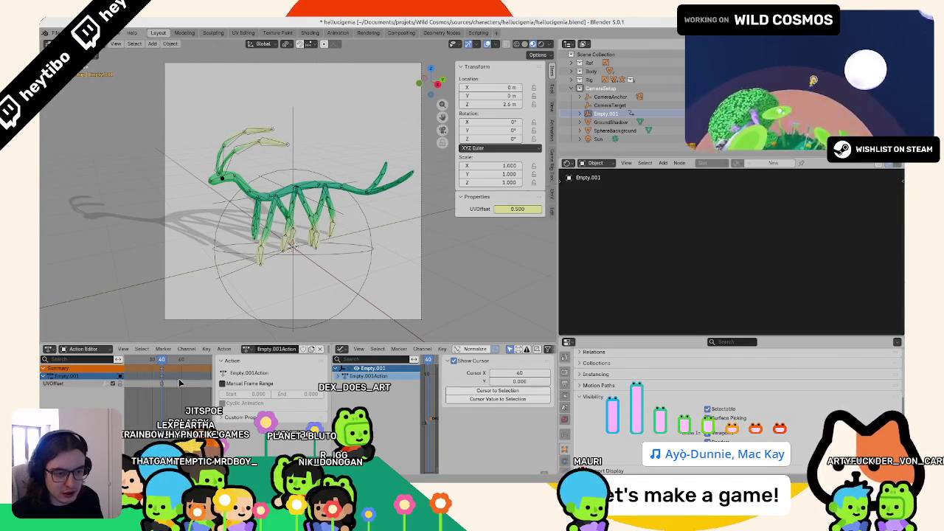
At around frame 85, move the selected keys and delete the UVOffset keyframe there.
{"action": "mouse_move", "coordinate": [177, 369]}
{"action": "left_mouse_down"}
{"action": "mouse_move", "coordinate": [191, 372]}
{"action": "mouse_move", "coordinate": [162, 380]}
{"action": "left_mouse_up"}
{"action": "key", "text": "g"}
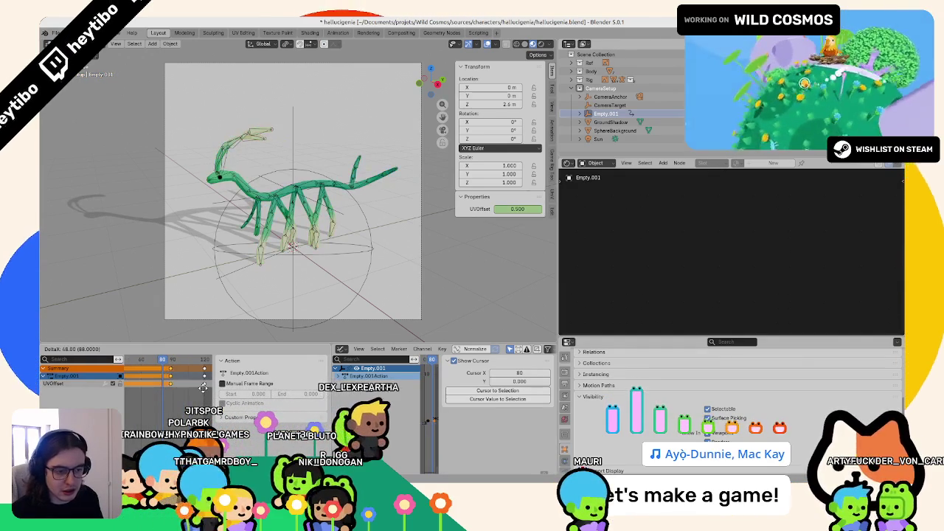
{"action": "left_click", "coordinate": [155, 381]}
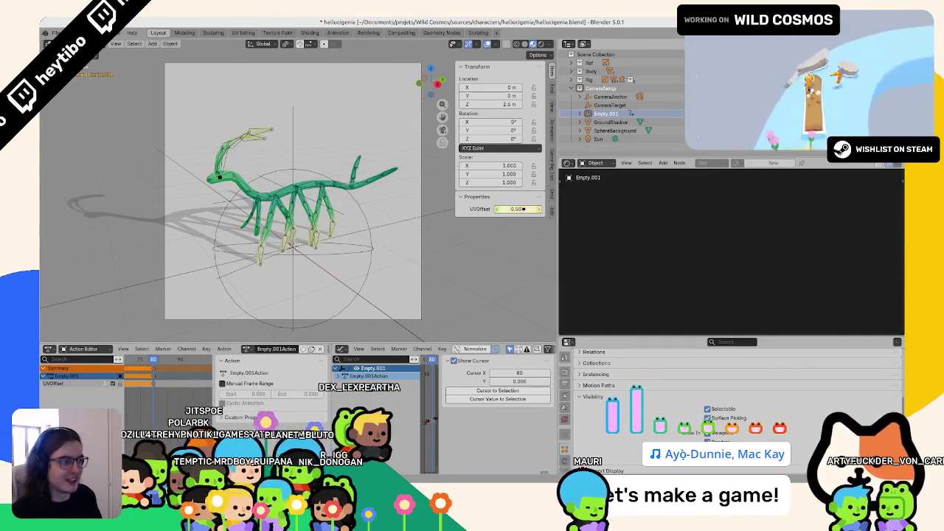
{"action": "type", "text": ".75"}
{"action": "right_click", "coordinate": [524, 209]}
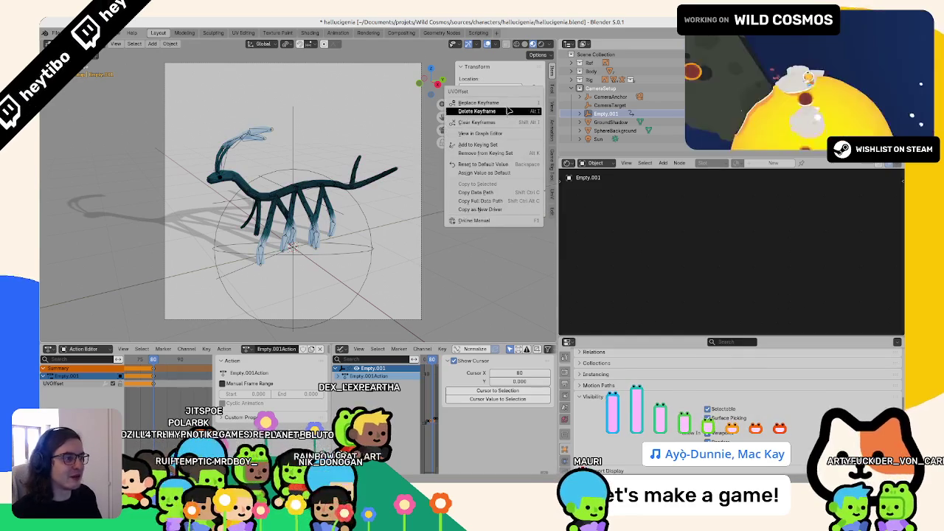
{"action": "left_click", "coordinate": [508, 111]}
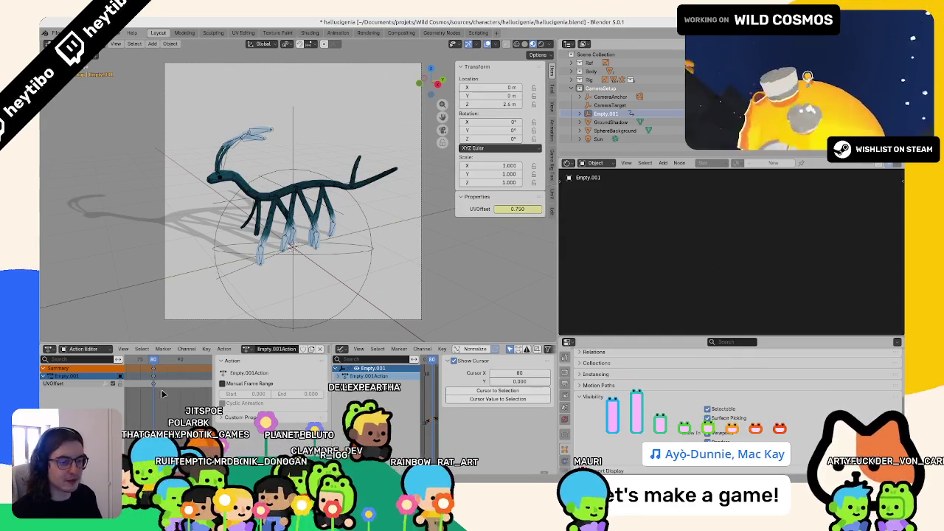
Go back to about frame 51, try shifting the keyframes earlier, then undo.
{"action": "mouse_move", "coordinate": [177, 386]}
{"action": "left_mouse_down"}
{"action": "mouse_move", "coordinate": [154, 375]}
{"action": "mouse_move", "coordinate": [147, 383]}
{"action": "left_mouse_up"}
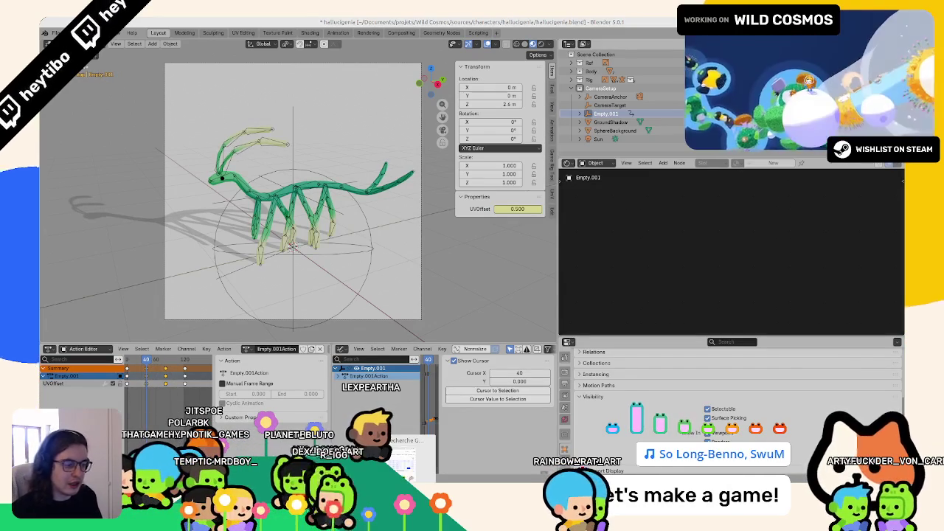
{"action": "middle_click_drag", "start_coordinate": [172, 391], "coordinate": [186, 391]}
{"action": "left_click_drag", "start_coordinate": [190, 394], "coordinate": [142, 390]}
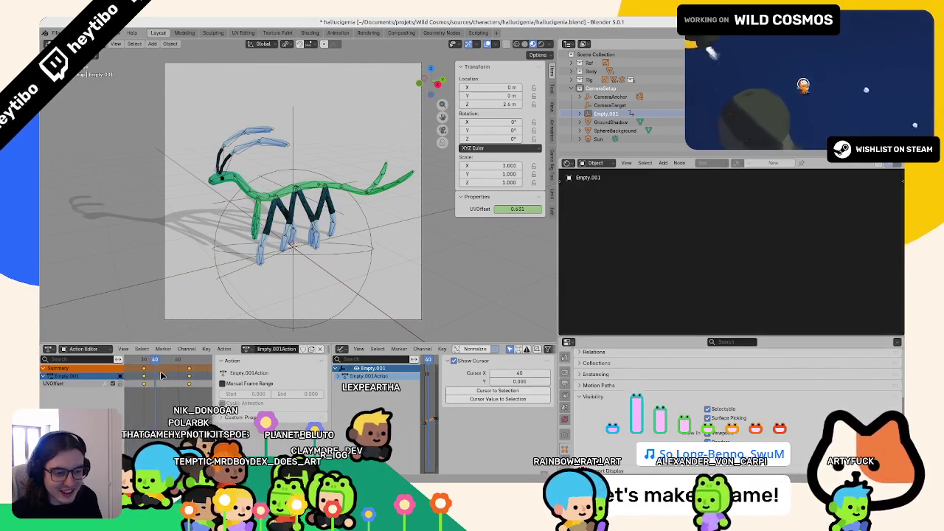
{"action": "scroll", "coordinate": [142, 391], "scroll_direction": "down", "scroll_amount": 3}
{"action": "key", "text": "ctrl+z"}
Scrub frames 4 to 40, zoom out, and move the selected keyframes 11 frames earlier.
{"action": "middle_click_drag", "start_coordinate": [142, 391], "coordinate": [166, 393]}
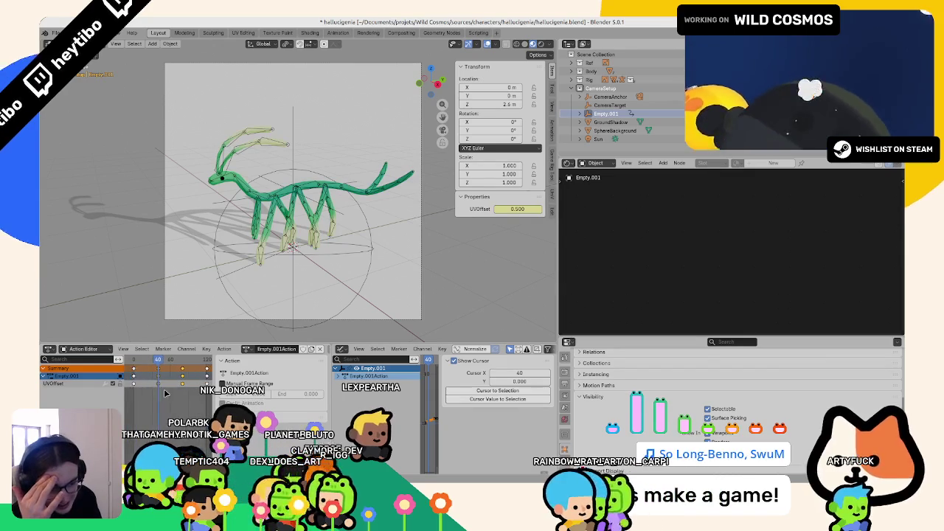
{"action": "left_click", "coordinate": [135, 368]}
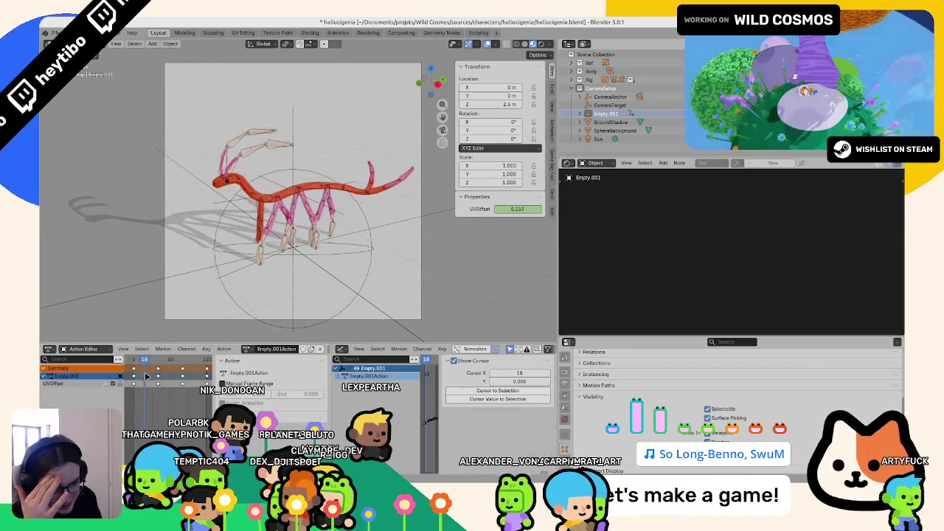
{"action": "mouse_move", "coordinate": [137, 376]}
{"action": "left_mouse_down"}
{"action": "mouse_move", "coordinate": [160, 387]}
{"action": "mouse_move", "coordinate": [151, 389]}
{"action": "left_mouse_up"}
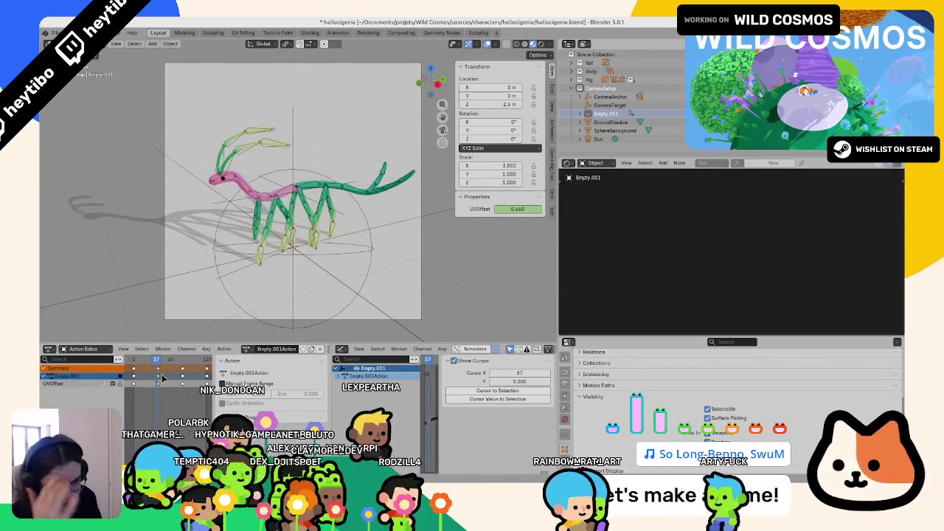
{"action": "key", "text": "Right"}
{"action": "key", "text": "Right"}
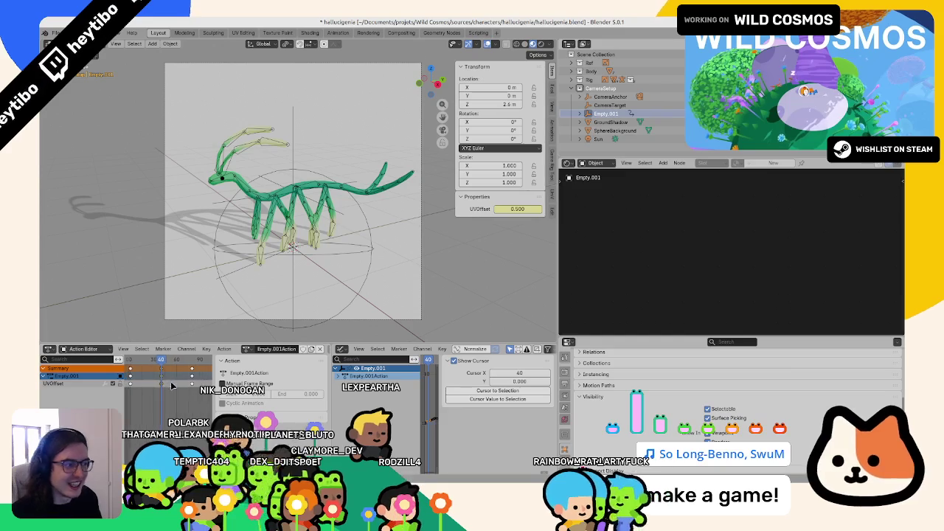
{"action": "scroll", "coordinate": [168, 392], "scroll_direction": "down", "scroll_amount": 3}
{"action": "left_click_drag", "start_coordinate": [168, 391], "coordinate": [154, 381]}
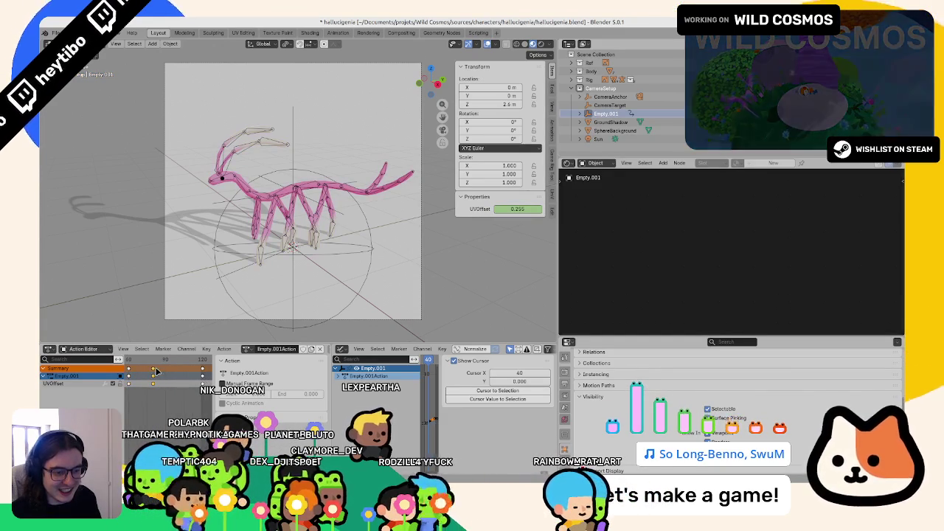
{"action": "mouse_move", "coordinate": [156, 375]}
{"action": "left_mouse_down"}
{"action": "mouse_move", "coordinate": [141, 378]}
{"action": "mouse_move", "coordinate": [190, 384]}
{"action": "mouse_move", "coordinate": [146, 387]}
{"action": "mouse_move", "coordinate": [455, 229]}
{"action": "left_mouse_up"}
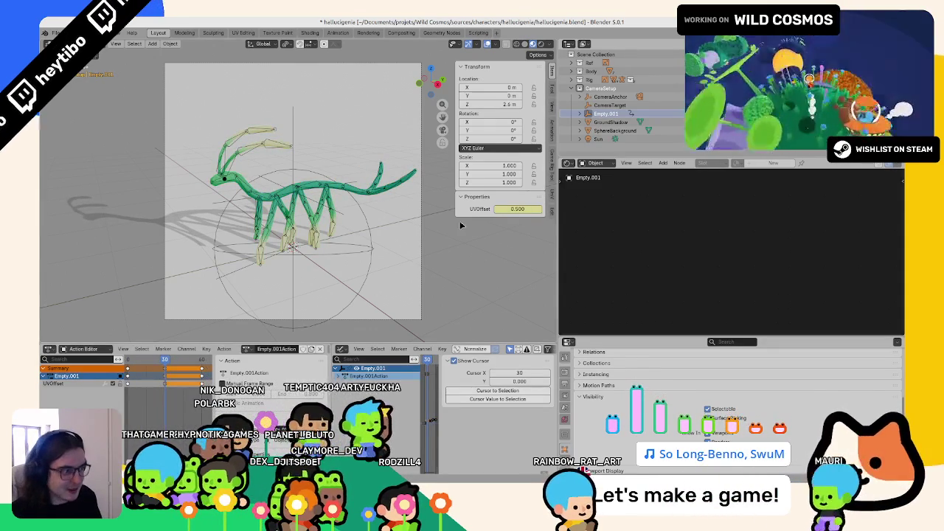
Key UVOffset at 0.250 (pink) on frame 30 and change the keys' interpolation.
{"action": "left_click_drag", "start_coordinate": [517, 208], "coordinate": [510, 209]}
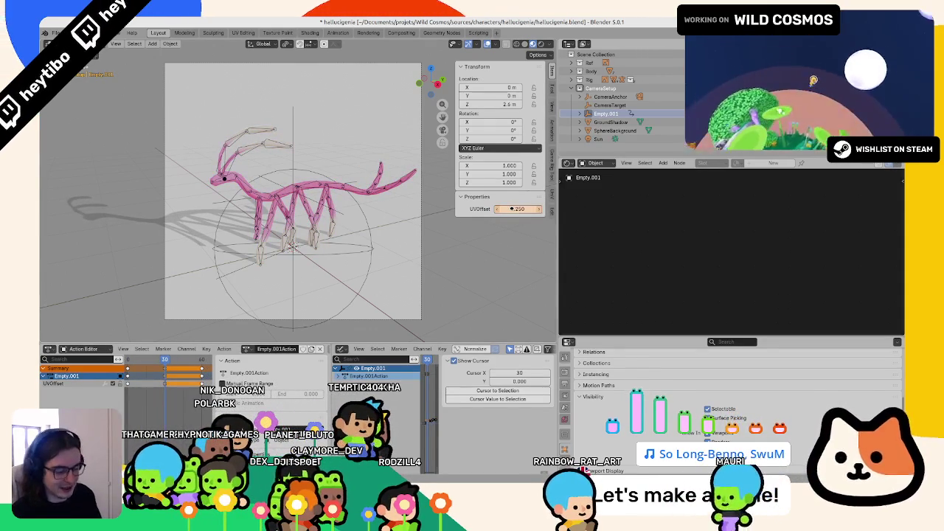
{"action": "key", "text": "i"}
{"action": "key", "text": "t"}
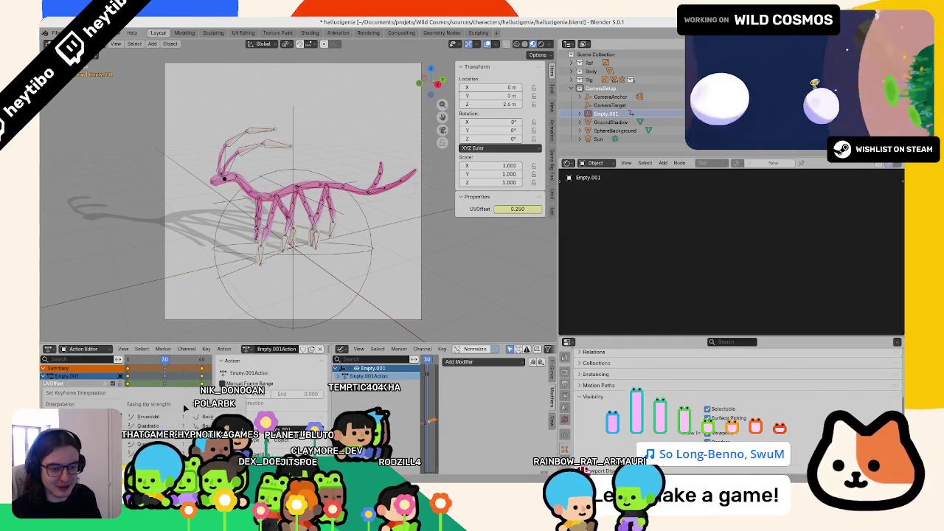
{"action": "left_click", "coordinate": [174, 394]}
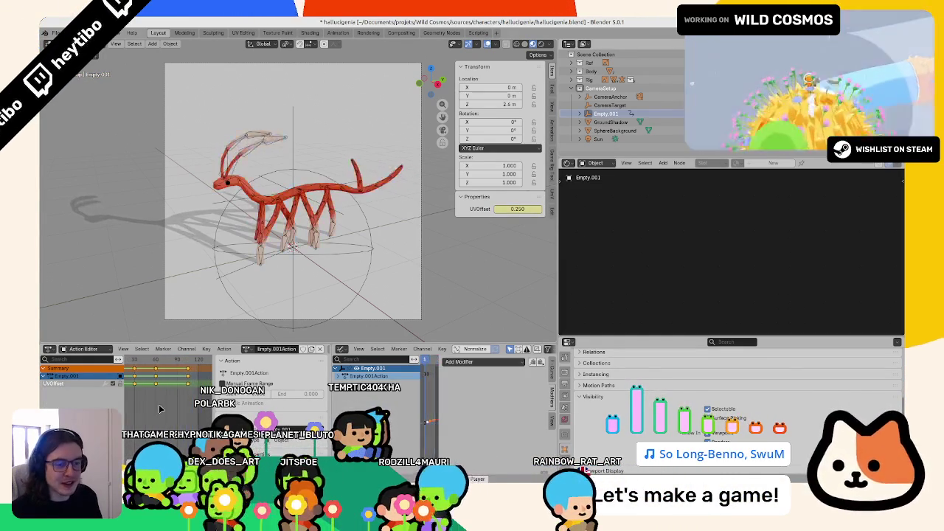
Widen the Action Editor against the Graph Editor and hide its side panel.
{"action": "middle_click_drag", "start_coordinate": [182, 398], "coordinate": [168, 398]}
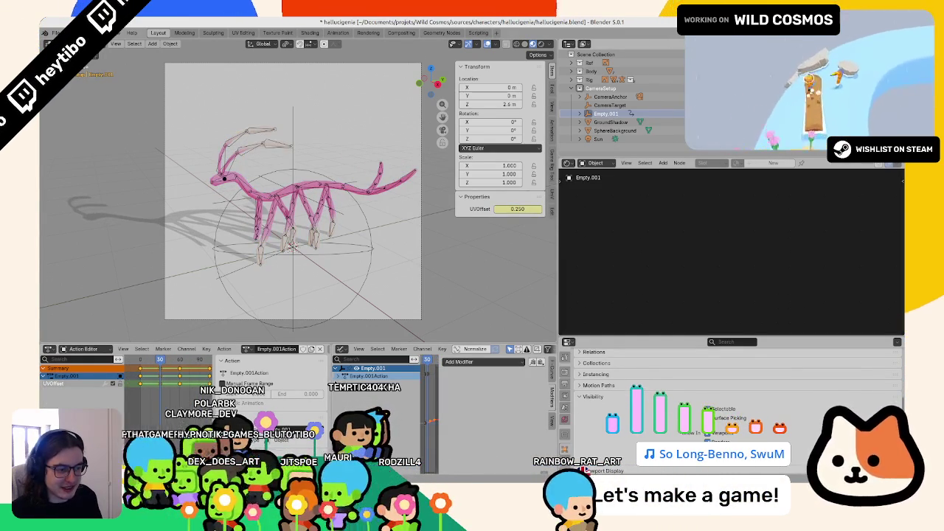
{"action": "left_click_drag", "start_coordinate": [331, 405], "coordinate": [393, 405]}
{"action": "key", "text": "n"}
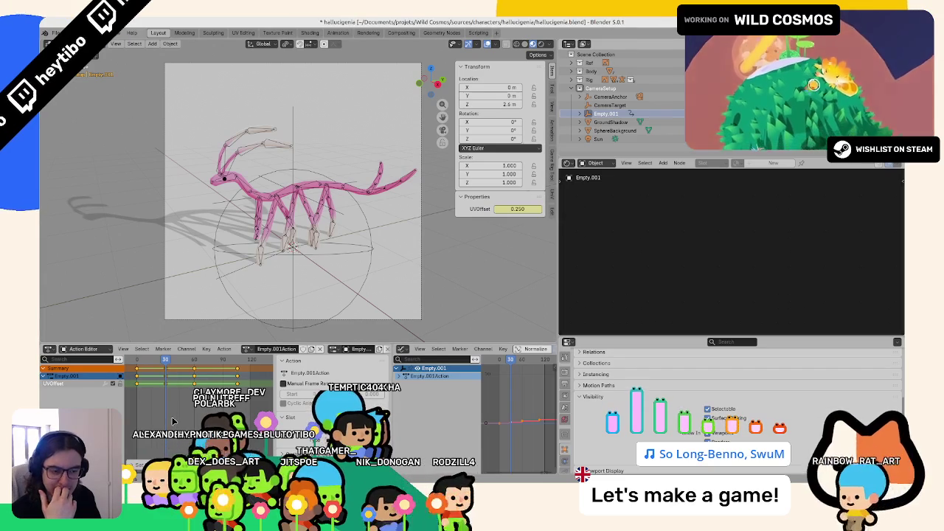
Preview pink at frame 32 and dark blue at 105, then move the late keyframe 16 frames earlier.
{"action": "left_click", "coordinate": [134, 363]}
{"action": "mouse_move", "coordinate": [135, 363]}
{"action": "left_mouse_down"}
{"action": "mouse_move", "coordinate": [168, 378]}
{"action": "mouse_move", "coordinate": [195, 367]}
{"action": "mouse_move", "coordinate": [237, 370]}
{"action": "left_mouse_up"}
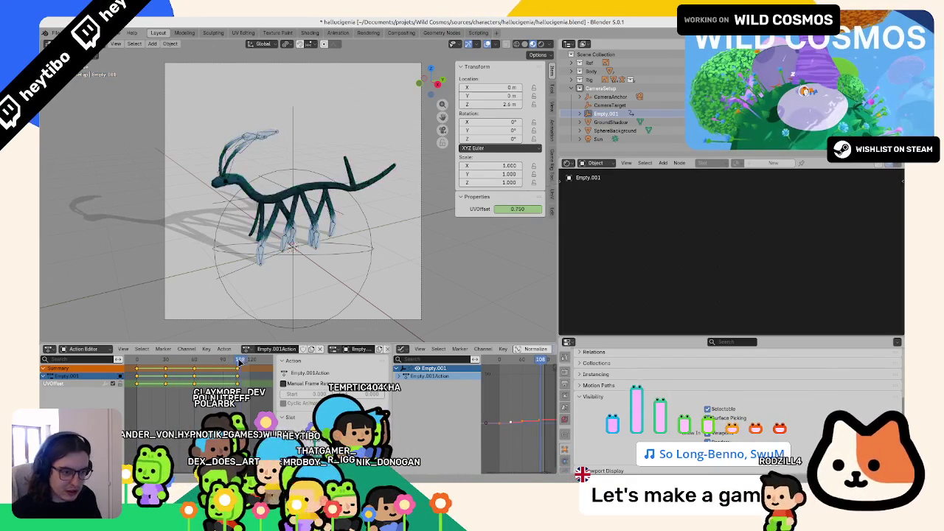
{"action": "scroll", "coordinate": [228, 367], "scroll_direction": "up", "scroll_amount": 4}
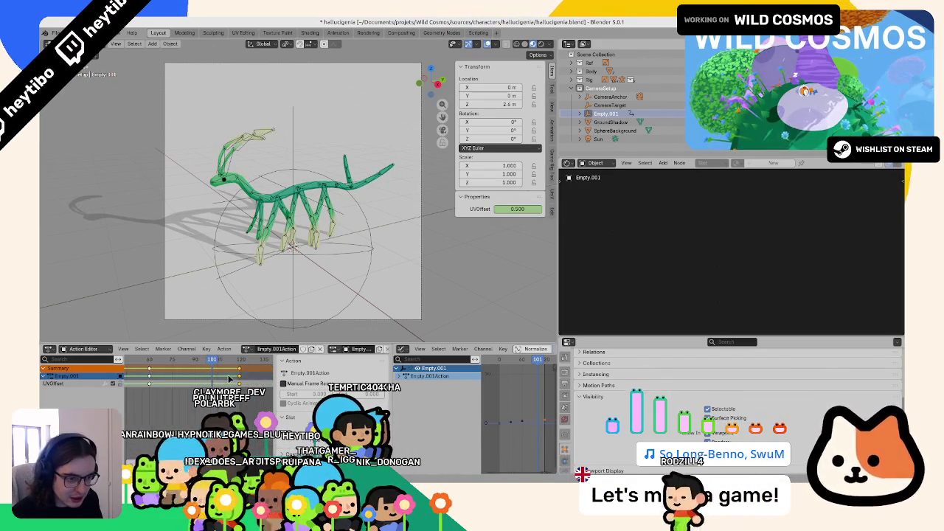
{"action": "left_click", "coordinate": [219, 364]}
{"action": "scroll", "coordinate": [216, 372], "scroll_direction": "down", "scroll_amount": 2}
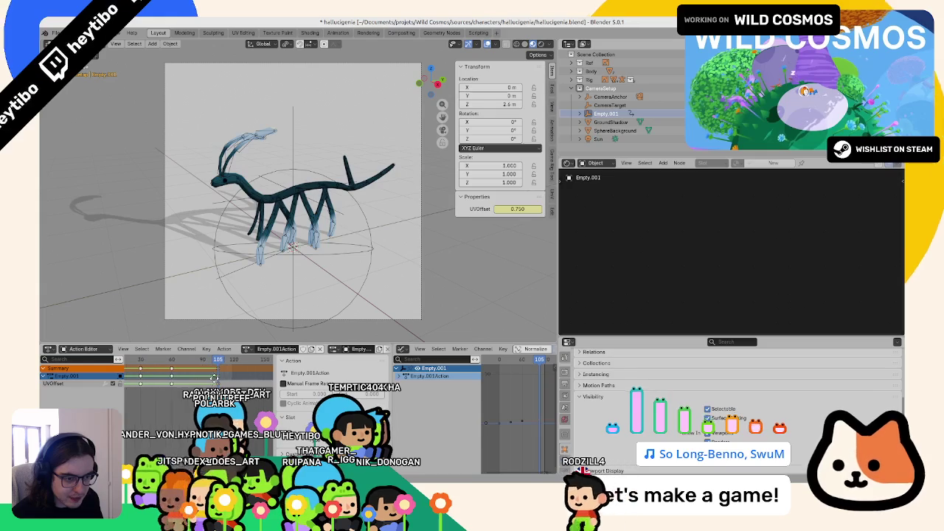
{"action": "scroll", "coordinate": [215, 381], "scroll_direction": "up", "scroll_amount": 3}
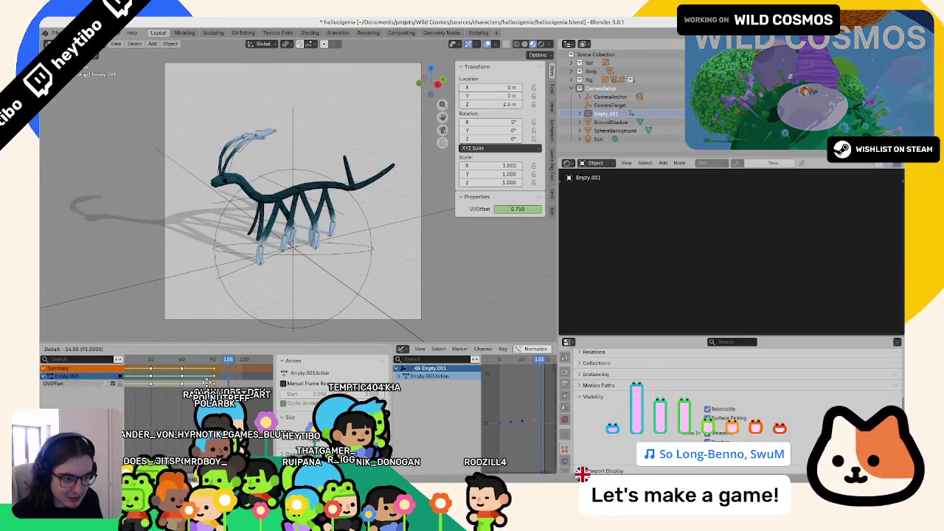
{"action": "scroll", "coordinate": [207, 383], "scroll_direction": "up", "scroll_amount": 2}
{"action": "key", "text": "g"}
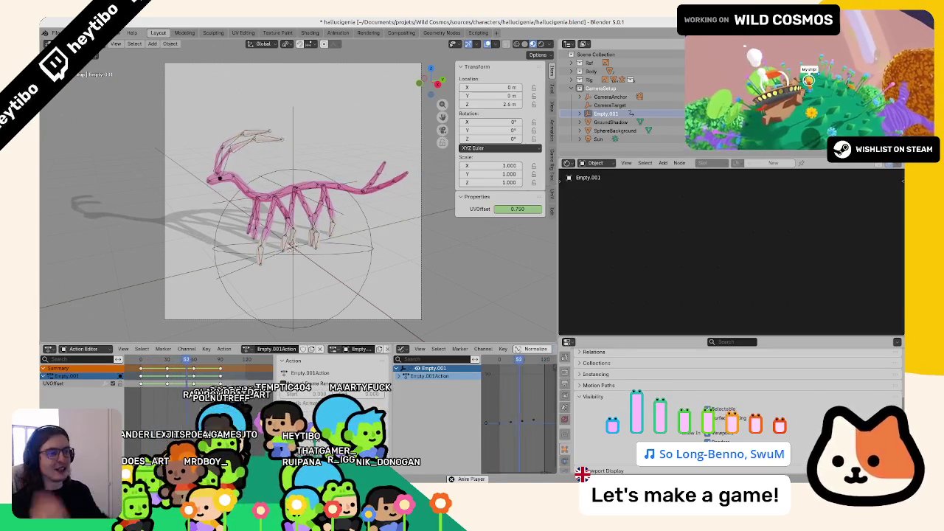
Save hallucigenia.blend with viewport overlays hidden, then turn overlays back on.
{"action": "left_click", "coordinate": [486, 45]}
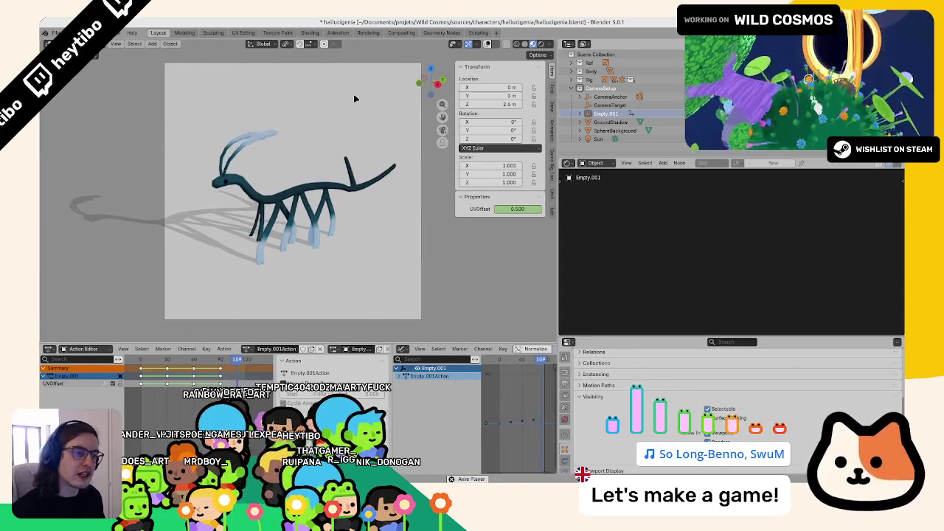
{"action": "key", "text": "ctrl+s"}
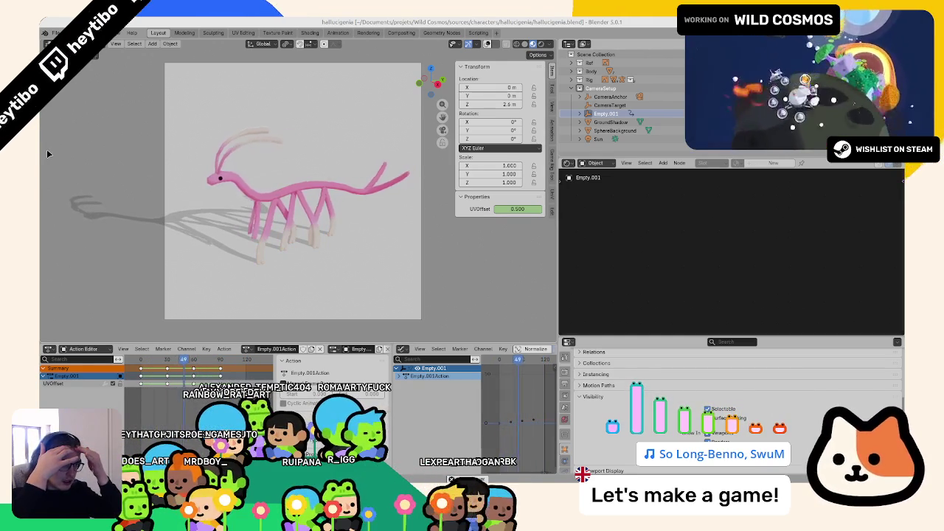
{"action": "left_click", "coordinate": [486, 44]}
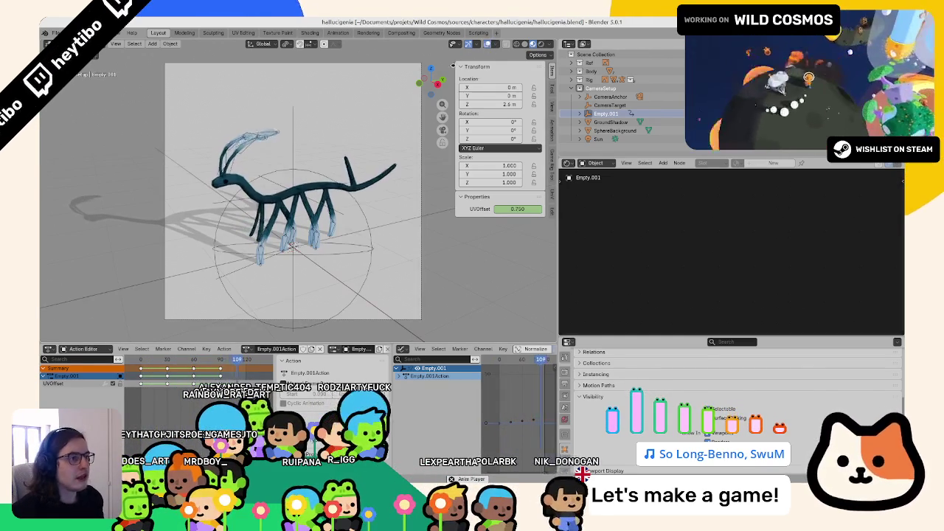
Make the Camera active with its lens settings shown, then select and deselect everything.
{"action": "right_click", "coordinate": [649, 226]}
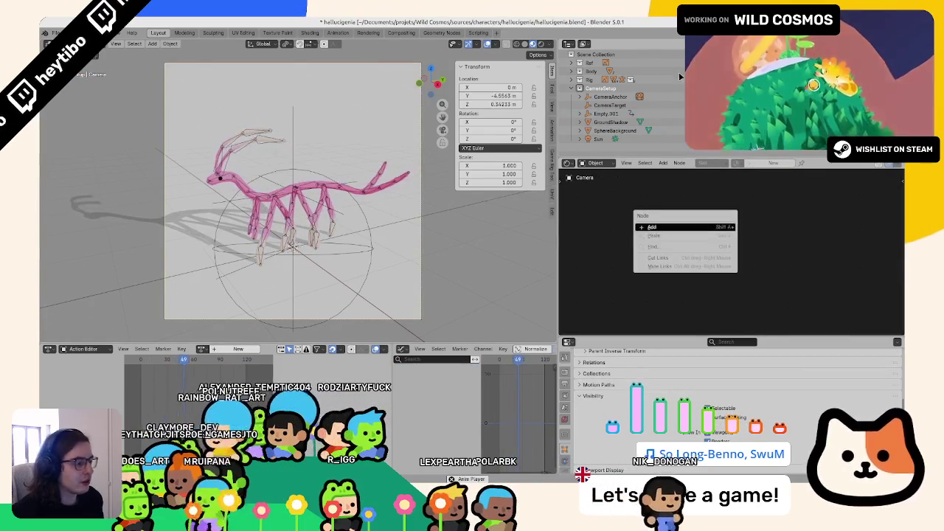
{"action": "left_click", "coordinate": [564, 440]}
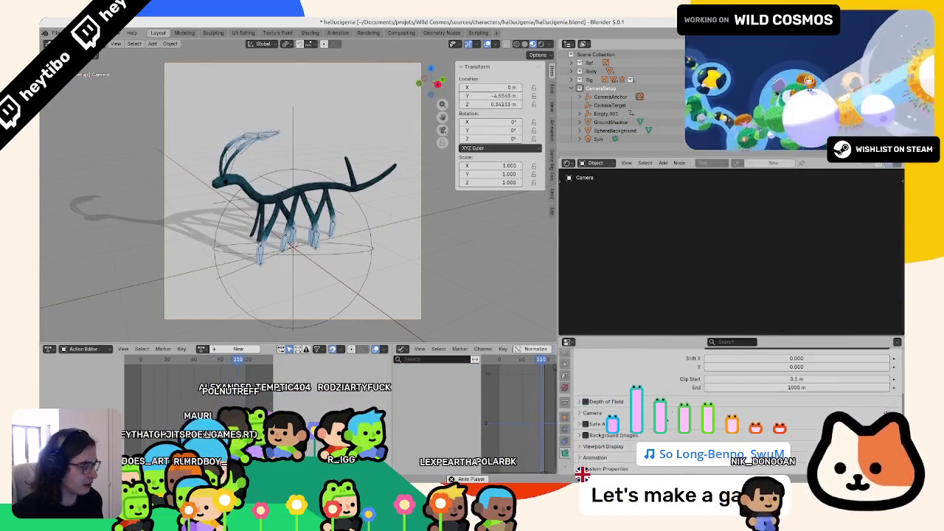
{"action": "scroll", "coordinate": [730, 413], "scroll_direction": "up", "scroll_amount": 3}
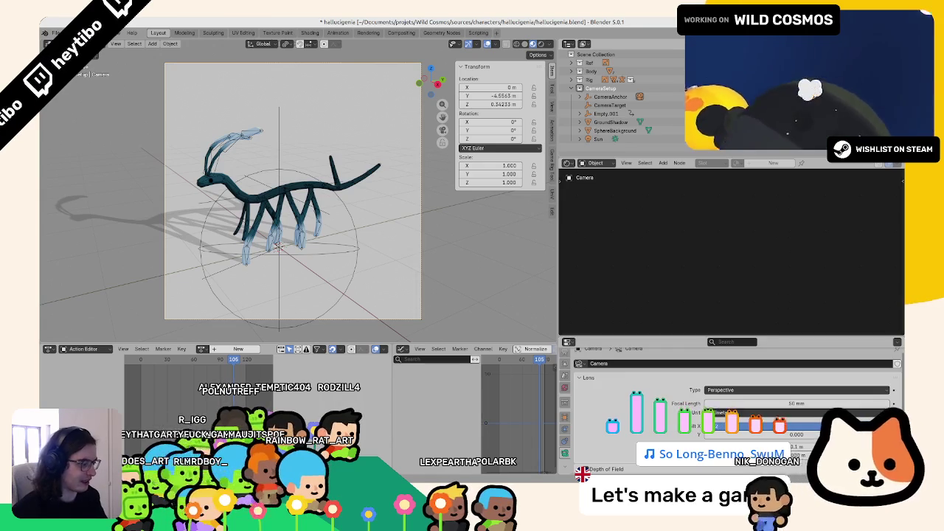
{"action": "key", "text": "a"}
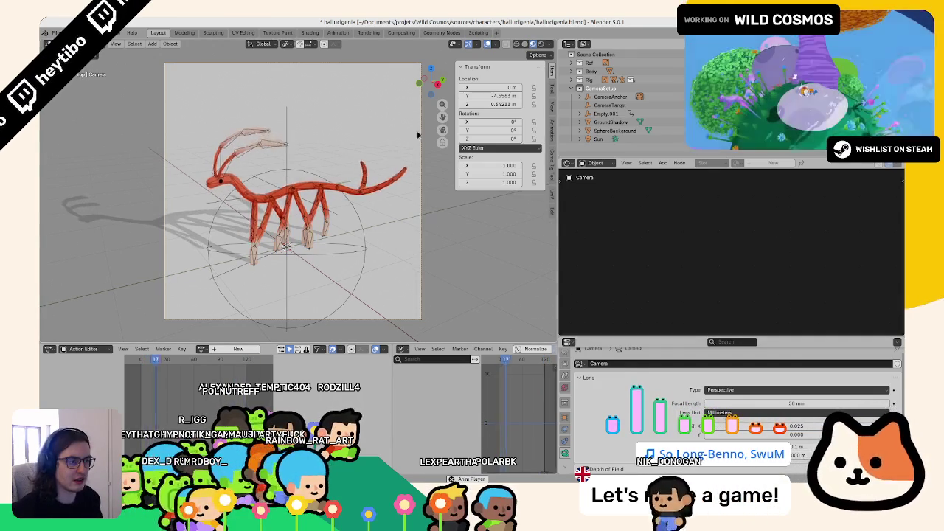
{"action": "key", "text": "alt+a"}
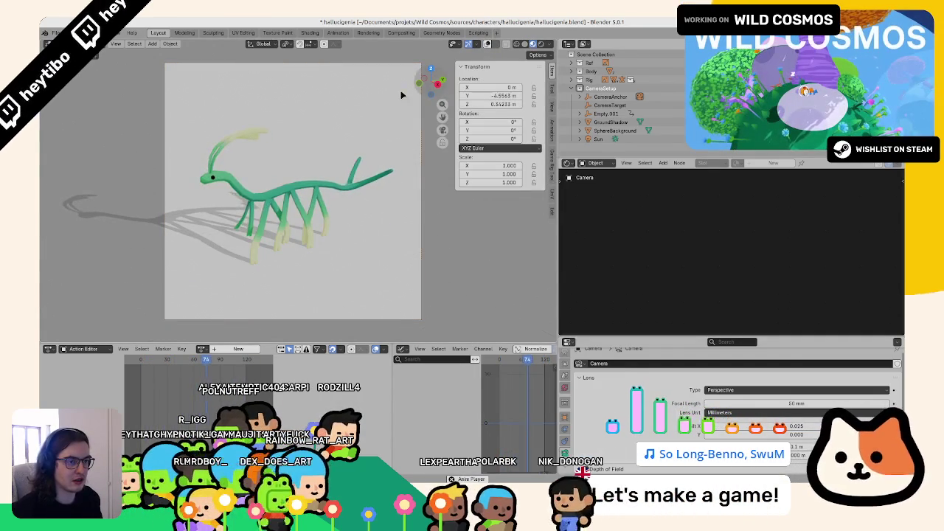
Save hallucigenia.blend and bring up the options for adding a workspace.
{"action": "key", "text": "ctrl+s"}
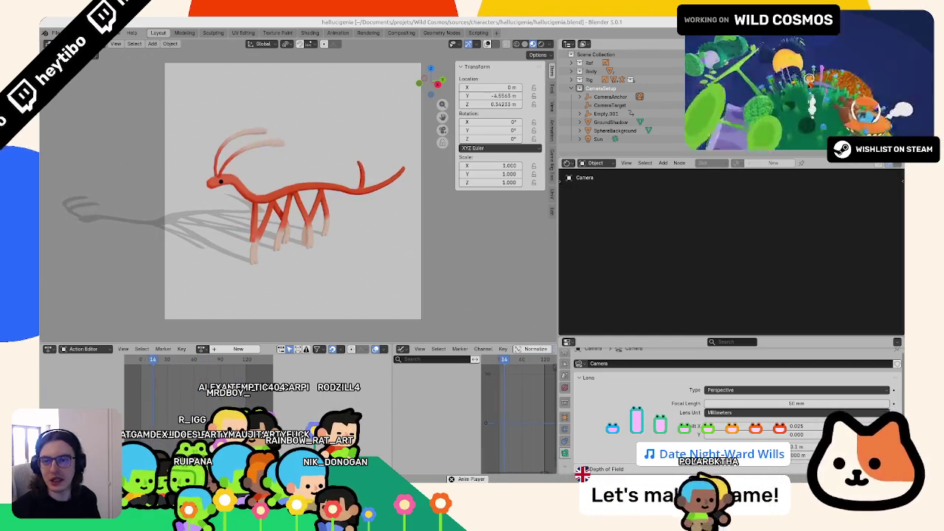
{"action": "key", "text": "ctrl+s"}
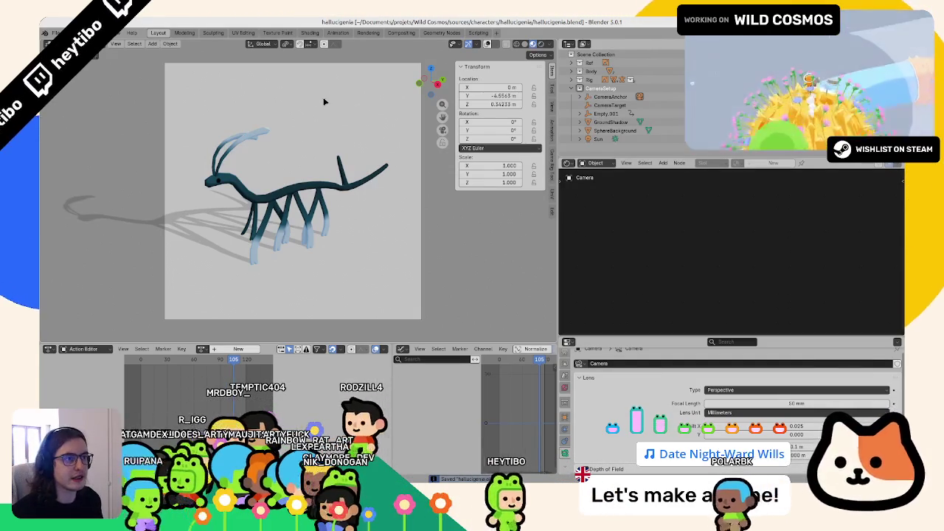
{"action": "left_click", "coordinate": [497, 33]}
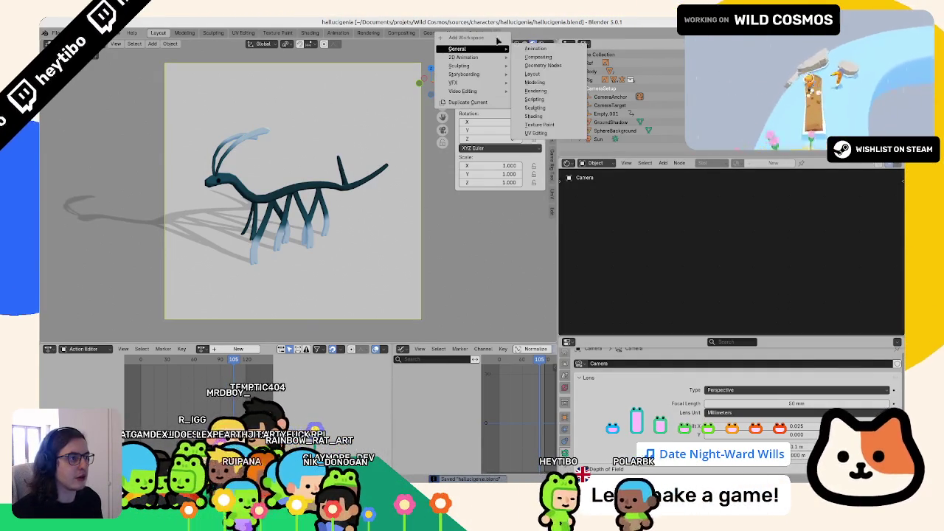
{"action": "mouse_move", "coordinate": [463, 90]}
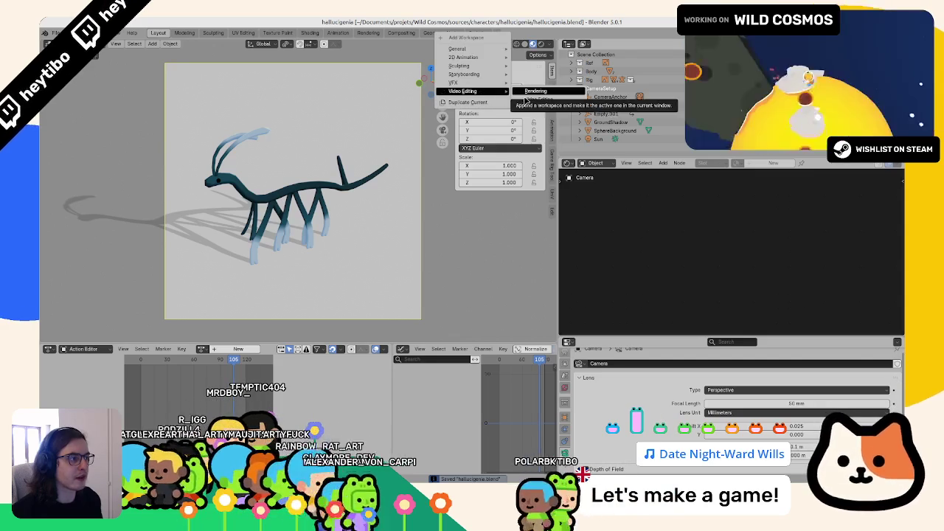
Add a Video Editing workspace and pick Scene, then Scene.001, in its sequencer's scene selector.
{"action": "left_click", "coordinate": [535, 90]}
{"action": "left_click", "coordinate": [441, 252]}
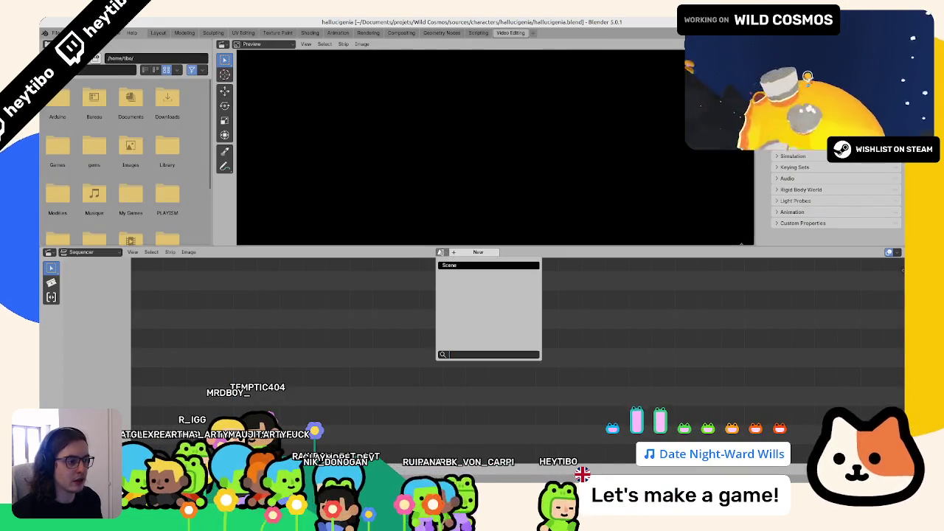
{"action": "left_click", "coordinate": [444, 265]}
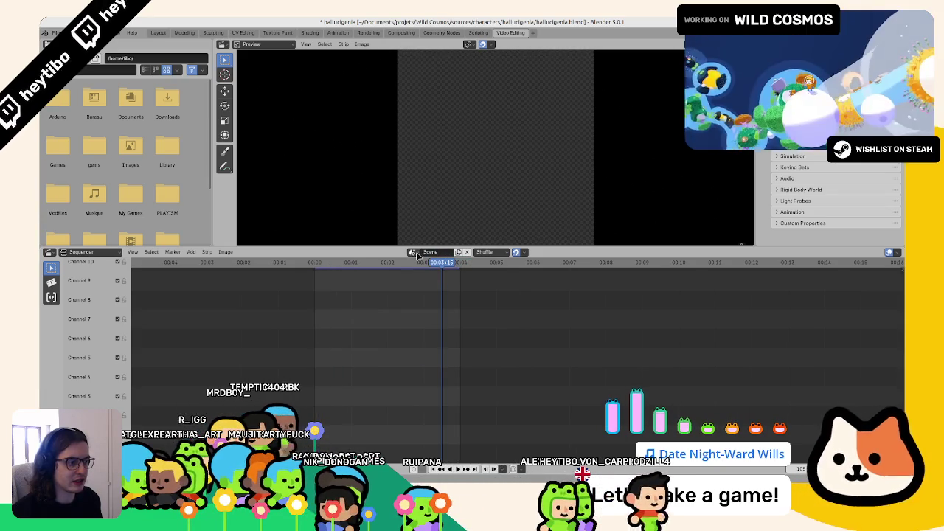
{"action": "left_click", "coordinate": [412, 252]}
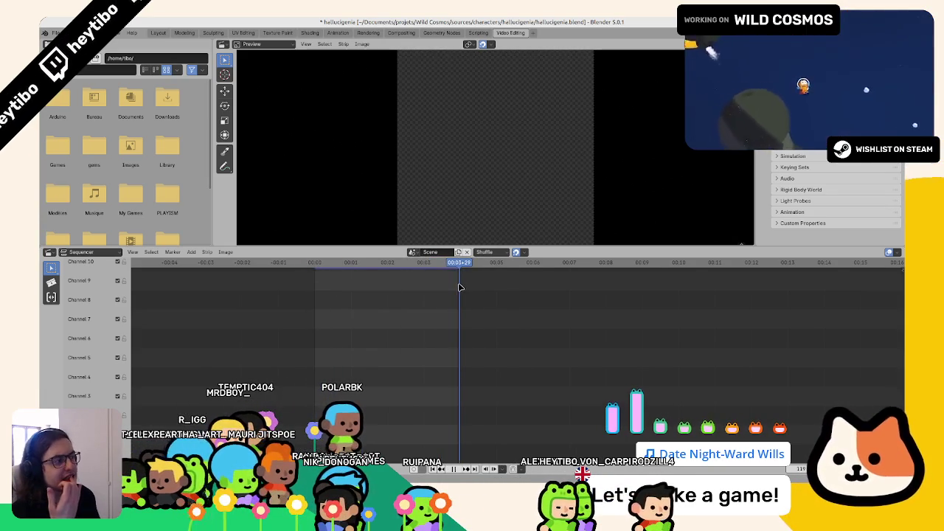
{"action": "left_click", "coordinate": [458, 252]}
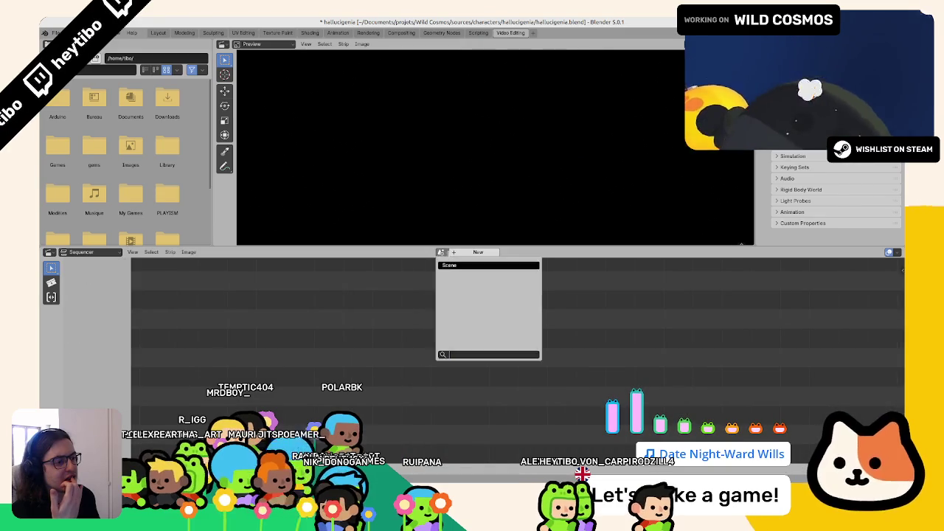
Try Scene.001 in the sequencer, then unlink it and restore the original Scene.
{"action": "left_click", "coordinate": [445, 264]}
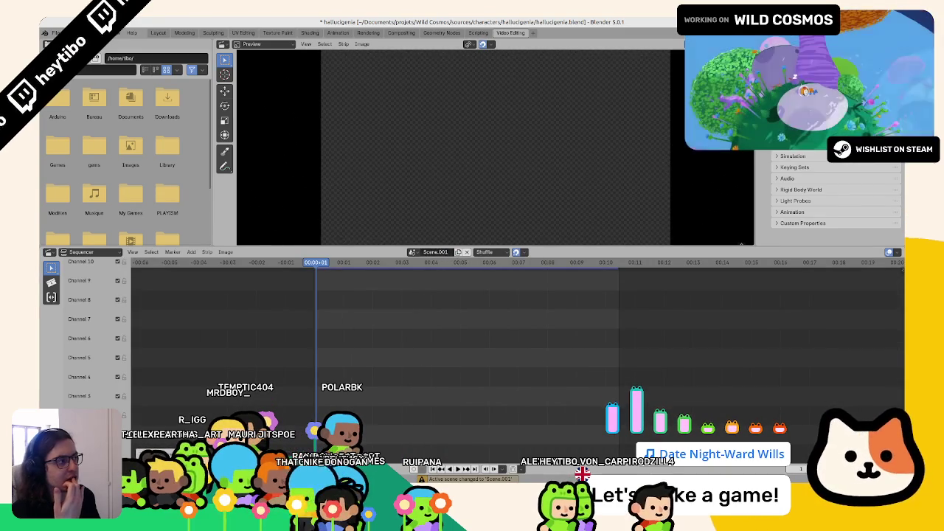
{"action": "left_click", "coordinate": [466, 252]}
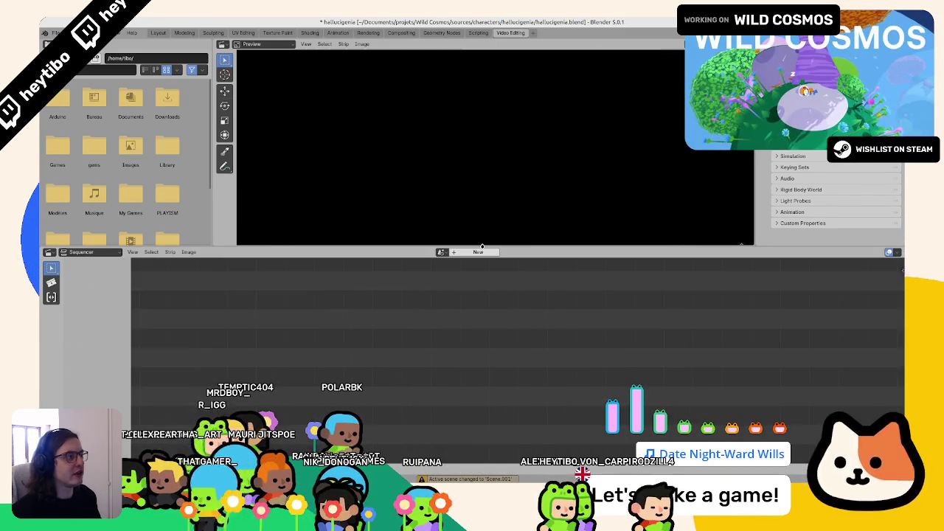
{"action": "left_click", "coordinate": [441, 253]}
{"action": "left_click", "coordinate": [465, 274]}
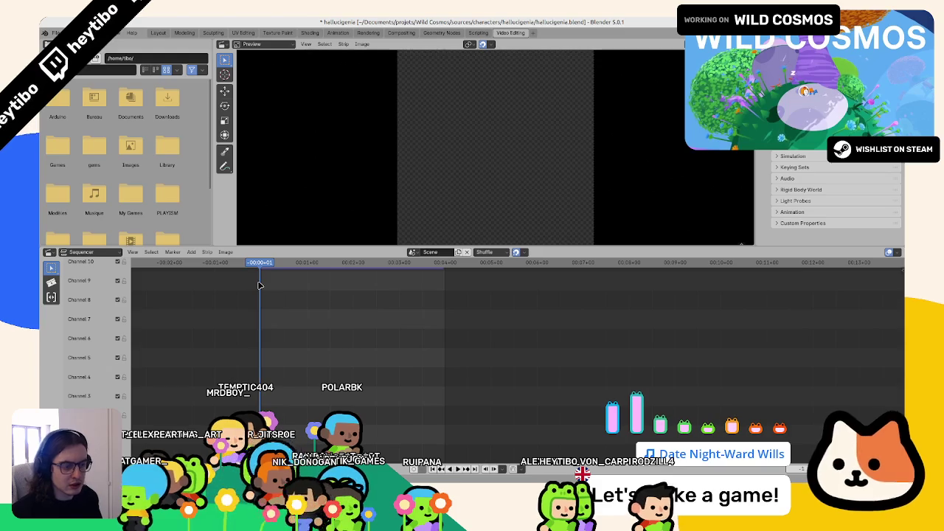
Review the last creature render, then bring up the strip Add menu.
{"action": "key", "text": "F12"}
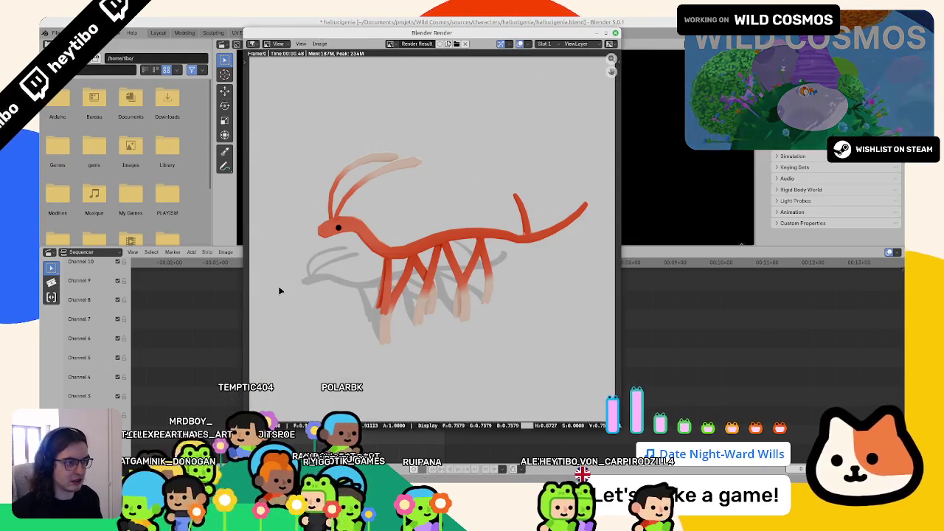
{"action": "key", "text": "Escape"}
{"action": "key", "text": "shift+a"}
{"action": "mouse_move", "coordinate": [243, 373]}
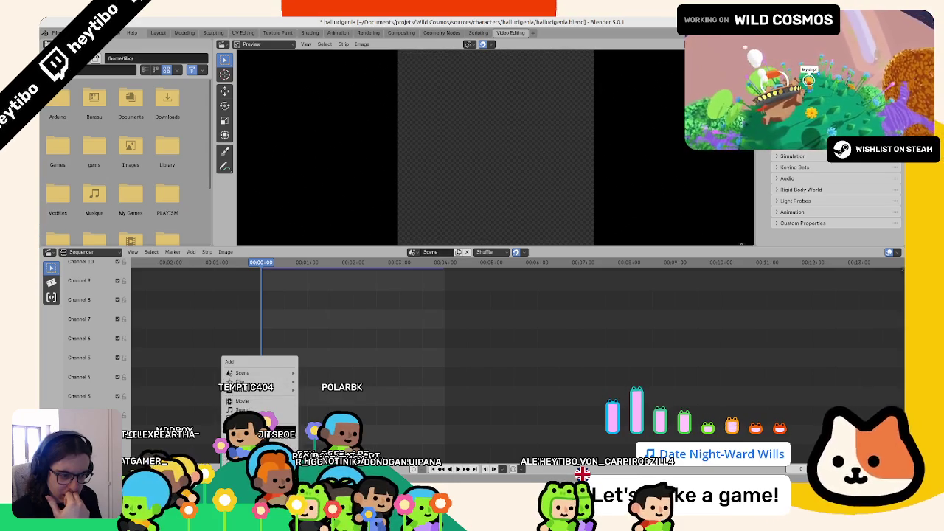
{"action": "left_click", "coordinate": [250, 418]}
{"action": "key", "text": "Escape"}
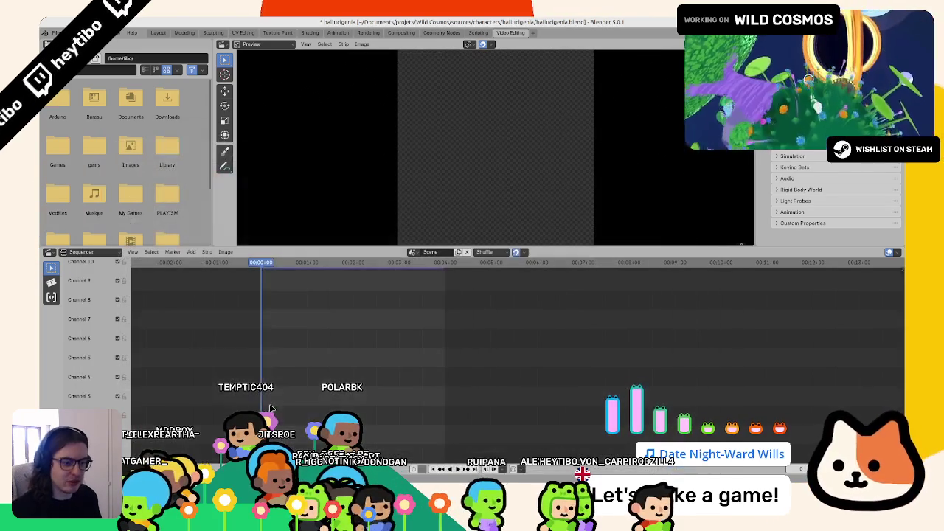
{"action": "key", "text": "shift+a"}
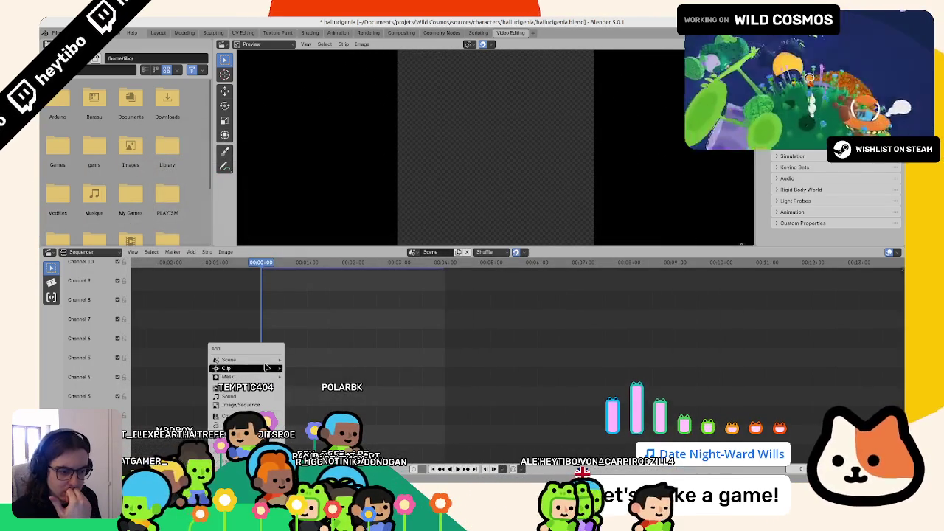
{"action": "left_click", "coordinate": [295, 360]}
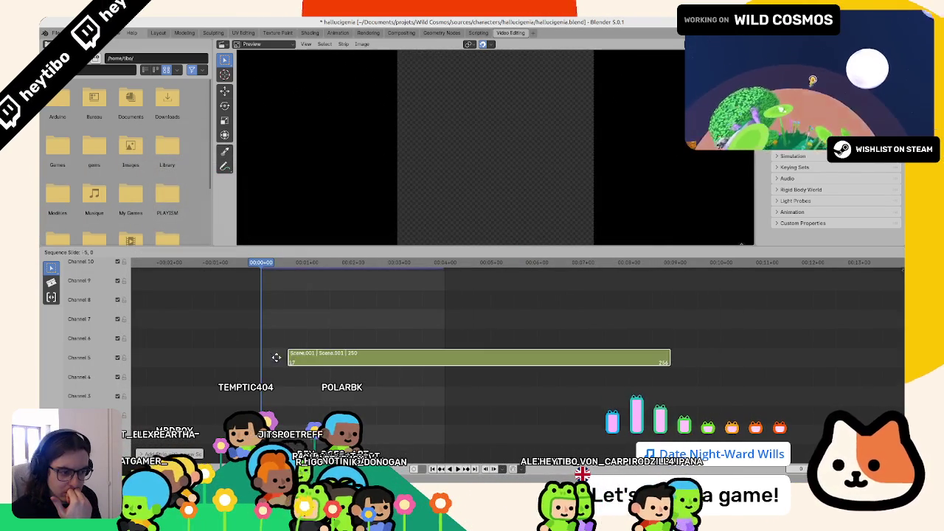
{"action": "key", "text": "Escape"}
{"action": "key", "text": "ctrl+z"}
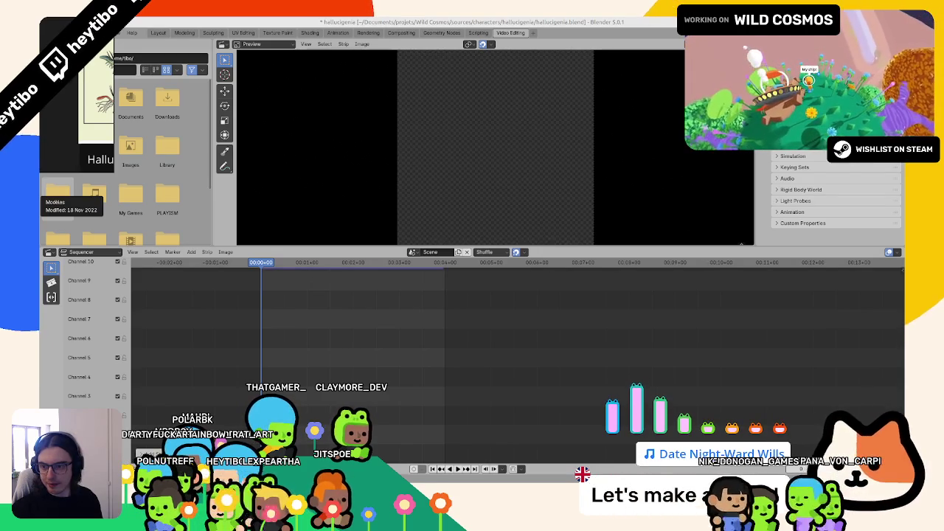
Drop the overlay image into the sequencer and place the devlog card at the frame's left edge.
{"action": "left_click_drag", "start_coordinate": [57, 193], "coordinate": [294, 398]}
{"action": "key", "text": "g"}
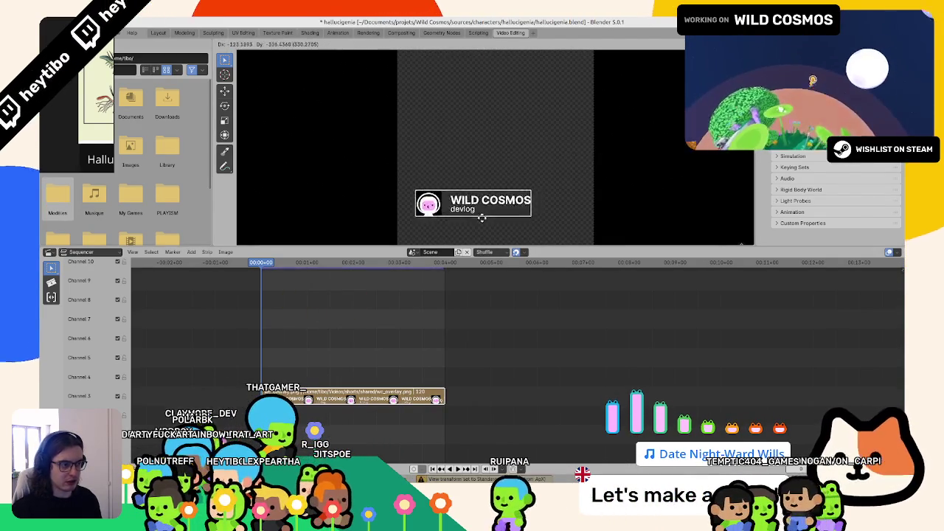
{"action": "left_click", "coordinate": [433, 204]}
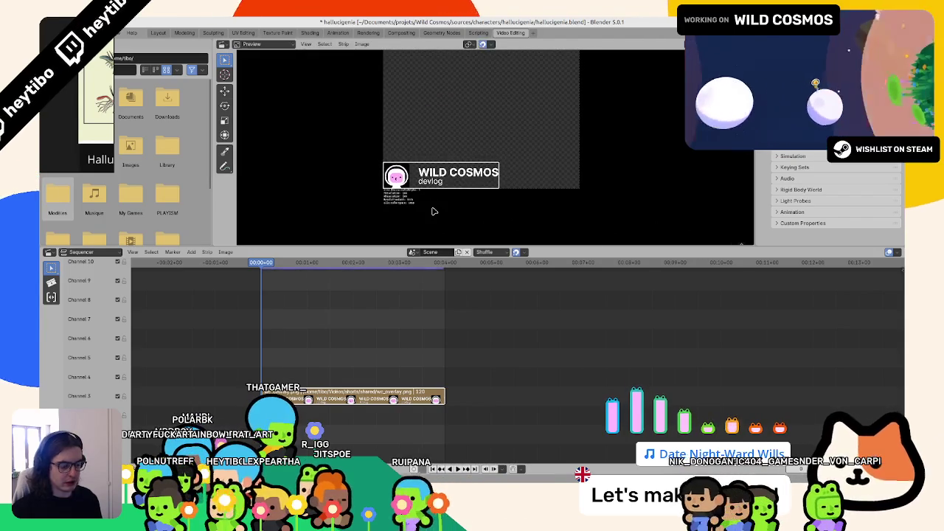
Check the render view, then move the overlay strip up two channels.
{"action": "key", "text": "F12"}
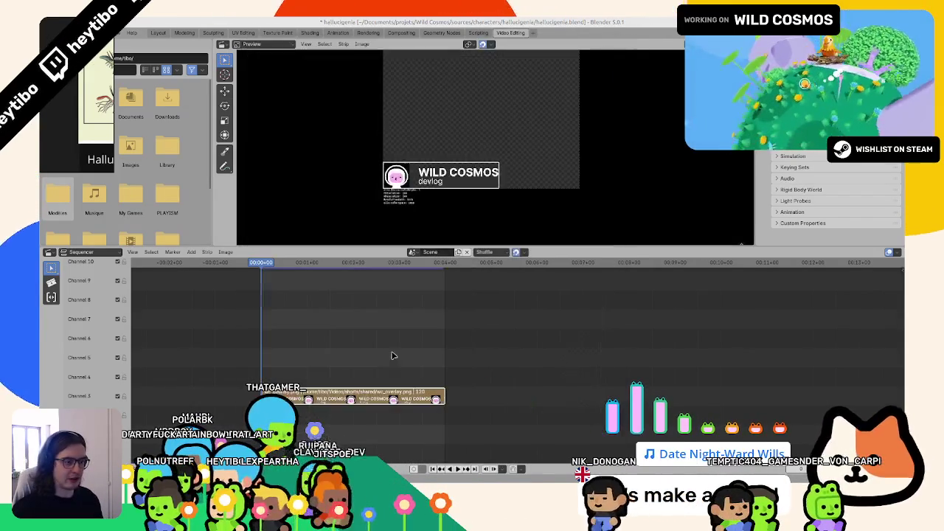
{"action": "key", "text": "Escape"}
{"action": "left_click_drag", "start_coordinate": [369, 435], "coordinate": [368, 395]}
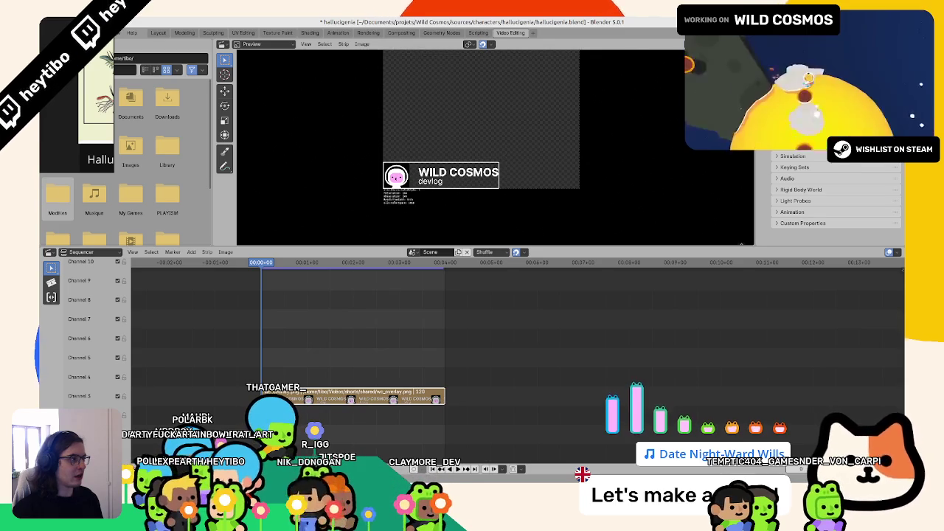
Switch the sequencer back and forth between Scene and Scene.001.
{"action": "left_click", "coordinate": [412, 252]}
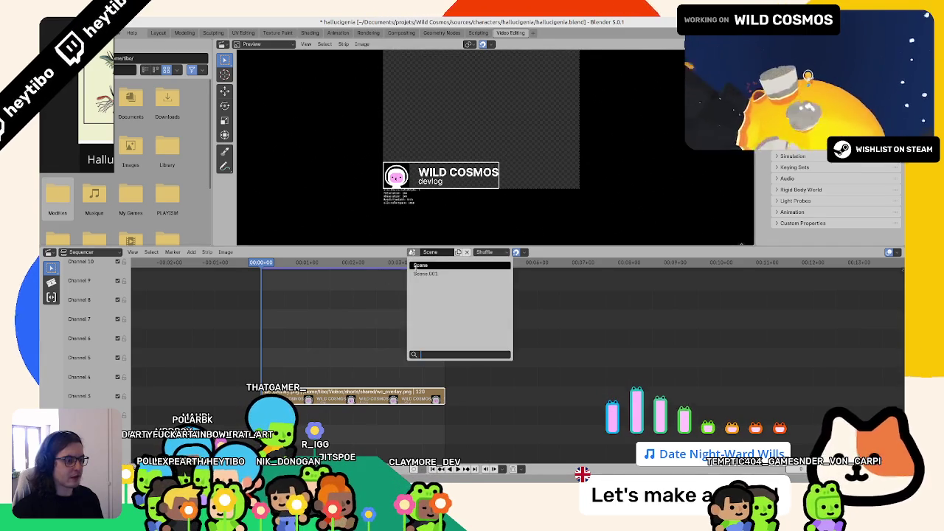
{"action": "left_click", "coordinate": [419, 280]}
{"action": "left_click", "coordinate": [426, 257]}
{"action": "left_click", "coordinate": [421, 270]}
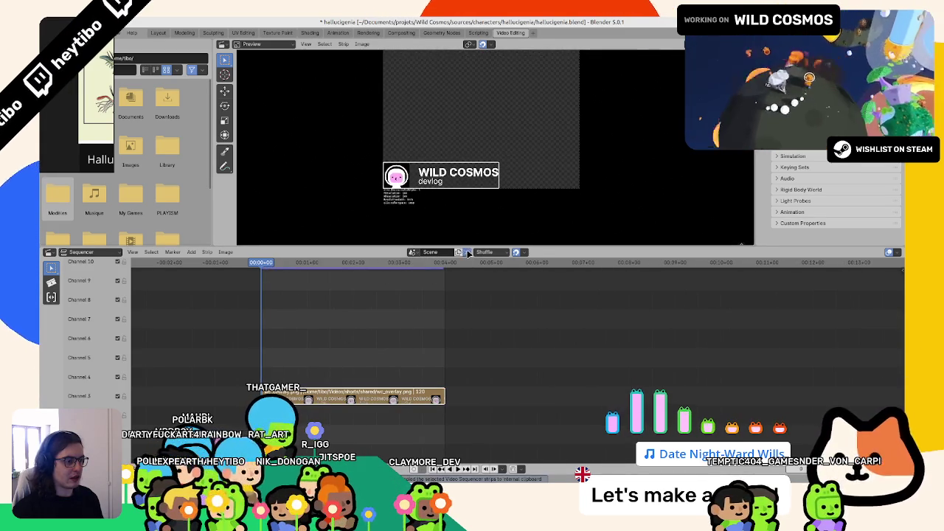
{"action": "left_click", "coordinate": [467, 253]}
{"action": "left_click", "coordinate": [441, 252]}
{"action": "double_click", "coordinate": [457, 273]}
{"action": "left_click", "coordinate": [457, 265]}
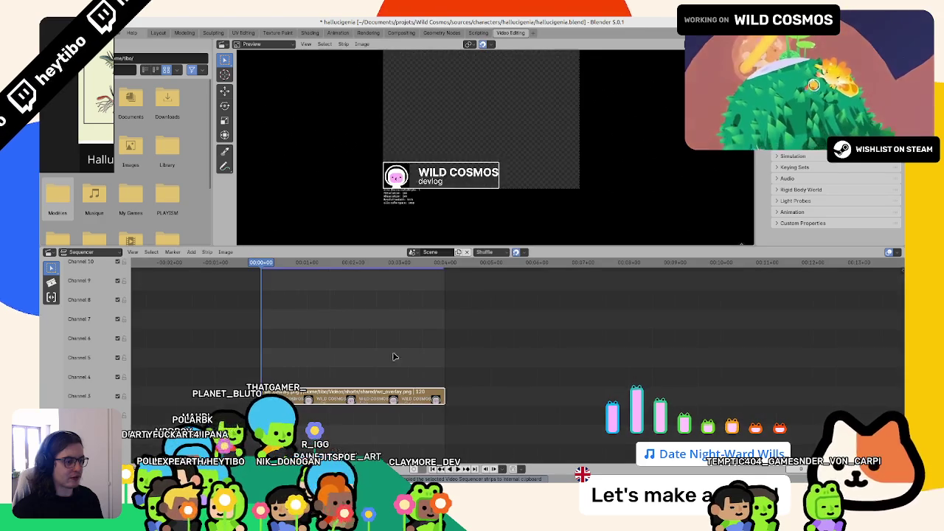
Select Scene.001 and rename it to VideoEditing in the scene name field.
{"action": "left_click", "coordinate": [466, 251]}
{"action": "left_click", "coordinate": [425, 252]}
{"action": "left_click", "coordinate": [416, 289]}
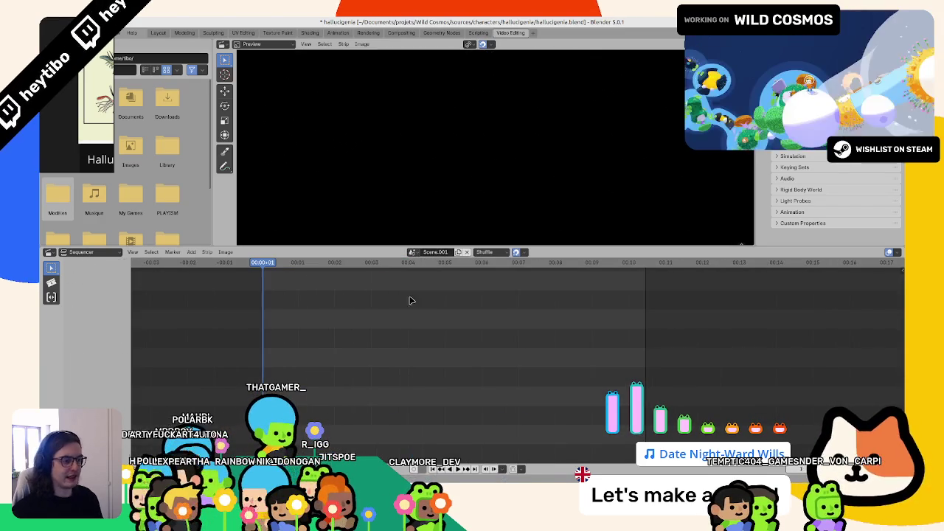
{"action": "type", "text": "Vide"}
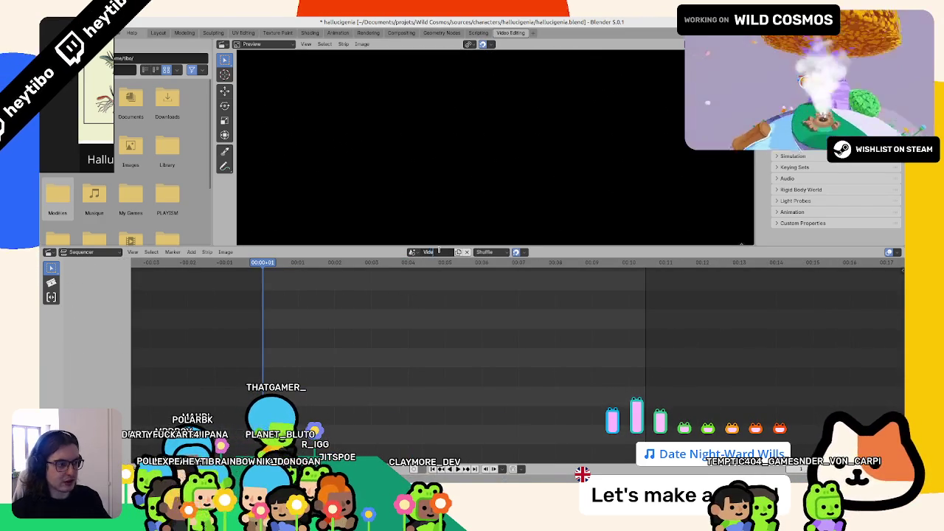
{"action": "scroll", "coordinate": [391, 347], "scroll_direction": "down", "scroll_amount": 3}
{"action": "key", "text": "shift+a"}
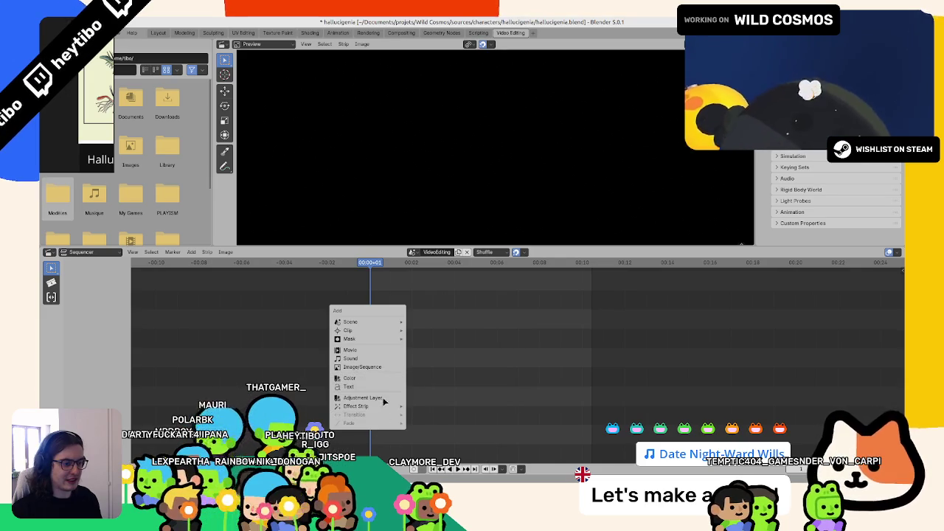
{"action": "mouse_move", "coordinate": [351, 322]}
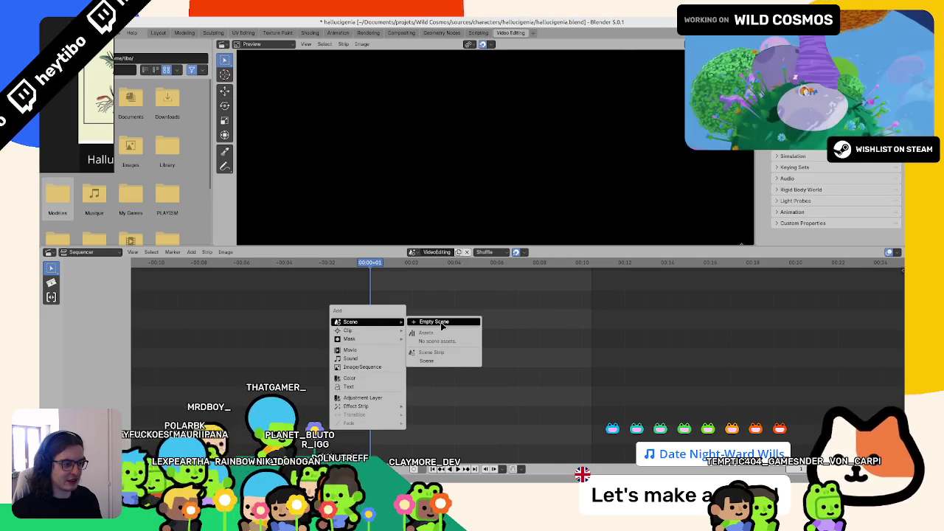
In the VideoEditing scene, add the original Scene as a strip at the playhead.
{"action": "left_click", "coordinate": [426, 360]}
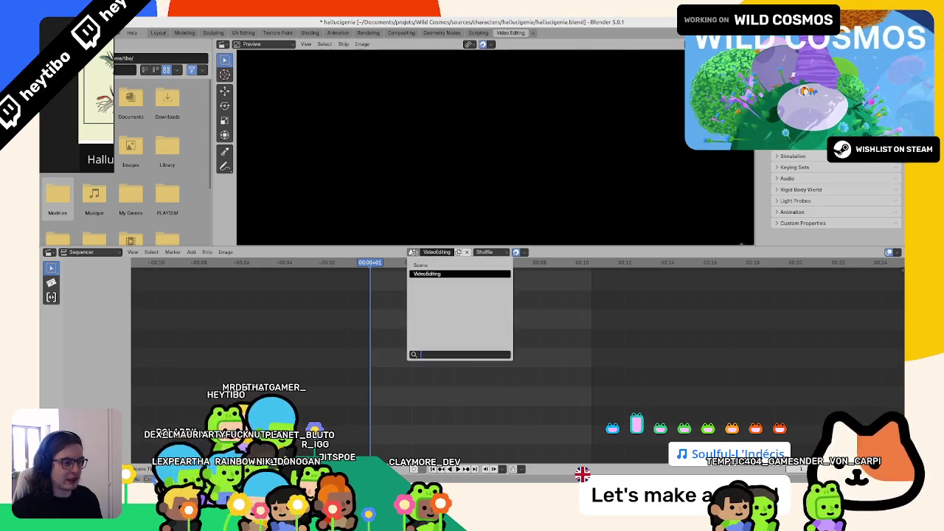
{"action": "left_click", "coordinate": [421, 265]}
{"action": "key", "text": "shift+a"}
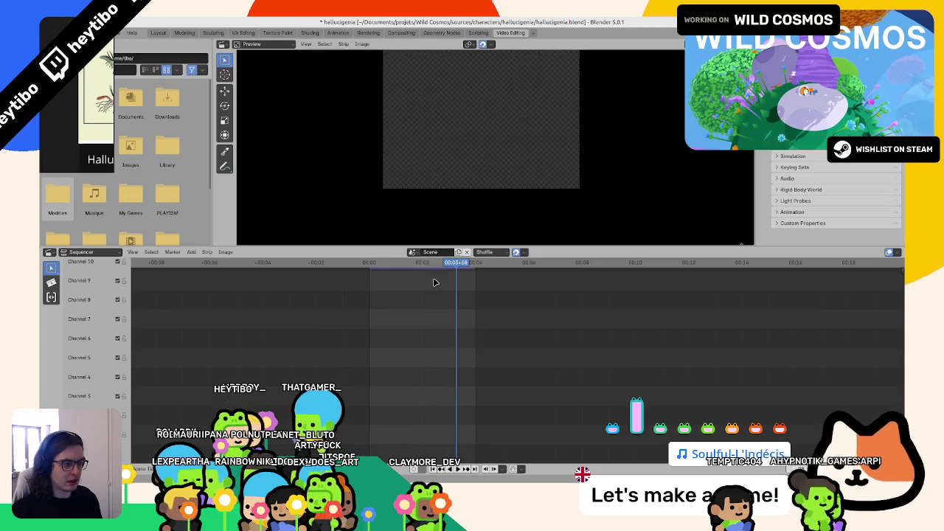
{"action": "left_click", "coordinate": [411, 252]}
{"action": "left_click", "coordinate": [425, 274]}
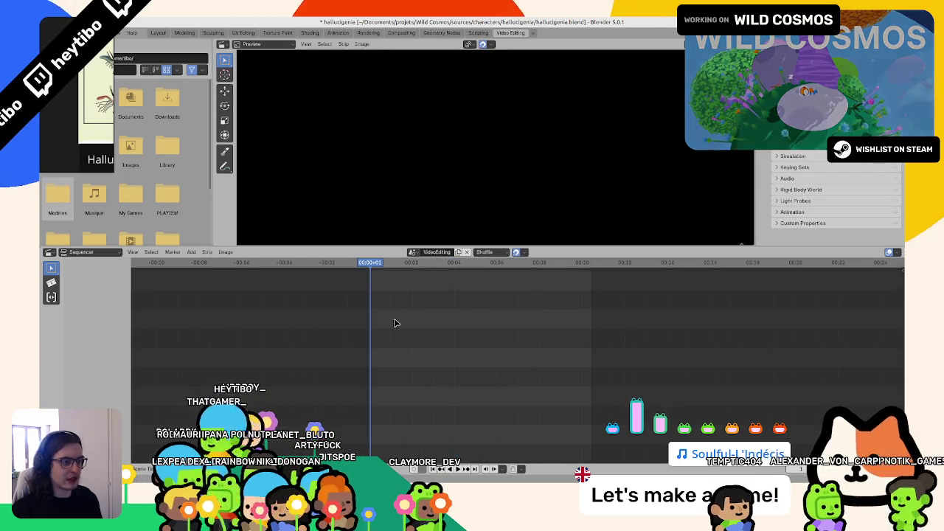
{"action": "key", "text": "shift+a"}
{"action": "left_click", "coordinate": [433, 359]}
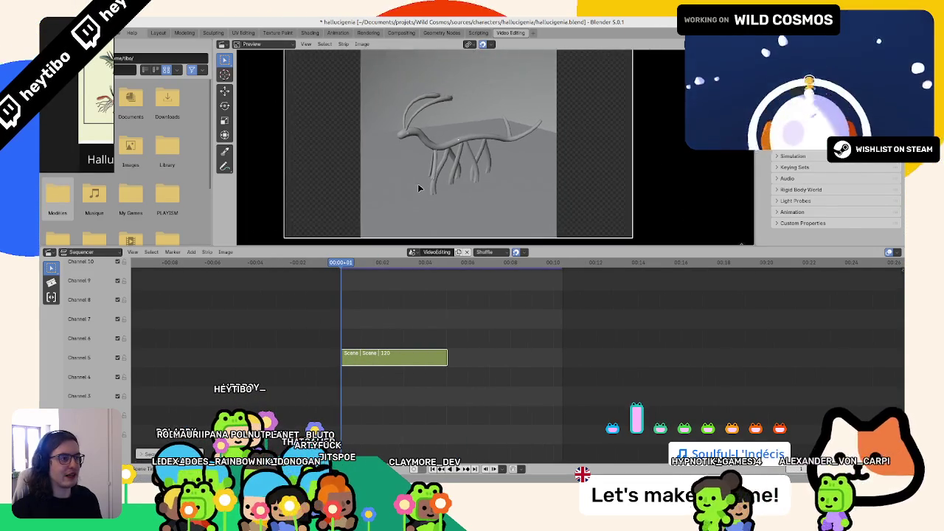
{"action": "scroll", "coordinate": [383, 339], "scroll_direction": "up", "scroll_amount": 2}
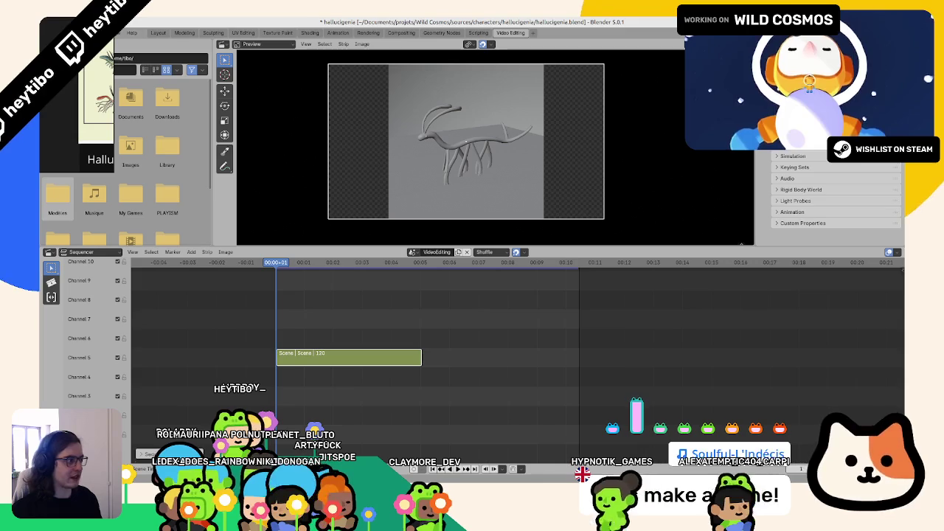
Choose a new frame rate in Output Properties and play back the sequence to check it.
{"action": "left_click", "coordinate": [763, 88]}
{"action": "left_click", "coordinate": [892, 227]}
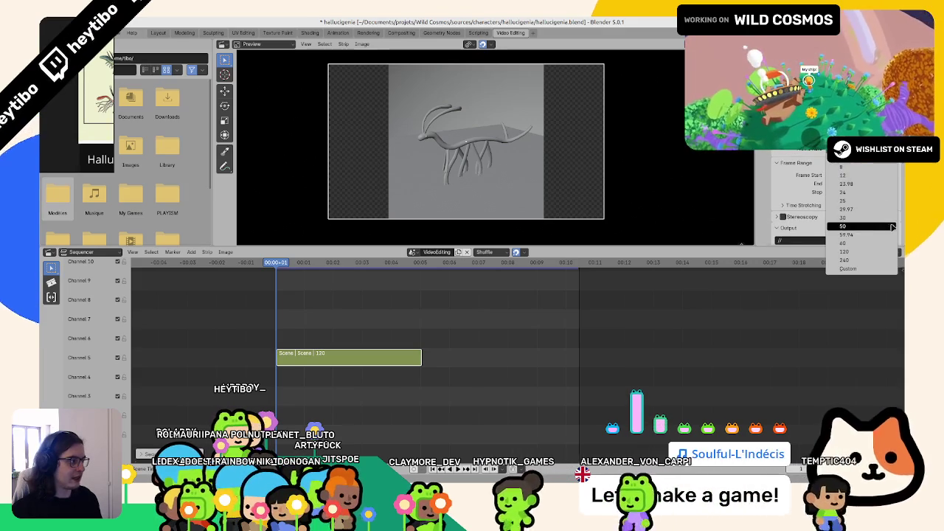
{"action": "left_click", "coordinate": [861, 218]}
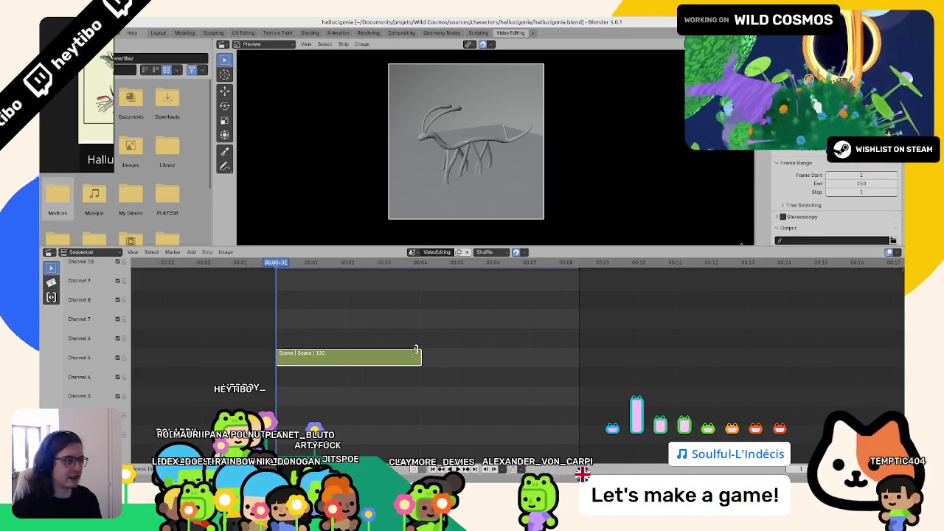
{"action": "key", "text": "space"}
{"action": "key", "text": "Escape"}
Save the blend file and move the Scene strip down to channel 1.
{"action": "key", "text": "ctrl+s"}
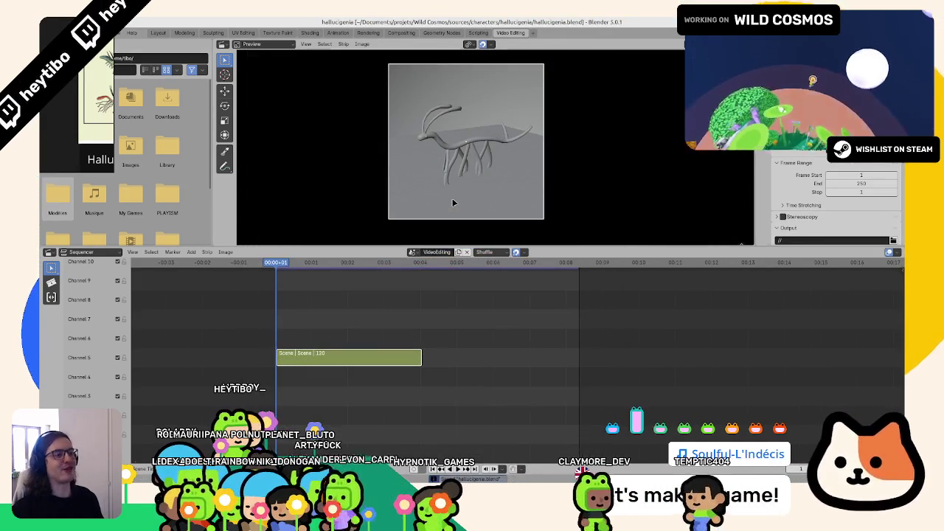
{"action": "key", "text": "space"}
{"action": "key", "text": "Escape"}
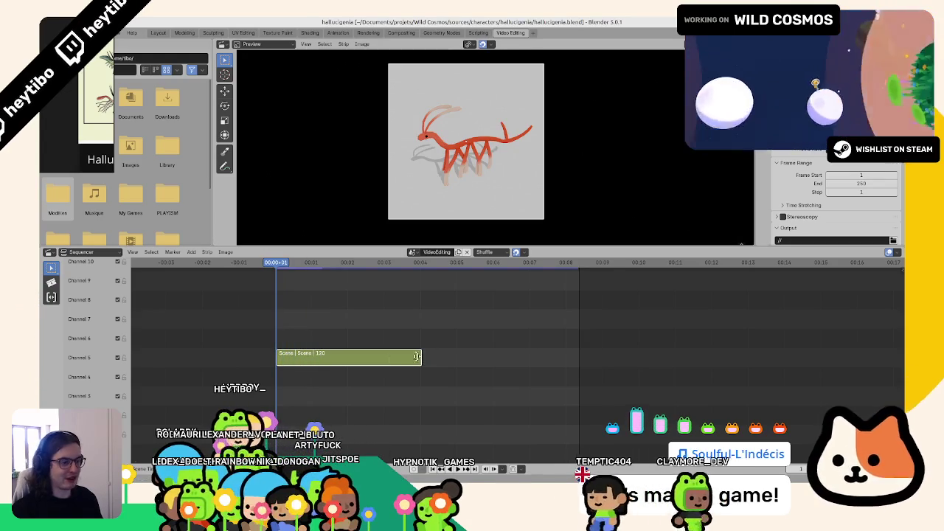
{"action": "left_click_drag", "start_coordinate": [387, 358], "coordinate": [388, 434]}
{"action": "scroll", "coordinate": [340, 343], "scroll_direction": "up", "scroll_amount": 2}
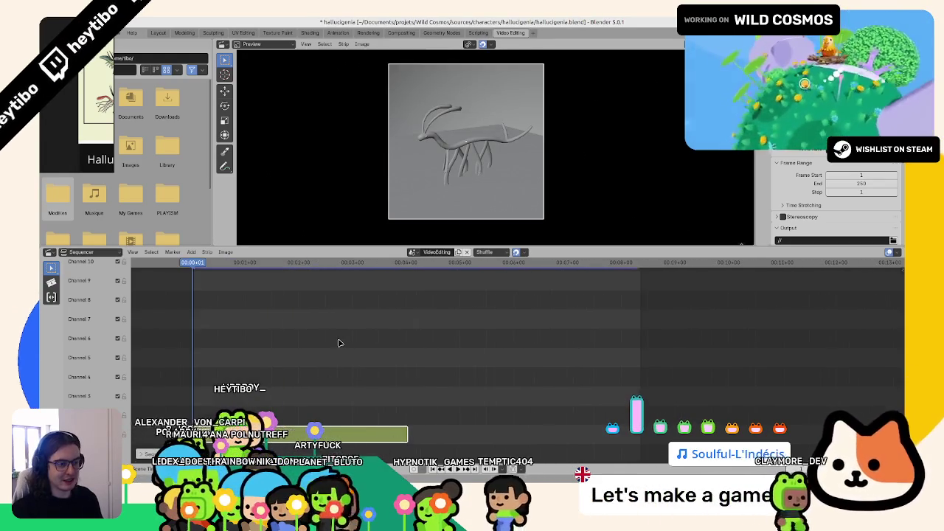
End the frame range at the strip's end and play back the sequence.
{"action": "key", "text": "Left"}
{"action": "scroll", "coordinate": [837, 199], "scroll_direction": "down", "scroll_amount": 5}
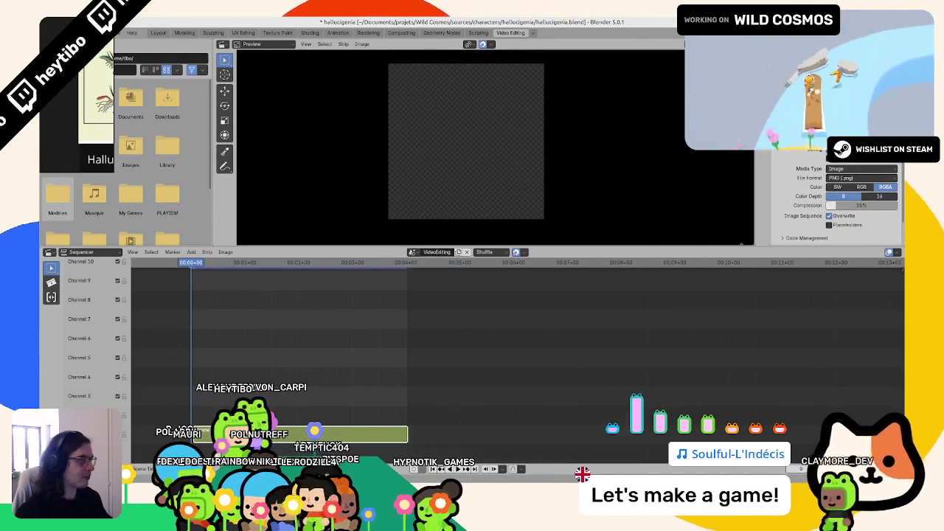
{"action": "key", "text": "ctrl+alt+p"}
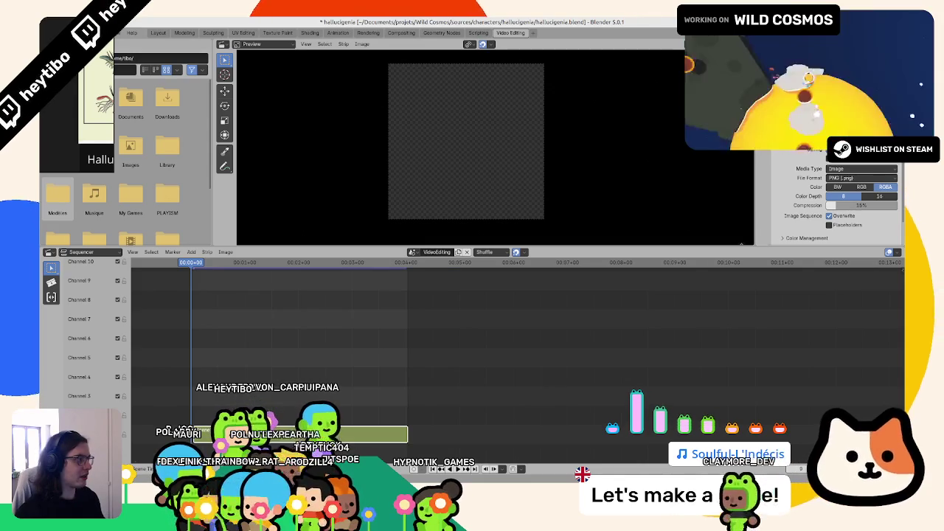
{"action": "scroll", "coordinate": [342, 426], "scroll_direction": "up", "scroll_amount": 2}
{"action": "key", "text": "space"}
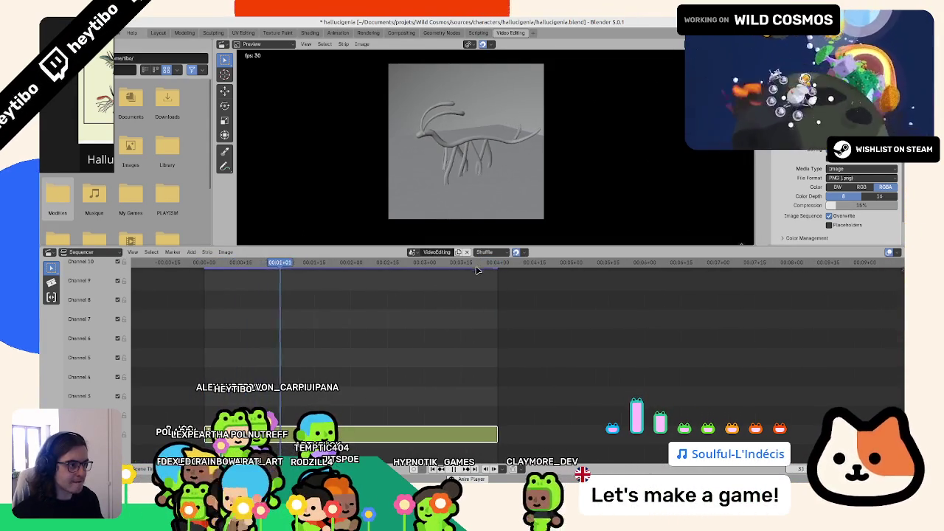
Rewind to the first frame and drop the wc_overlay image into the sequence.
{"action": "scroll", "coordinate": [413, 350], "scroll_direction": "left", "scroll_amount": 1, "text": "ctrl"}
{"action": "left_click", "coordinate": [249, 274]}
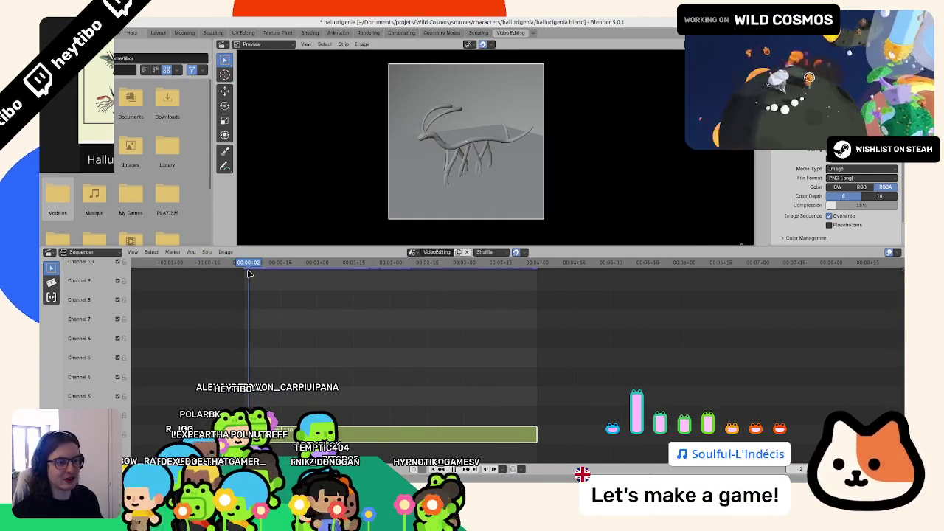
{"action": "key", "text": "shift+Left"}
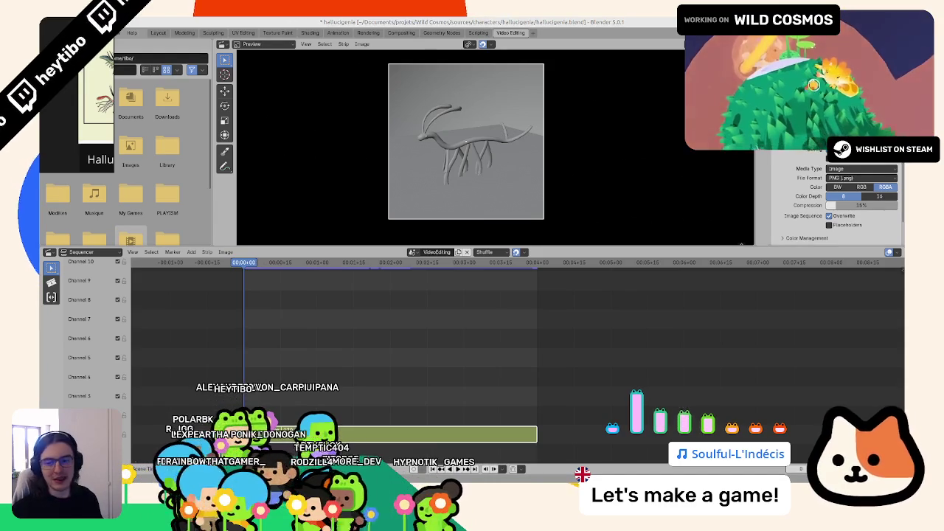
{"action": "left_click_drag", "start_coordinate": [374, 386], "coordinate": [354, 391]}
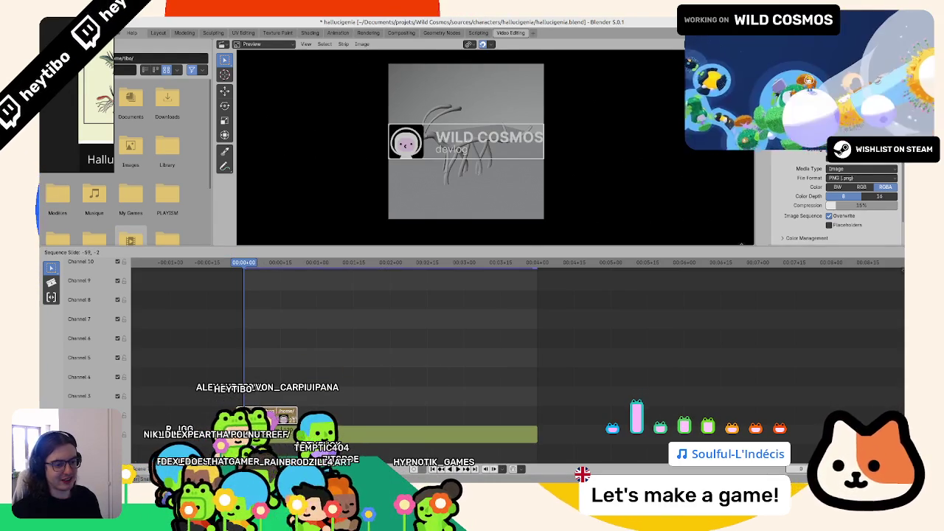
Stretch the wc_overlay strip to span the whole creature render and preview the result.
{"action": "left_click_drag", "start_coordinate": [287, 419], "coordinate": [519, 411]}
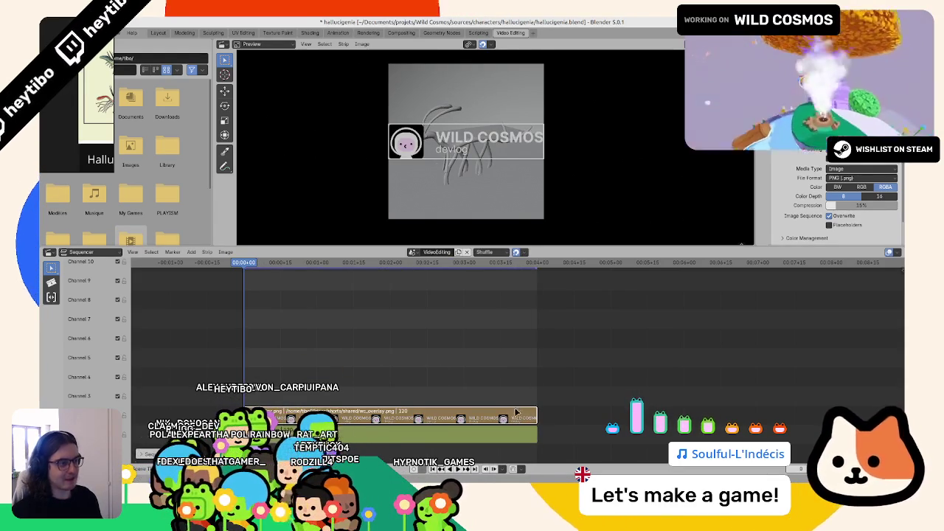
{"action": "key", "text": "Escape"}
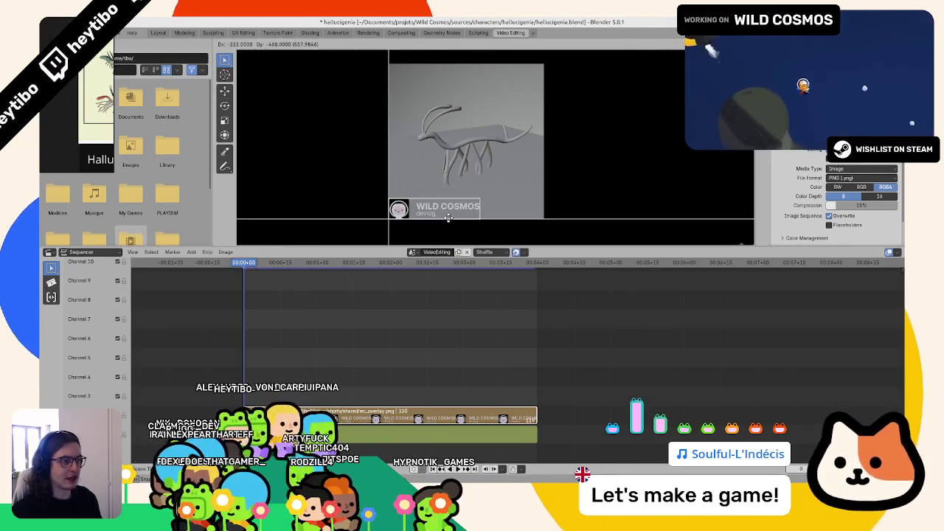
{"action": "scroll", "coordinate": [802, 224], "scroll_direction": "down", "scroll_amount": 5}
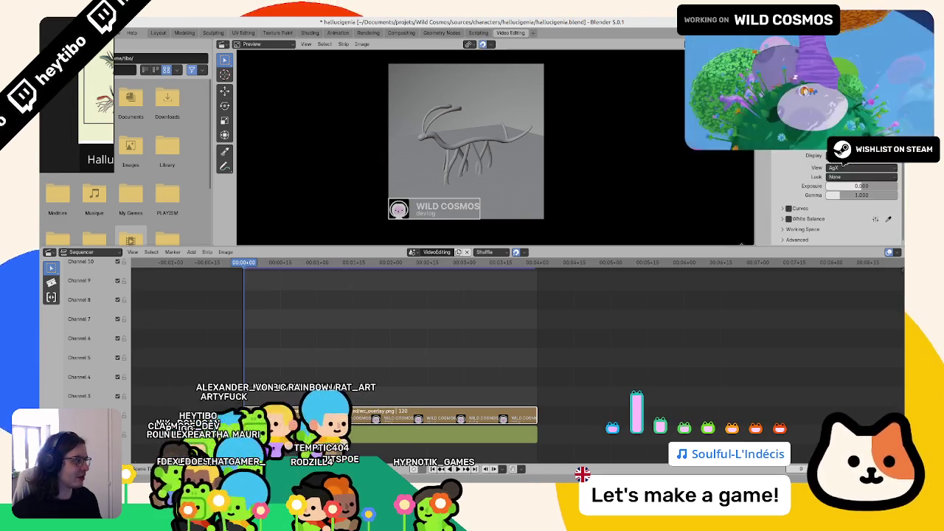
Set the view transform to Standard and render a test frame.
{"action": "left_click", "coordinate": [844, 168]}
{"action": "left_click", "coordinate": [848, 177]}
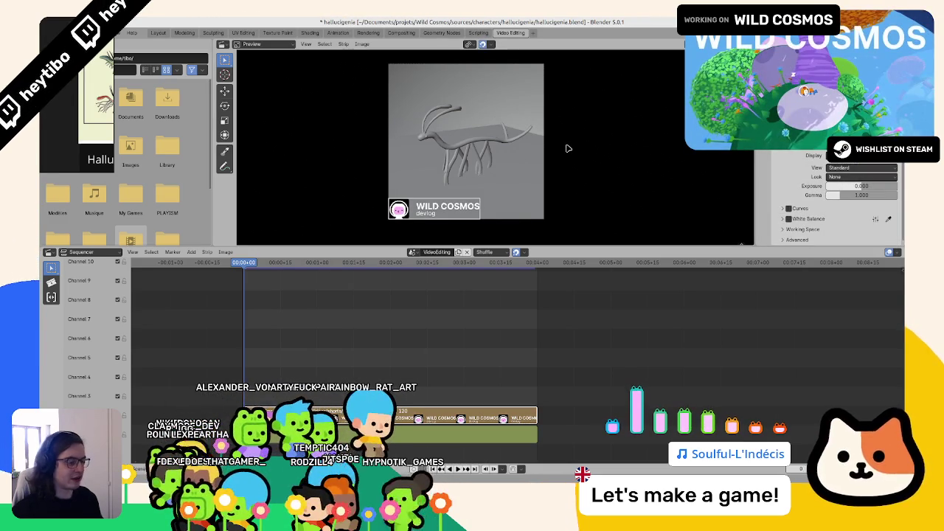
{"action": "key", "text": "ctrl+F12"}
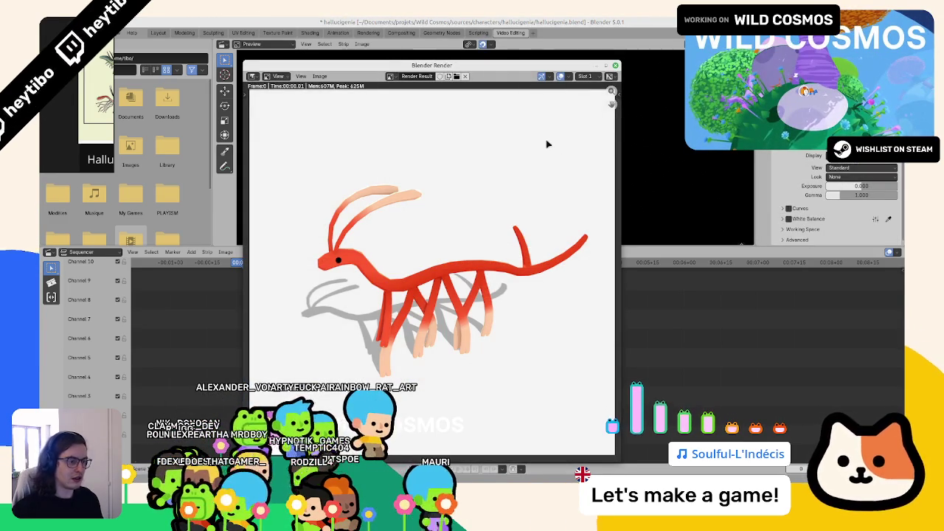
{"action": "key", "text": "Escape"}
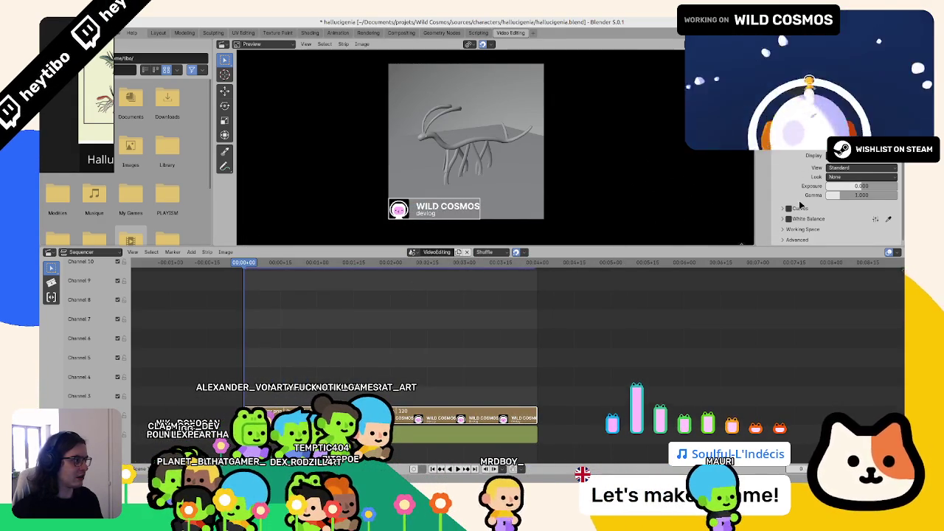
Try the available looks and Filmic, undo them, and re-render to compare colours.
{"action": "left_click", "coordinate": [838, 176]}
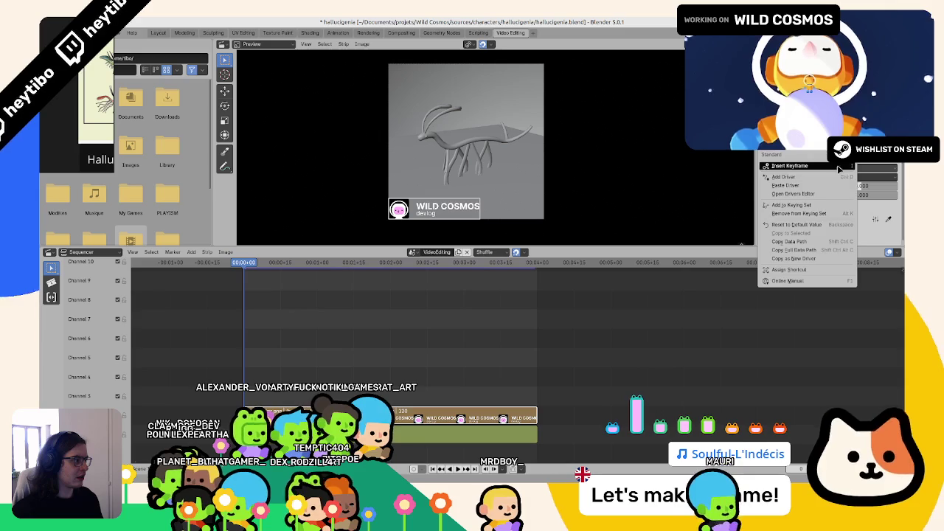
{"action": "left_click", "coordinate": [784, 225]}
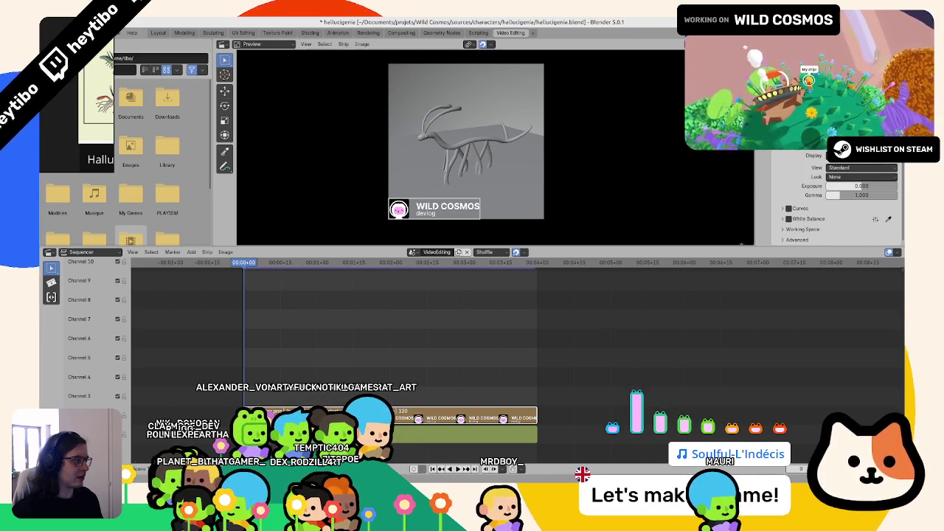
{"action": "left_click", "coordinate": [847, 167]}
{"action": "left_click", "coordinate": [844, 225]}
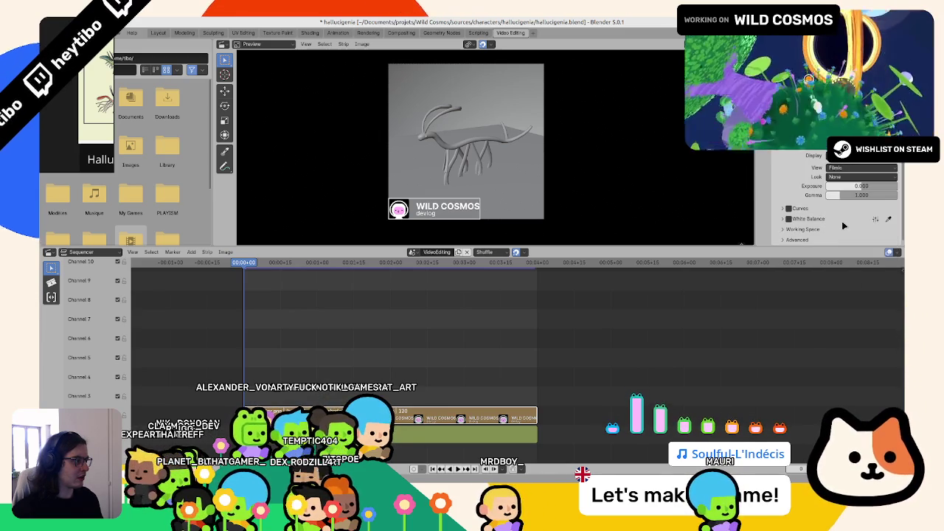
{"action": "key", "text": "ctrl+z"}
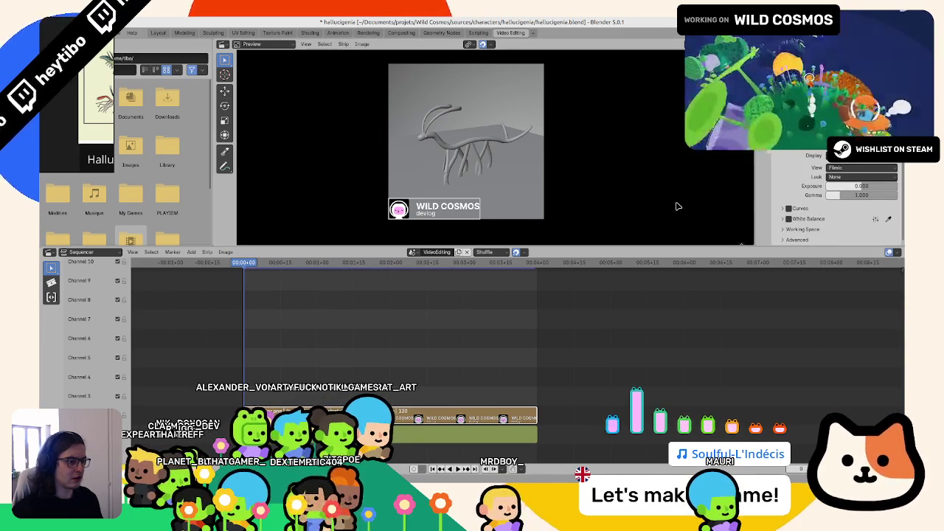
{"action": "key", "text": "ctrl+z"}
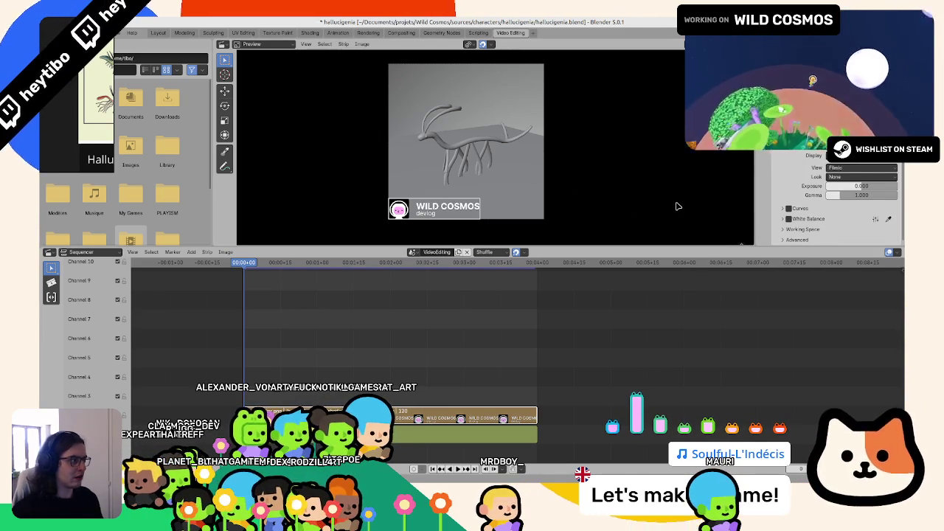
{"action": "key", "text": "F12"}
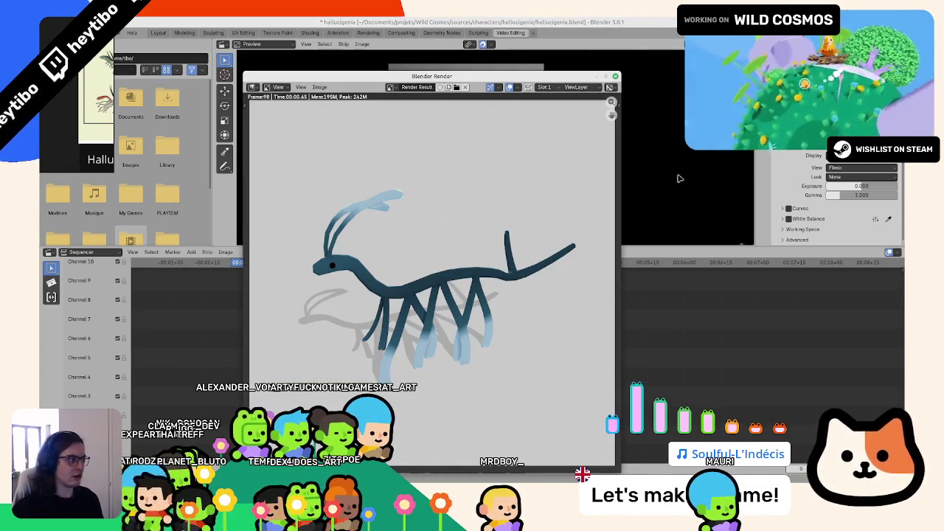
{"action": "key", "text": "Escape"}
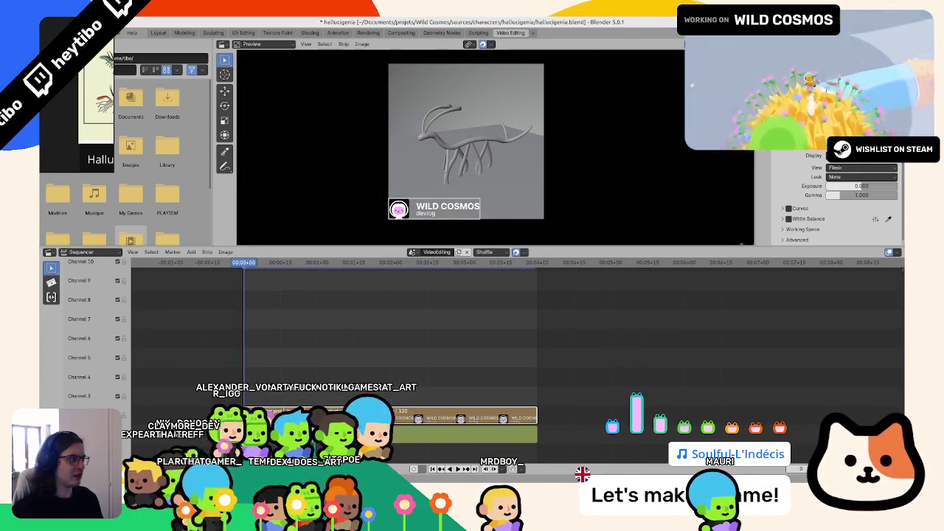
Render under Standard again, then switch the view transform to Filmic.
{"action": "left_click", "coordinate": [861, 167]}
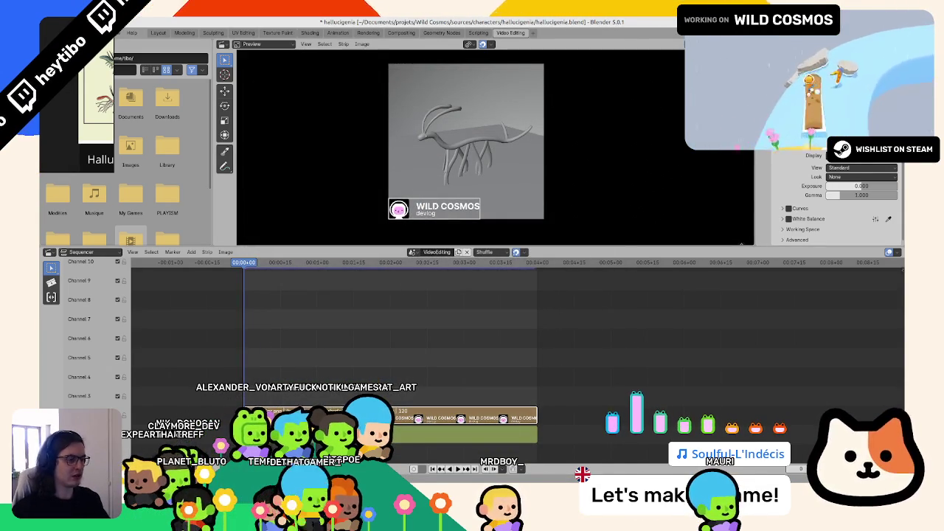
{"action": "key", "text": "F12"}
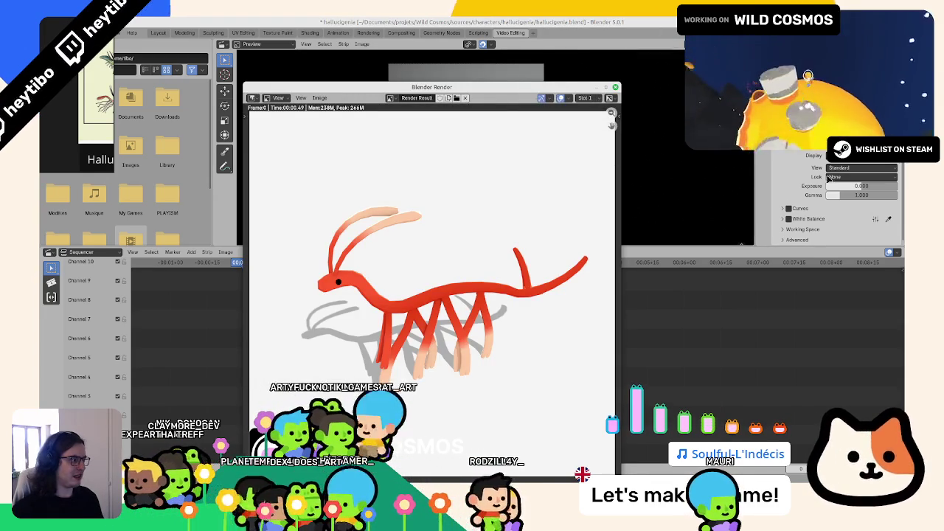
{"action": "left_click", "coordinate": [855, 167]}
{"action": "left_click", "coordinate": [848, 200]}
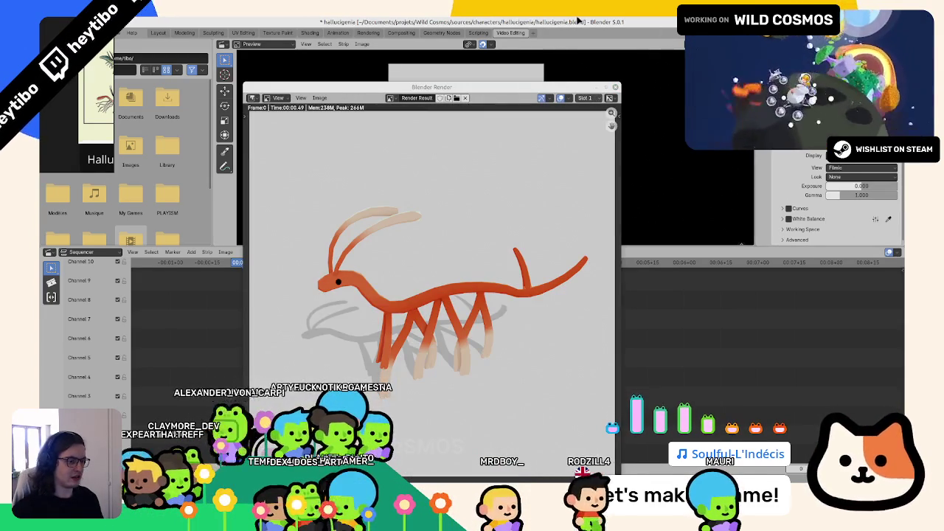
{"action": "key", "text": "ctrl+z"}
{"action": "key", "text": "Escape"}
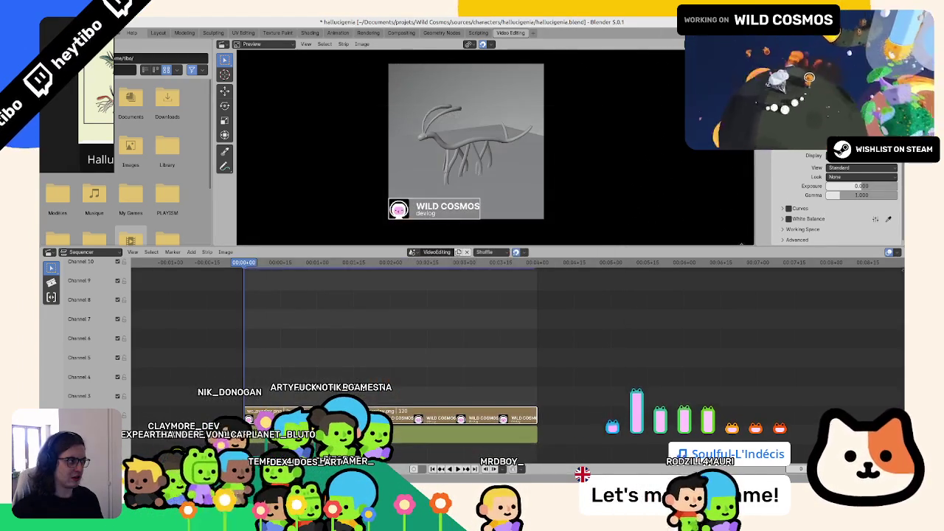
Return to the Layout workspace showing the 3D scene.
{"action": "right_click", "coordinate": [127, 123]}
{"action": "key", "text": "Escape"}
{"action": "left_click", "coordinate": [157, 34]}
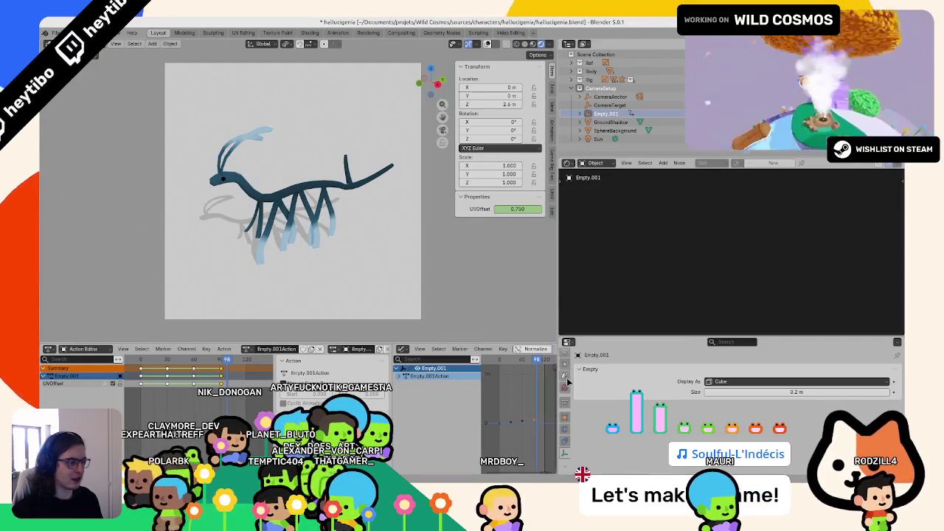
Reset the view transform to its default in Render Properties colour management.
{"action": "left_click", "coordinate": [565, 389]}
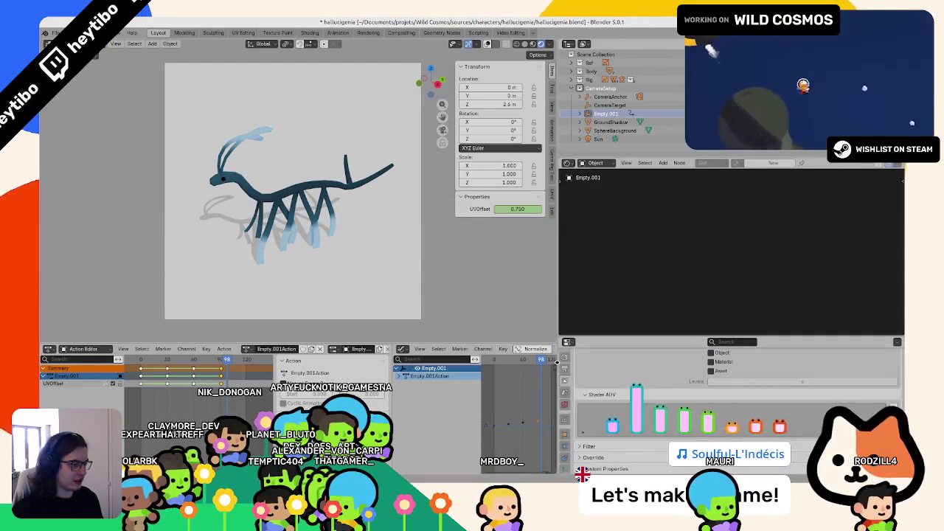
{"action": "left_click", "coordinate": [565, 368]}
{"action": "left_click", "coordinate": [602, 468]}
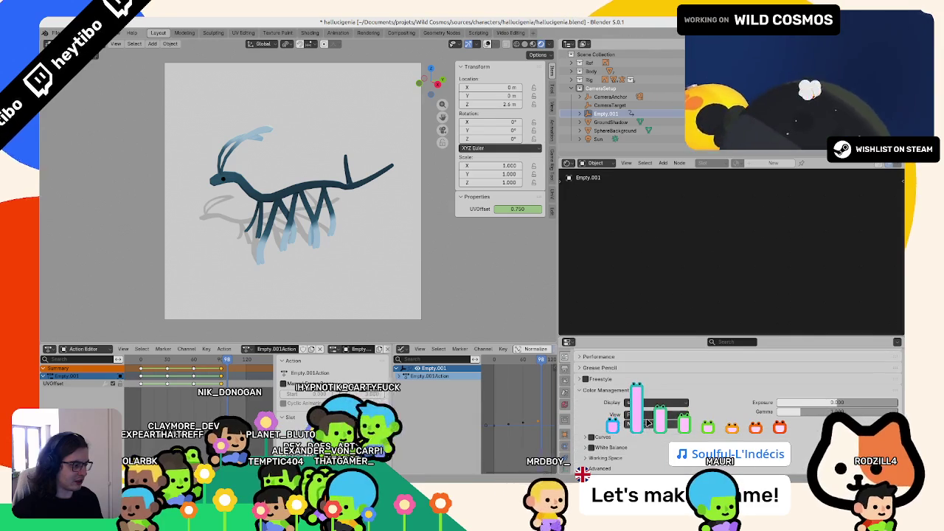
{"action": "scroll", "coordinate": [627, 442], "scroll_direction": "down", "scroll_amount": 3}
{"action": "right_click", "coordinate": [649, 418]}
{"action": "left_click", "coordinate": [649, 418]}
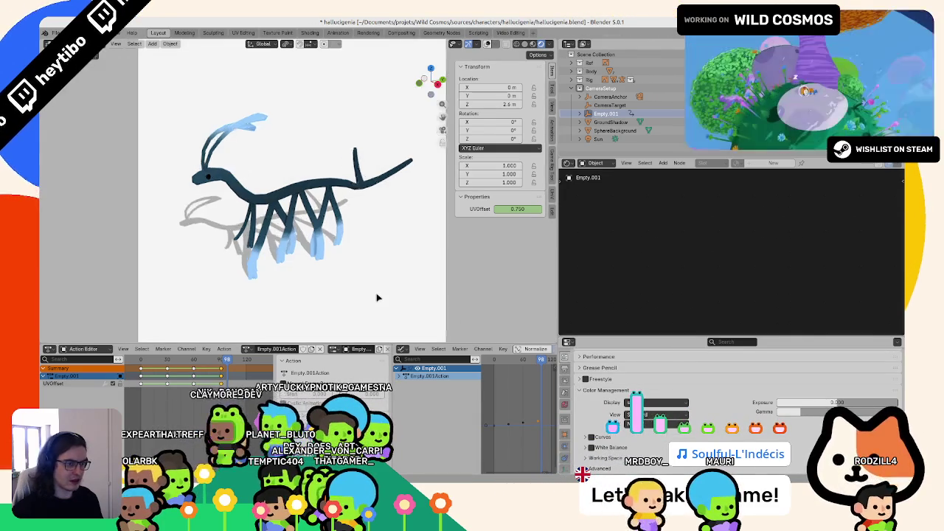
{"action": "scroll", "coordinate": [375, 295], "scroll_direction": "up", "scroll_amount": 3}
{"action": "scroll", "coordinate": [375, 295], "scroll_direction": "down", "scroll_amount": 4}
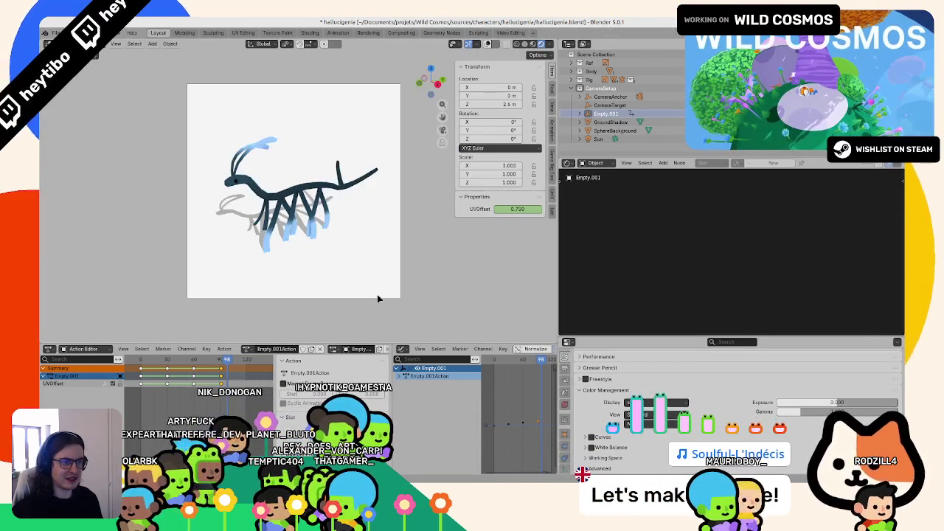
{"action": "scroll", "coordinate": [377, 298], "scroll_direction": "up", "scroll_amount": 3}
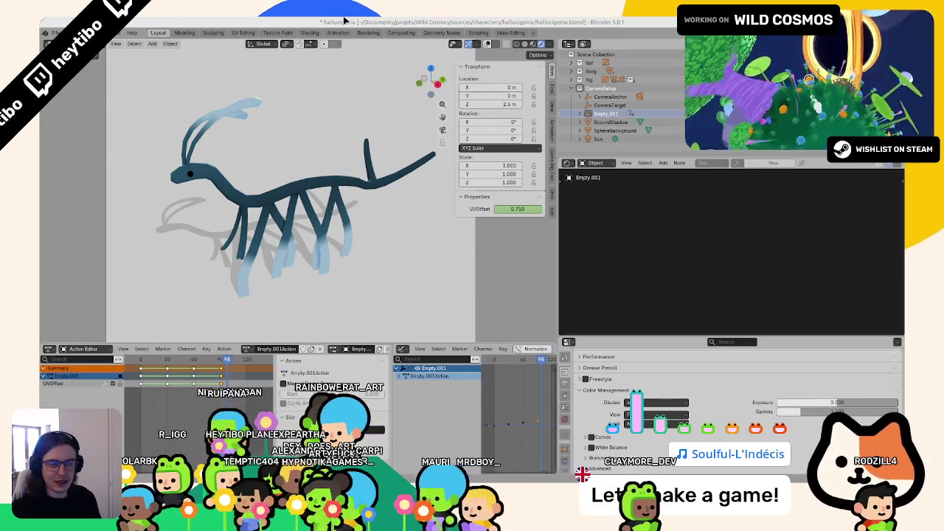
Play the animation to watch the colourways cycle and toggle the camera view.
{"action": "key", "text": "space"}
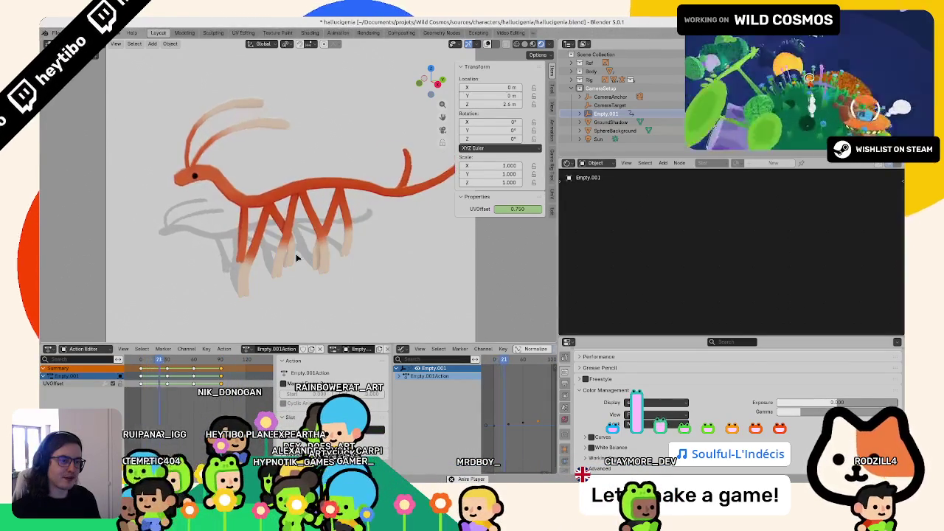
{"action": "key", "text": "KP_0"}
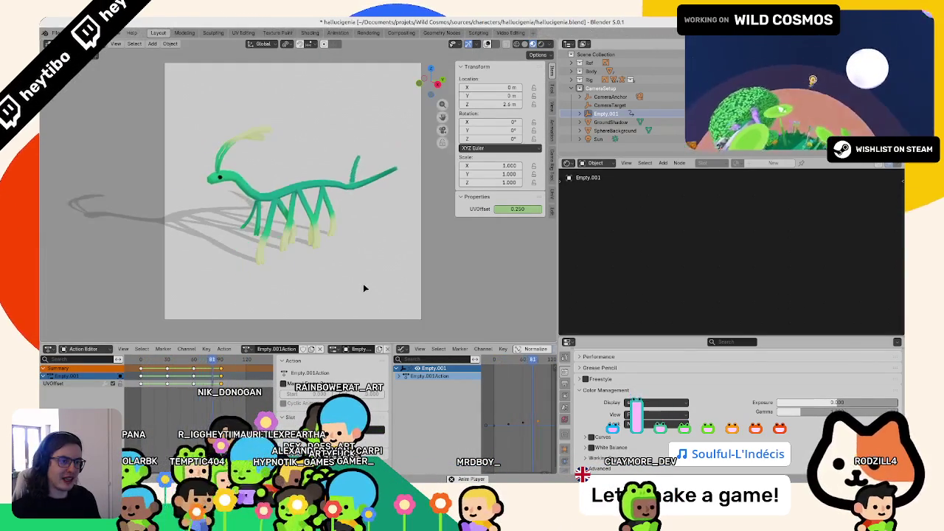
{"action": "key", "text": "KP_0"}
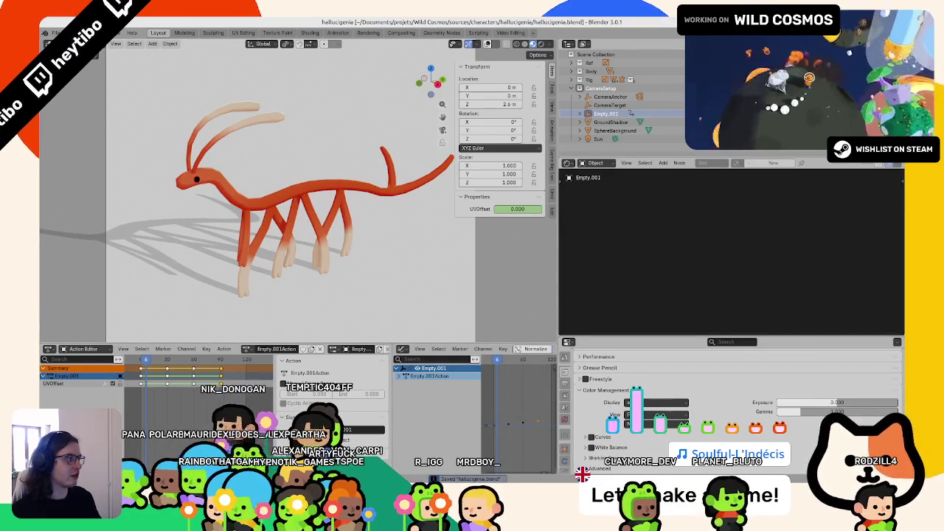
Render the current frame to check the orange creature, then save the blend file.
{"action": "key", "text": "F12"}
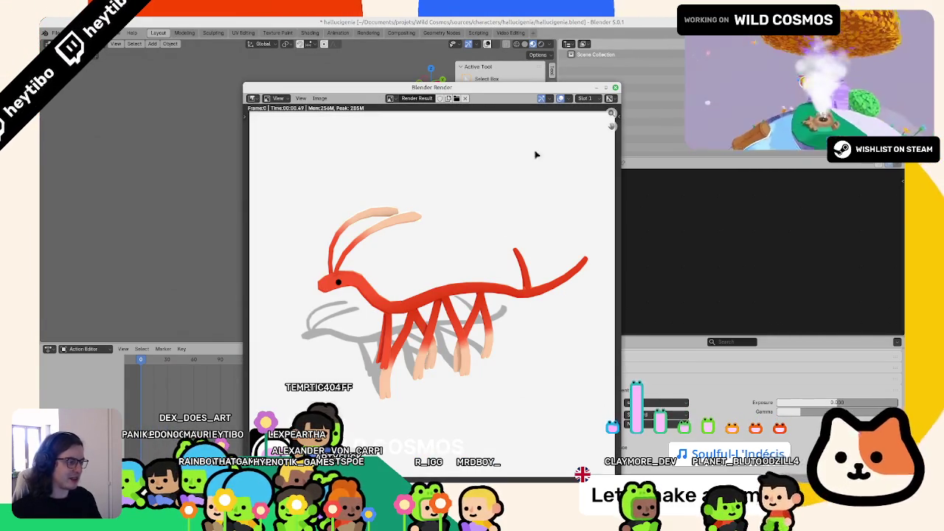
{"action": "key", "text": "Escape"}
{"action": "key", "text": "ctrl+z"}
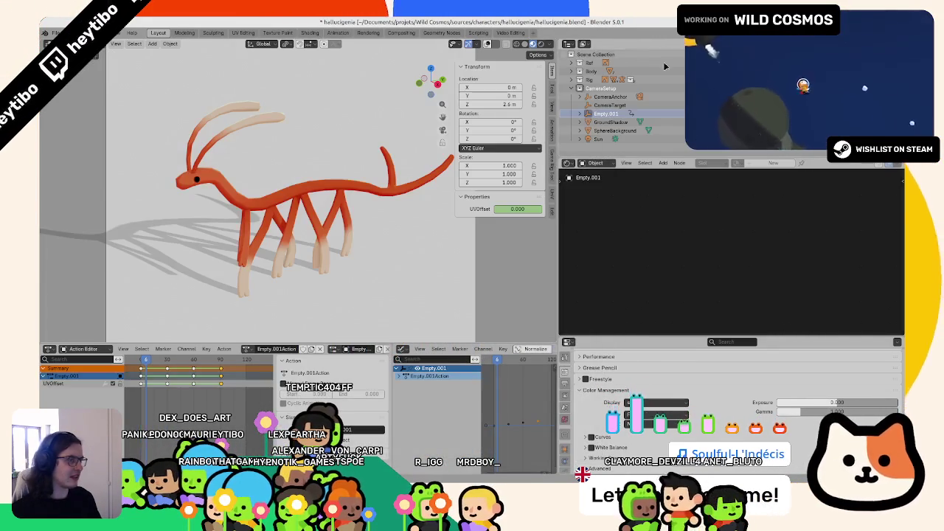
{"action": "key", "text": "ctrl+s"}
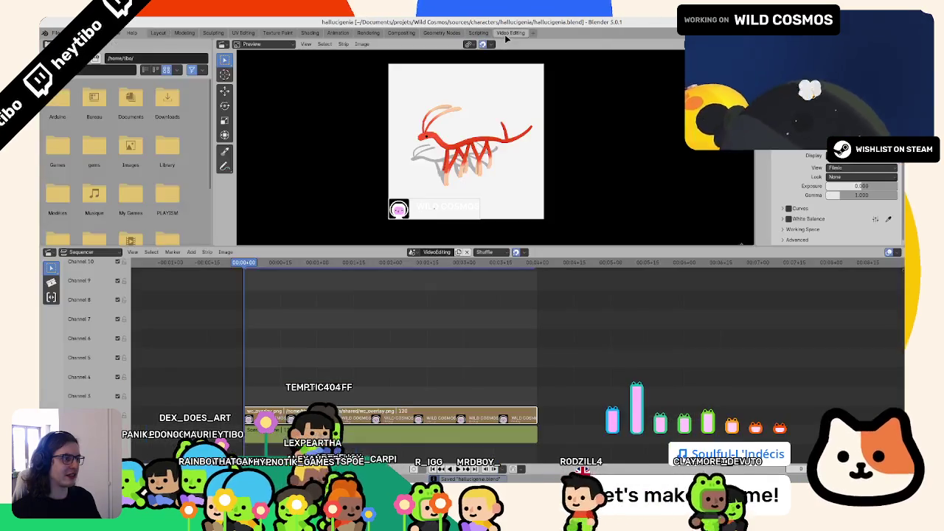
In Video Editing, refresh the scene strip so the preview shows the grey creature.
{"action": "left_click", "coordinate": [510, 32]}
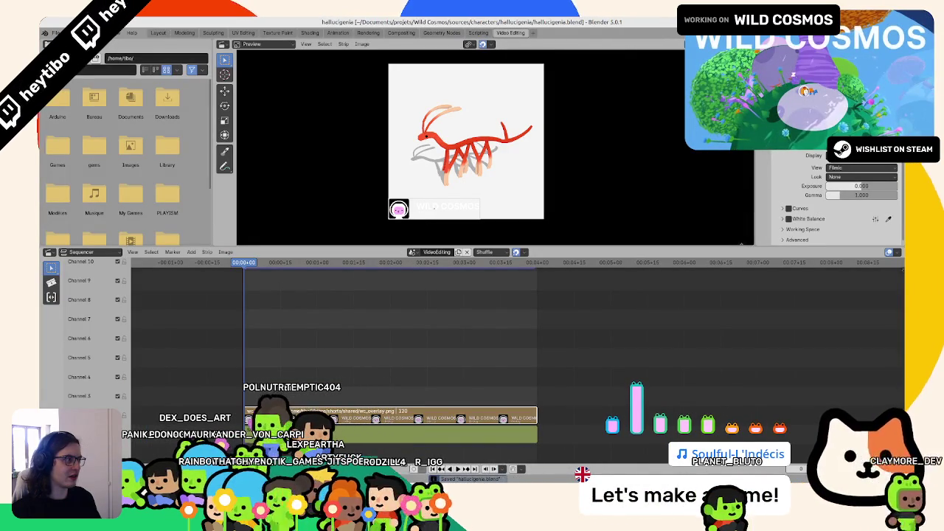
{"action": "left_click", "coordinate": [861, 168]}
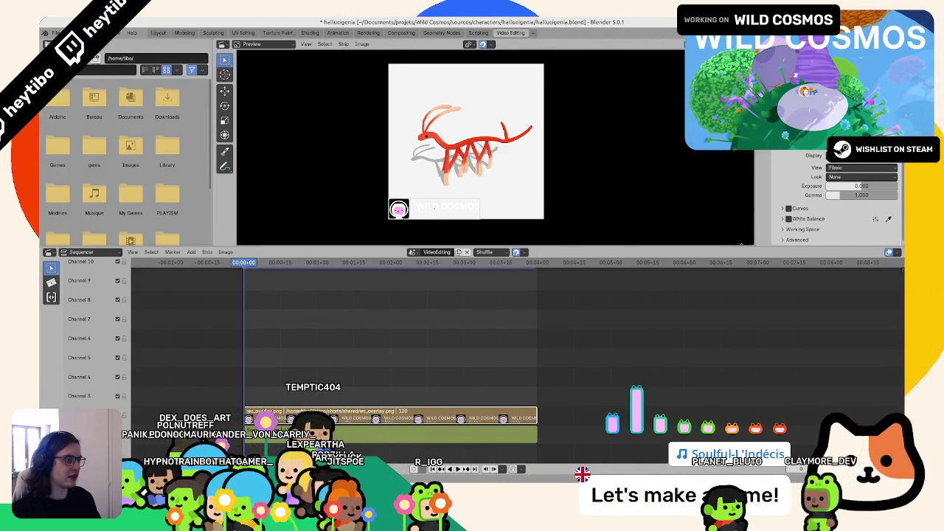
{"action": "left_click", "coordinate": [861, 168]}
{"action": "left_click", "coordinate": [855, 174]}
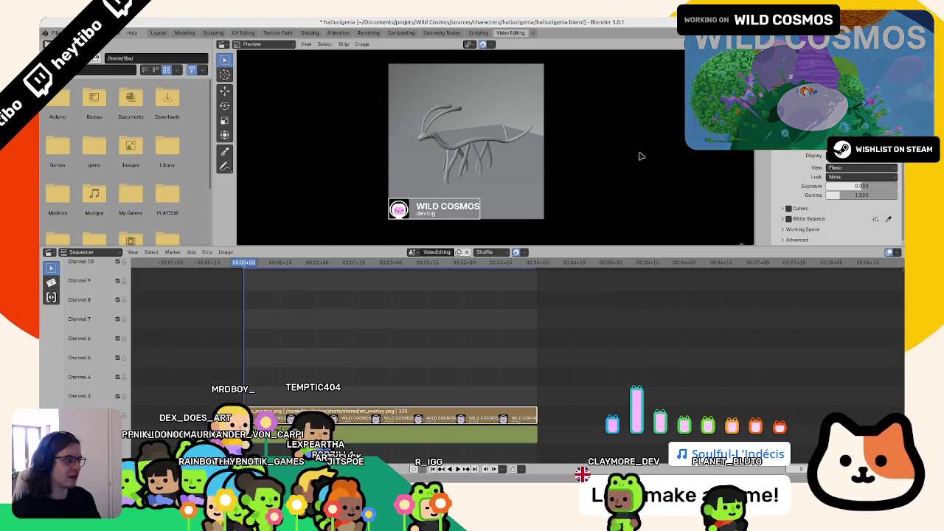
Pan the preview image and test-render the frame with F12.
{"action": "middle_click_drag", "start_coordinate": [546, 194], "coordinate": [510, 167]}
{"action": "key", "text": "F12"}
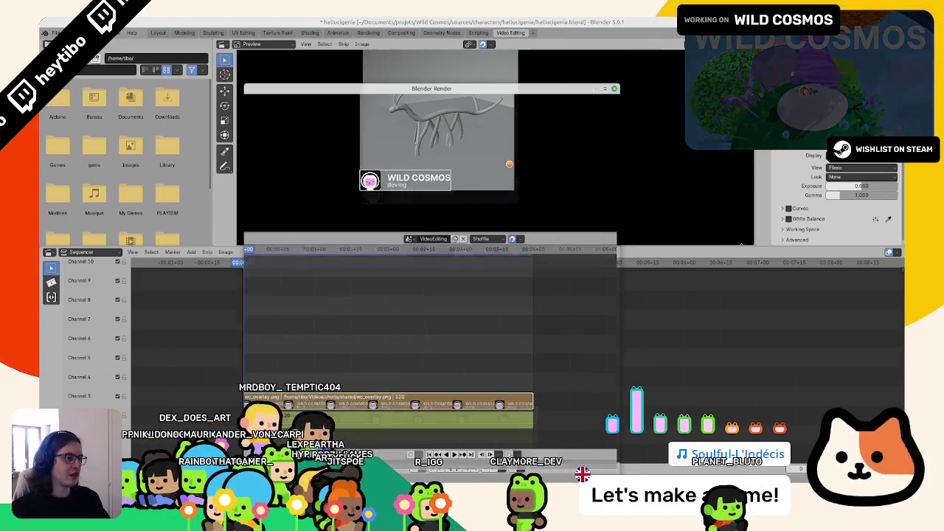
{"action": "key", "text": "Escape"}
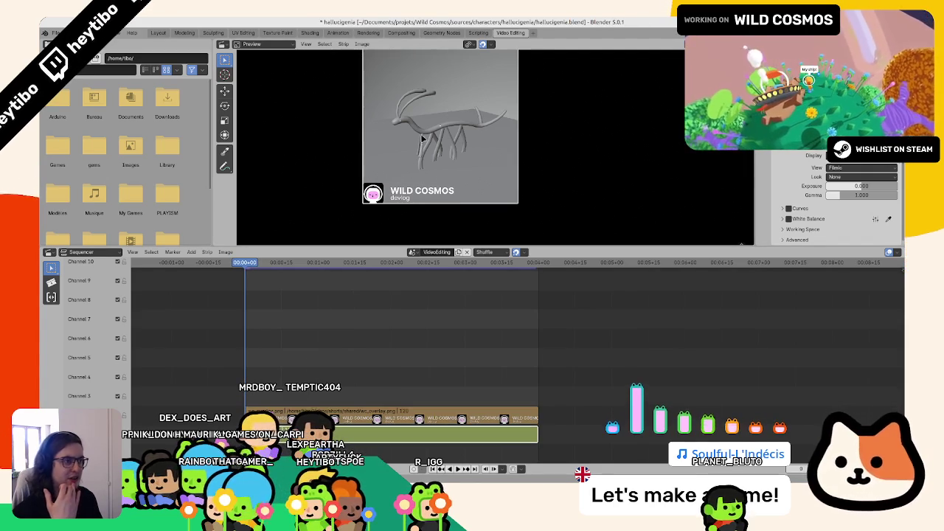
{"action": "middle_click_drag", "start_coordinate": [442, 108], "coordinate": [446, 118]}
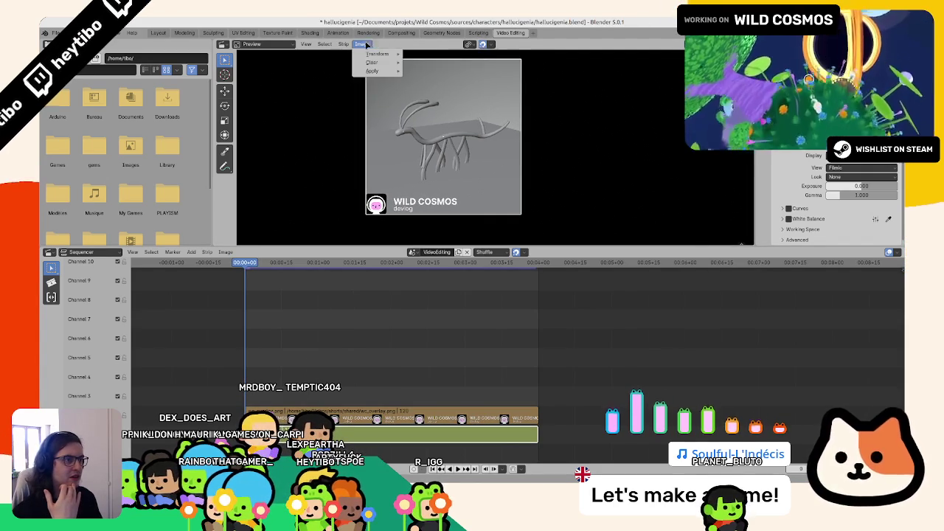
{"action": "left_click", "coordinate": [289, 45]}
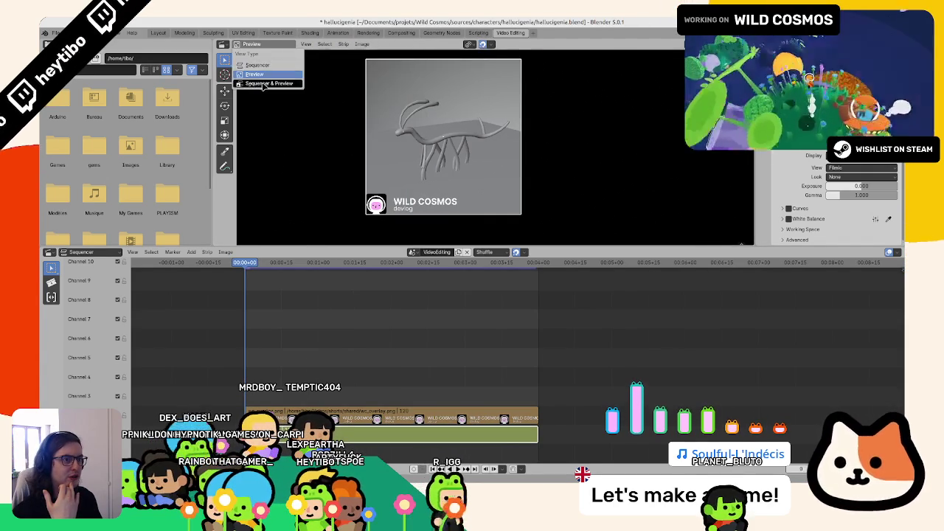
{"action": "left_click", "coordinate": [263, 83]}
{"action": "left_click", "coordinate": [258, 44]}
{"action": "left_click", "coordinate": [255, 74]}
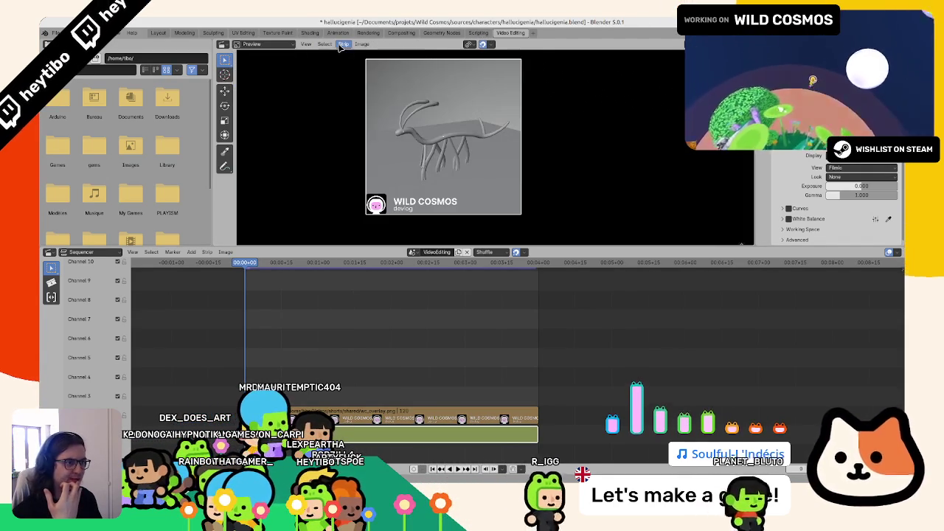
{"action": "left_click", "coordinate": [343, 44]}
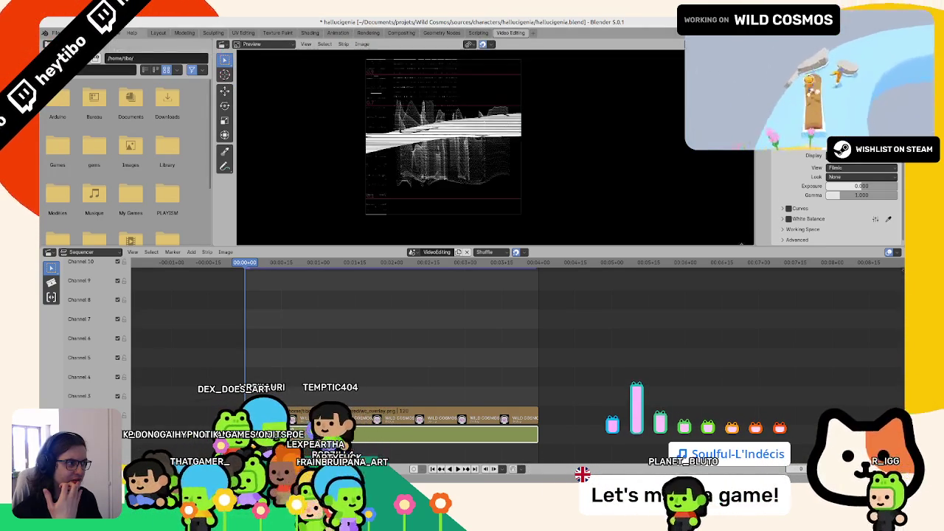
{"action": "left_click", "coordinate": [361, 43]}
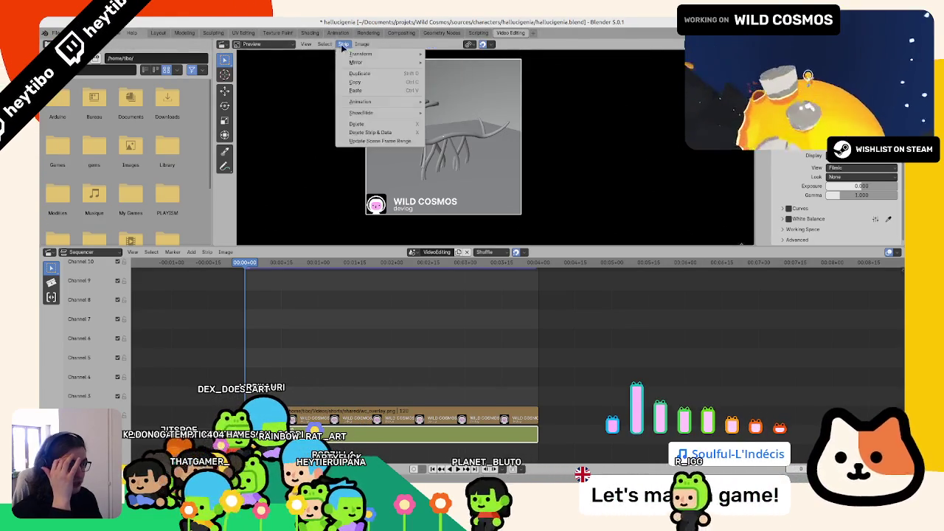
{"action": "mouse_move", "coordinate": [306, 44]}
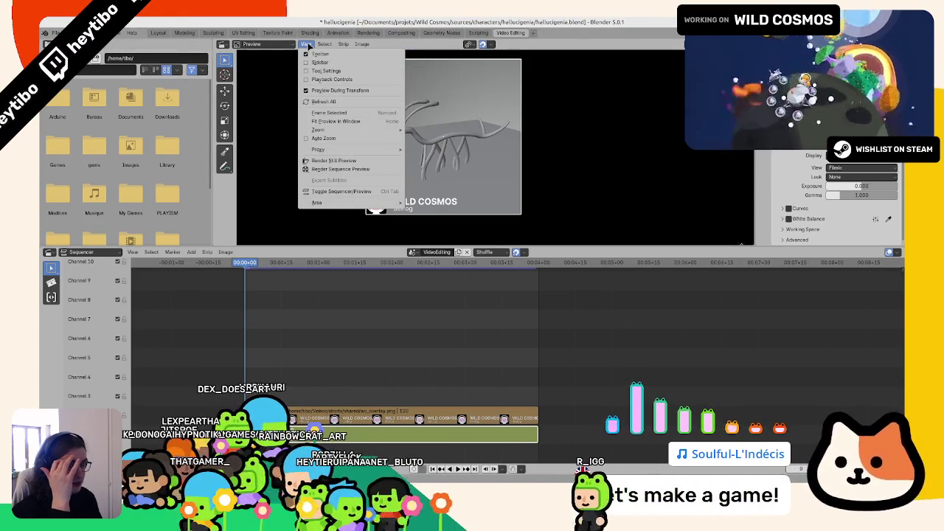
{"action": "right_click", "coordinate": [407, 120]}
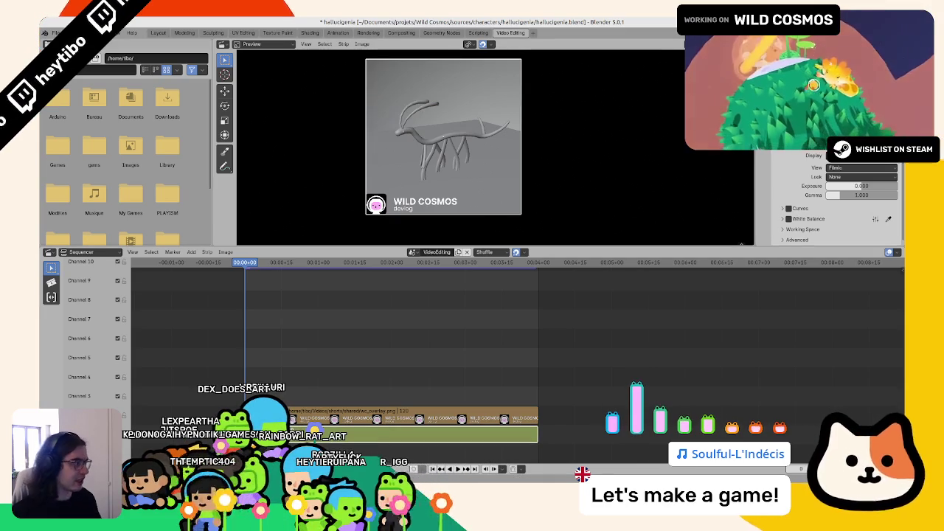
{"action": "scroll", "coordinate": [834, 203], "scroll_direction": "up", "scroll_amount": 5}
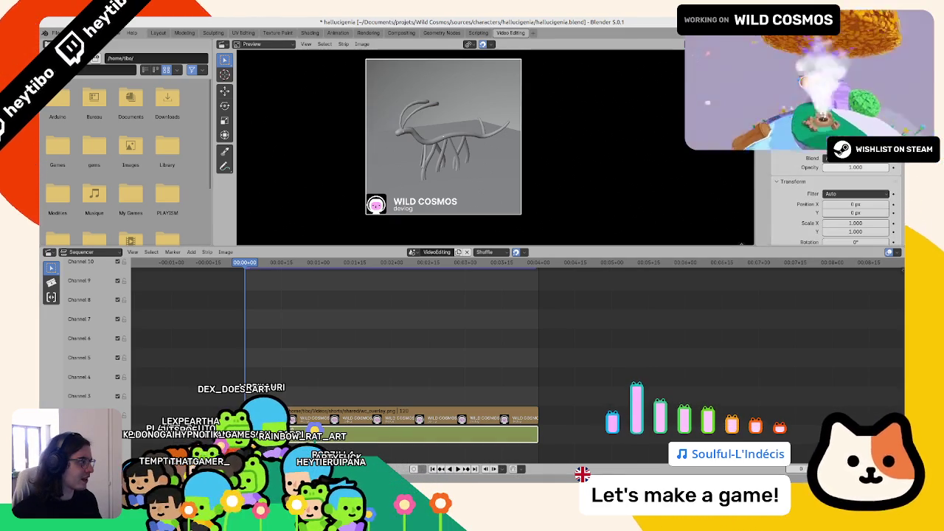
Set the output Media Type to Video and override its colour management.
{"action": "scroll", "coordinate": [833, 202], "scroll_direction": "down", "scroll_amount": 3}
{"action": "scroll", "coordinate": [833, 203], "scroll_direction": "down", "scroll_amount": 3}
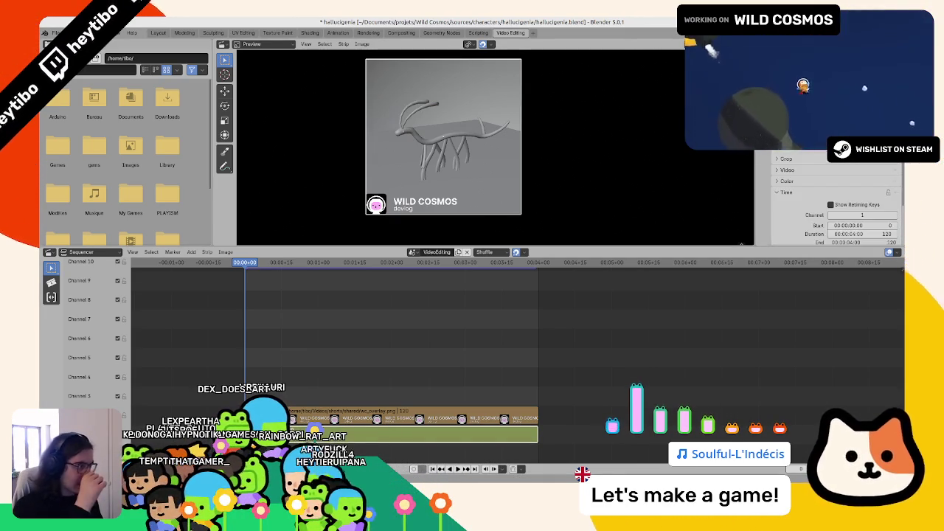
{"action": "scroll", "coordinate": [833, 203], "scroll_direction": "down", "scroll_amount": 2}
{"action": "scroll", "coordinate": [833, 203], "scroll_direction": "down", "scroll_amount": 2}
{"action": "scroll", "coordinate": [835, 203], "scroll_direction": "down", "scroll_amount": 2}
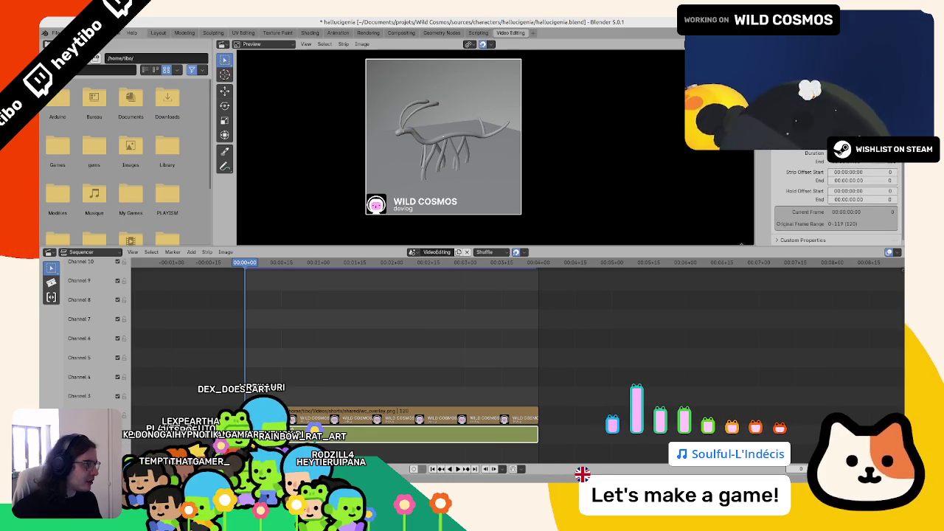
{"action": "scroll", "coordinate": [833, 202], "scroll_direction": "up", "scroll_amount": 2}
{"action": "scroll", "coordinate": [833, 203], "scroll_direction": "up", "scroll_amount": 1}
{"action": "scroll", "coordinate": [834, 203], "scroll_direction": "up", "scroll_amount": 1}
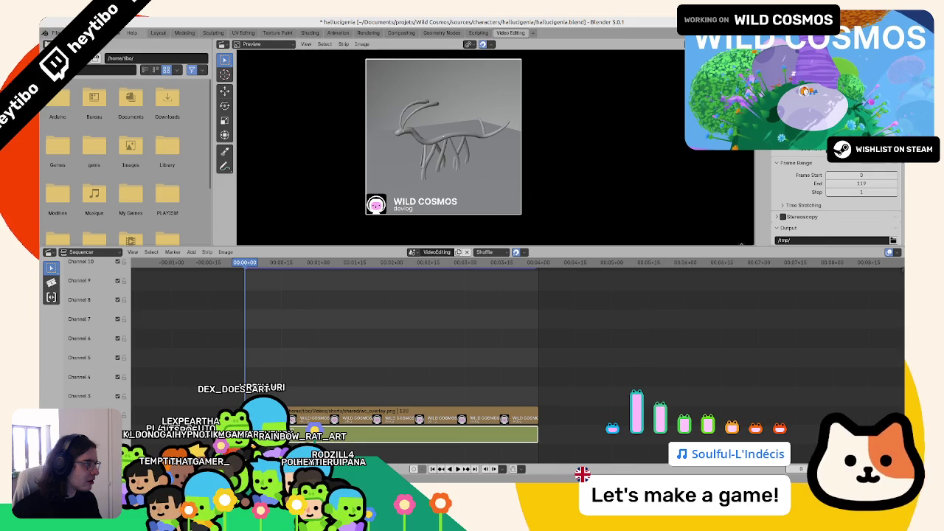
{"action": "scroll", "coordinate": [837, 203], "scroll_direction": "down", "scroll_amount": 2}
{"action": "scroll", "coordinate": [837, 203], "scroll_direction": "down", "scroll_amount": 1}
{"action": "scroll", "coordinate": [836, 203], "scroll_direction": "down", "scroll_amount": 2}
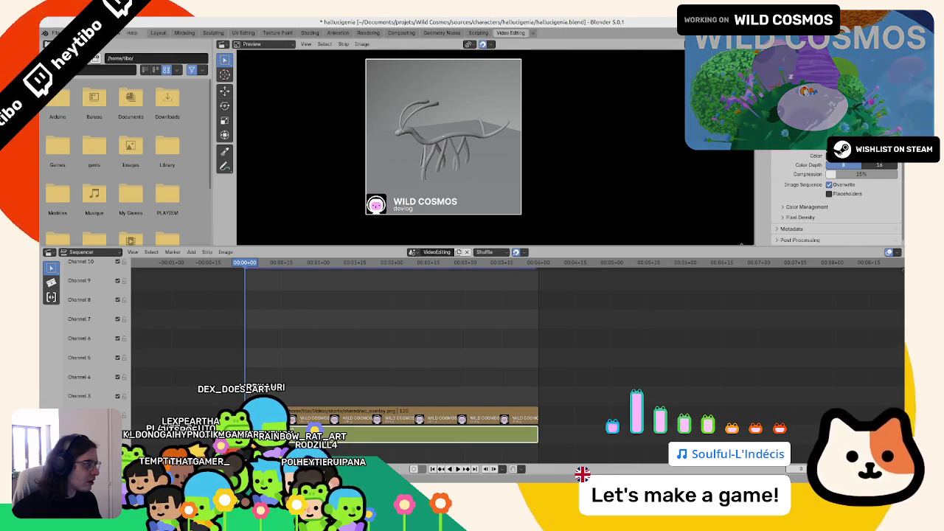
{"action": "left_click", "coordinate": [840, 166]}
{"action": "left_click", "coordinate": [802, 196]}
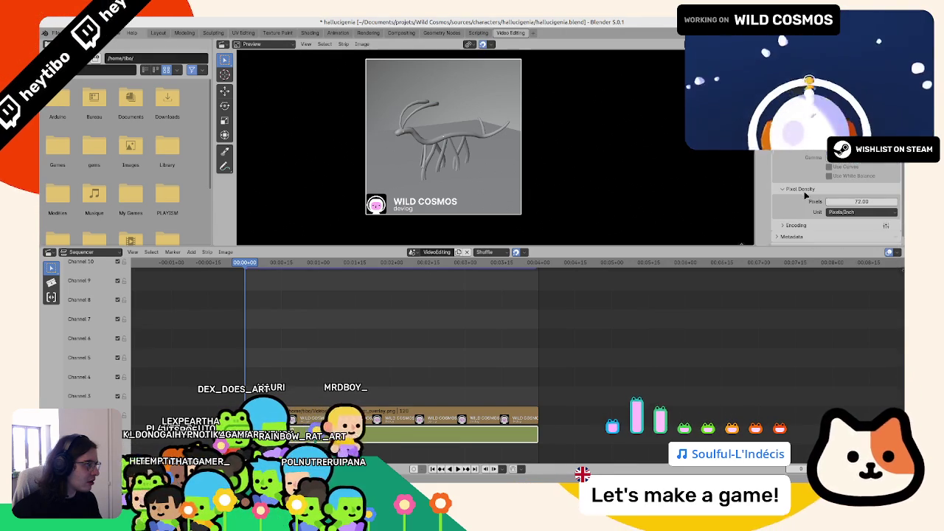
{"action": "scroll", "coordinate": [803, 184], "scroll_direction": "down", "scroll_amount": 2}
{"action": "left_click", "coordinate": [879, 175]}
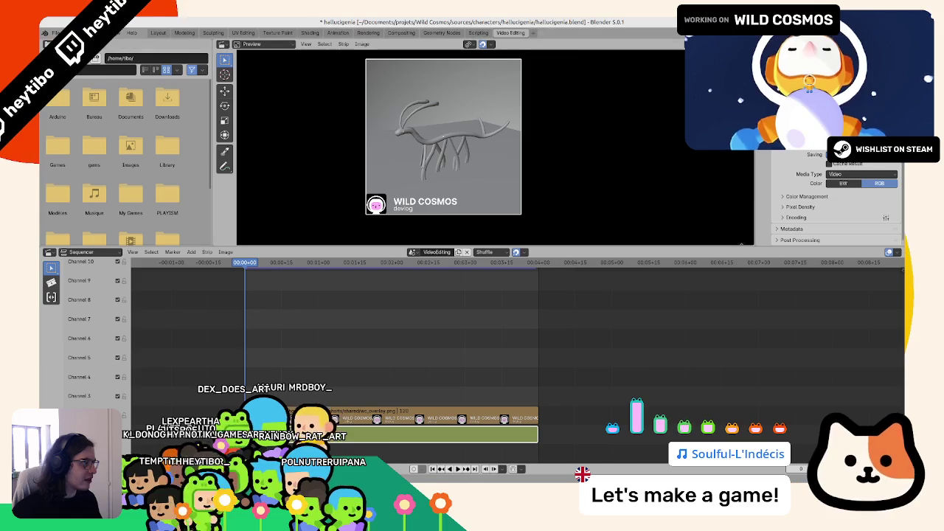
Save hallucigenia.blend, then bring up the output view transform's options.
{"action": "key", "text": "ctrl+s"}
{"action": "scroll", "coordinate": [784, 156], "scroll_direction": "down", "scroll_amount": 2}
{"action": "scroll", "coordinate": [789, 164], "scroll_direction": "down", "scroll_amount": 1}
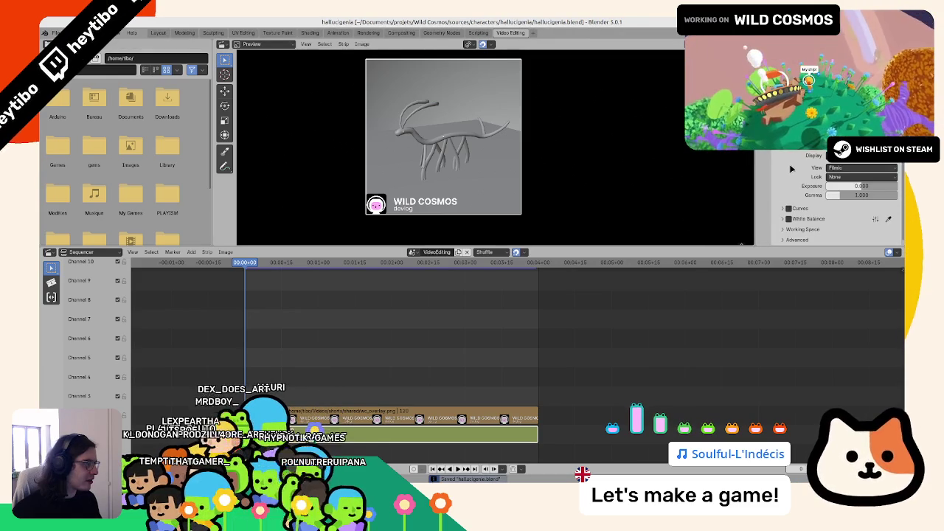
{"action": "right_click", "coordinate": [791, 162]}
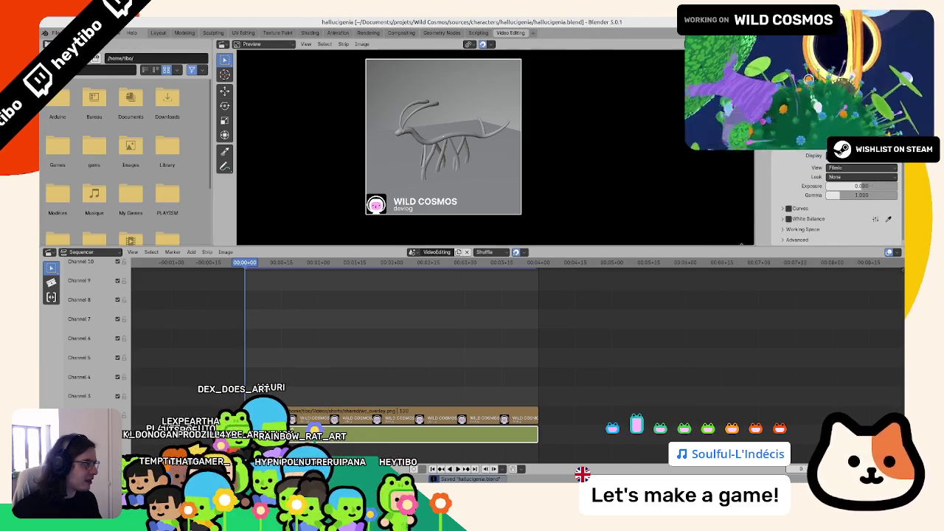
Reset the view transform to its default and render a frame to compare.
{"action": "left_click", "coordinate": [809, 211]}
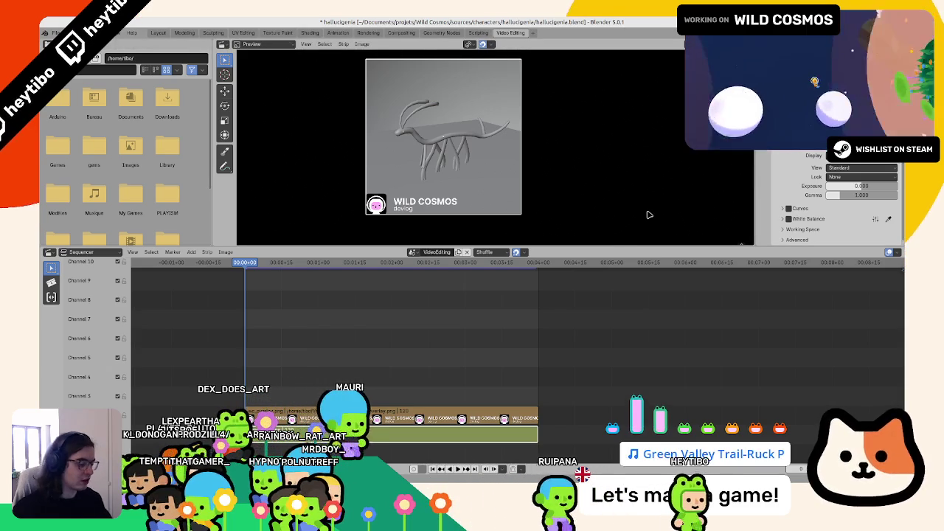
{"action": "key", "text": "F12"}
{"action": "left_click", "coordinate": [560, 98]}
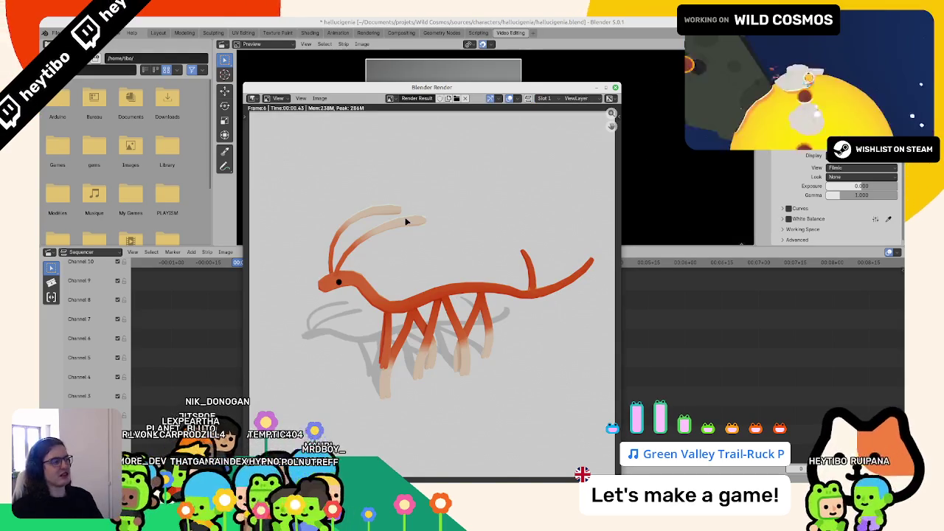
{"action": "key", "text": "Escape"}
Switch the view transform to AgX and render the frame with it.
{"action": "left_click", "coordinate": [846, 168]}
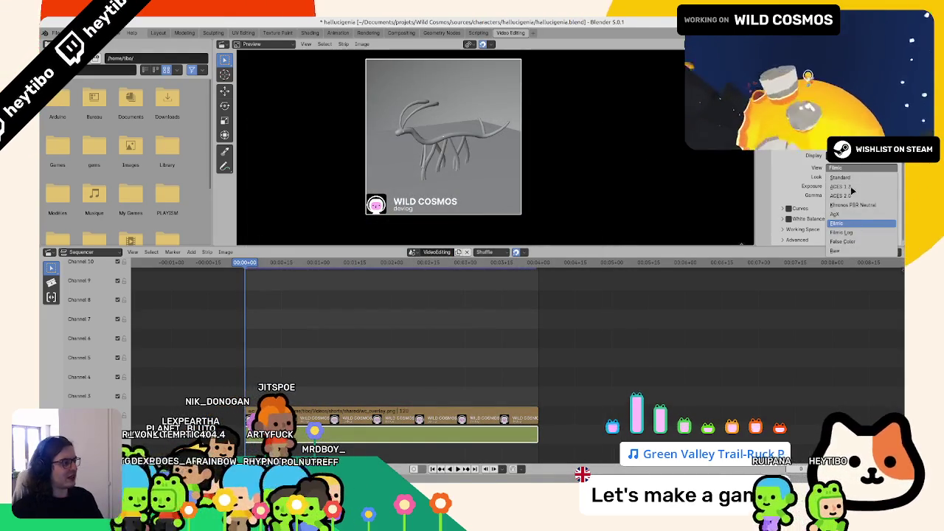
{"action": "left_click", "coordinate": [858, 213]}
{"action": "left_click", "coordinate": [843, 167]}
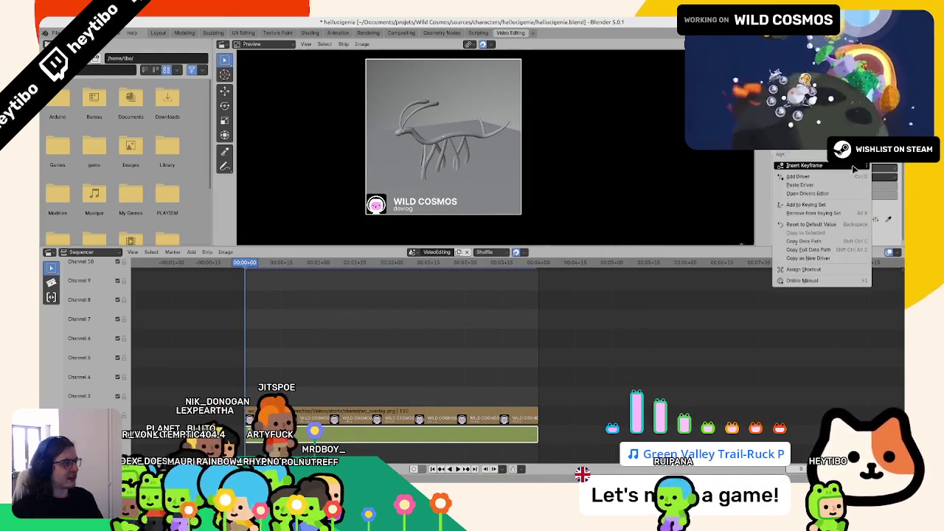
{"action": "left_click", "coordinate": [842, 167]}
{"action": "key", "text": "F12"}
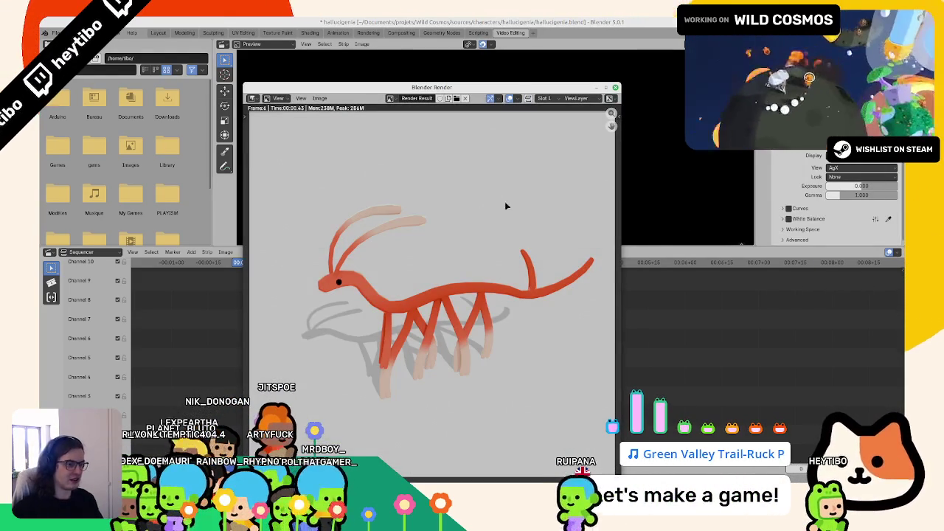
{"action": "key", "text": "Escape"}
Back in Layout, render the frame twice to check the colours.
{"action": "left_click", "coordinate": [158, 33]}
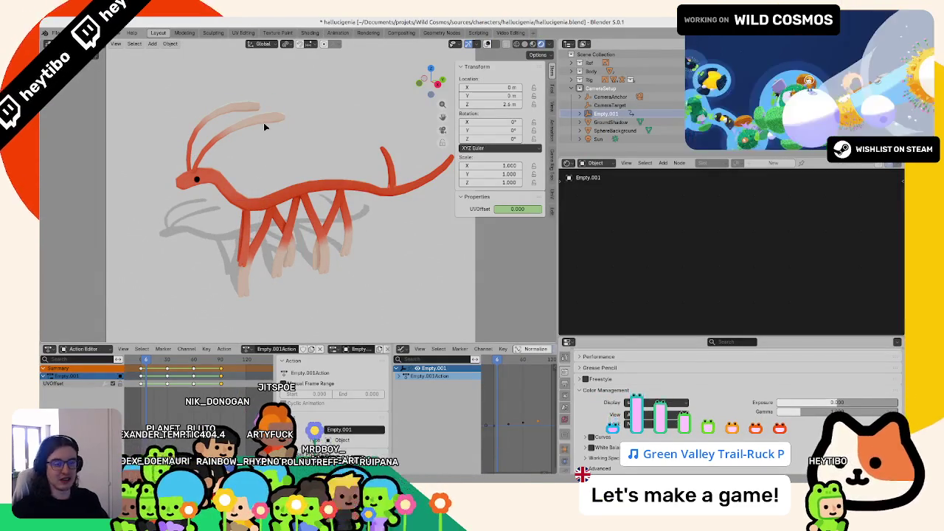
{"action": "key", "text": "F12"}
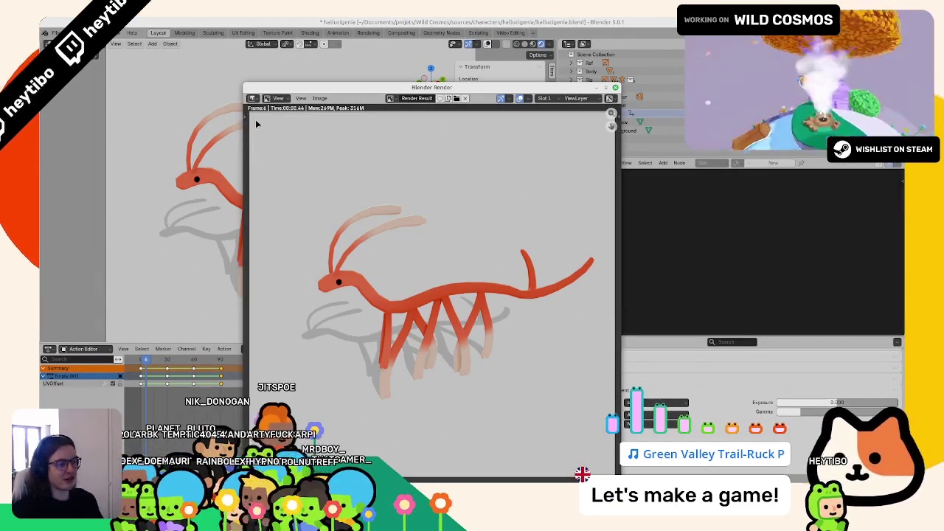
{"action": "key", "text": "Escape"}
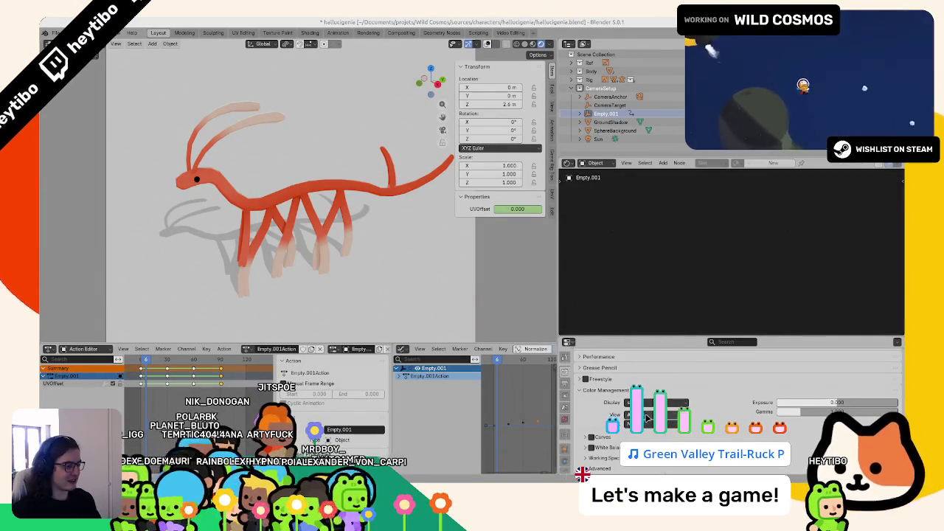
{"action": "key", "text": "F12"}
{"action": "key", "text": "Escape"}
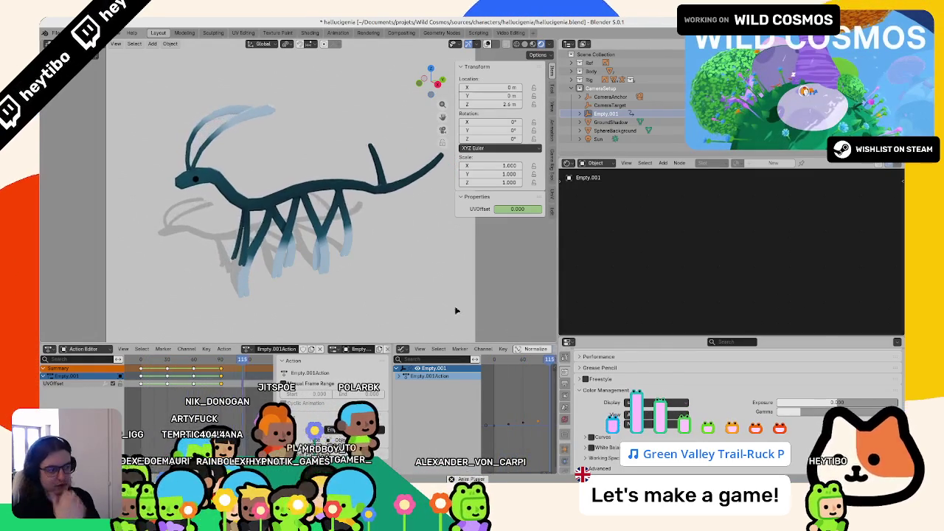
Try the Punchy colour look, then apply Medium High Contrast.
{"action": "left_click", "coordinate": [656, 424]}
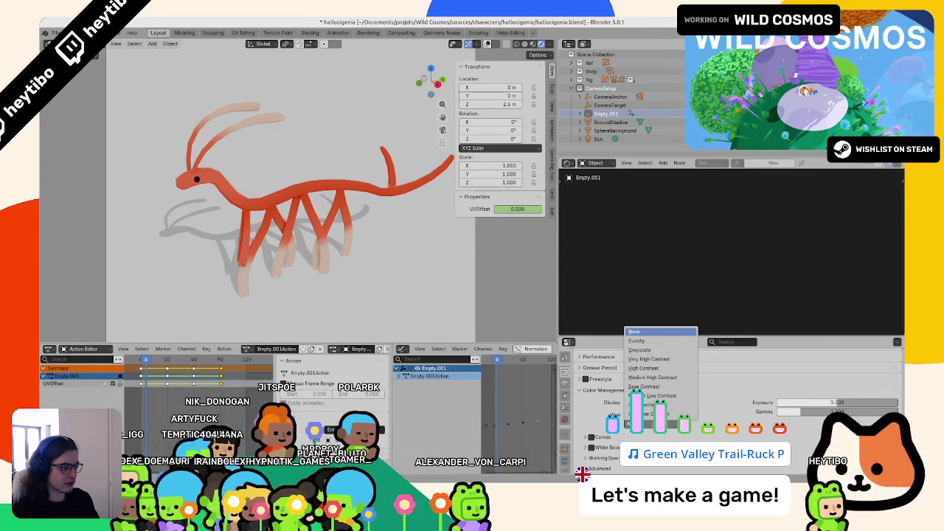
{"action": "left_click", "coordinate": [659, 342]}
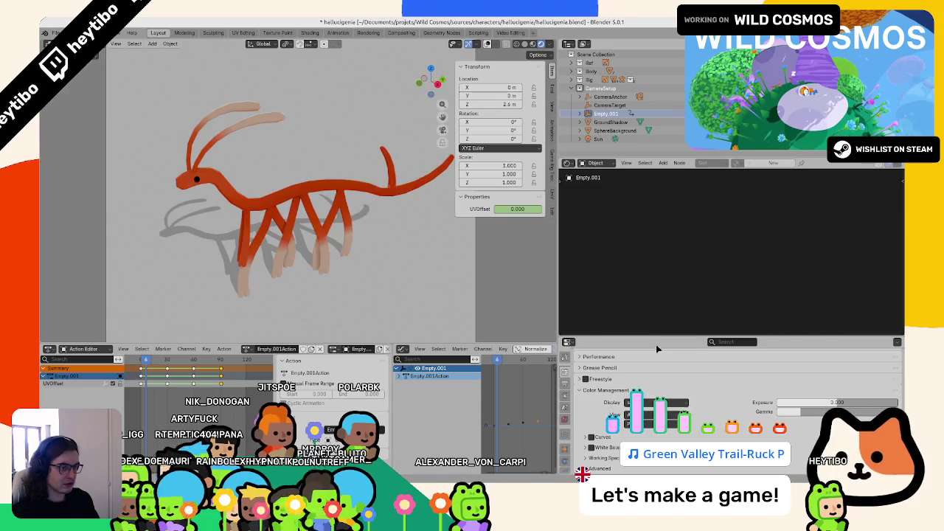
{"action": "left_click", "coordinate": [656, 423]}
{"action": "left_click", "coordinate": [656, 405]}
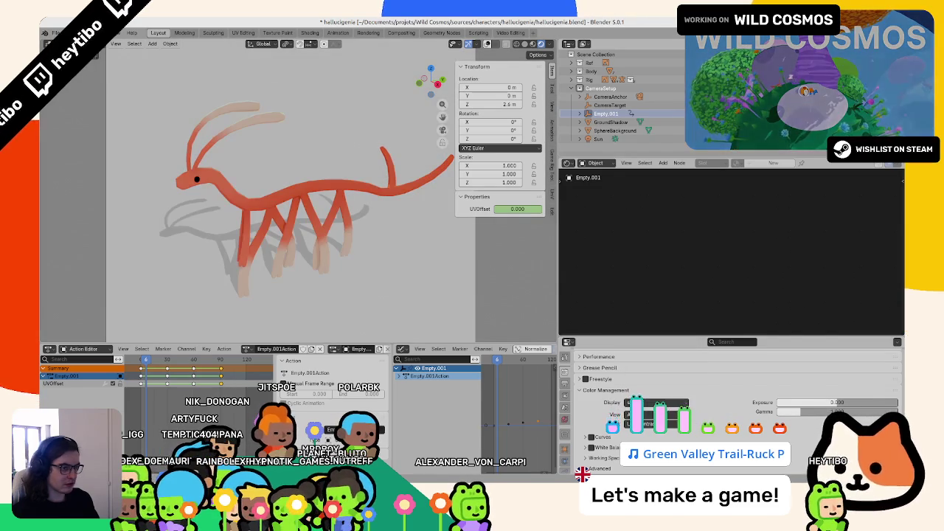
{"action": "left_click", "coordinate": [652, 424]}
{"action": "left_click", "coordinate": [652, 378]}
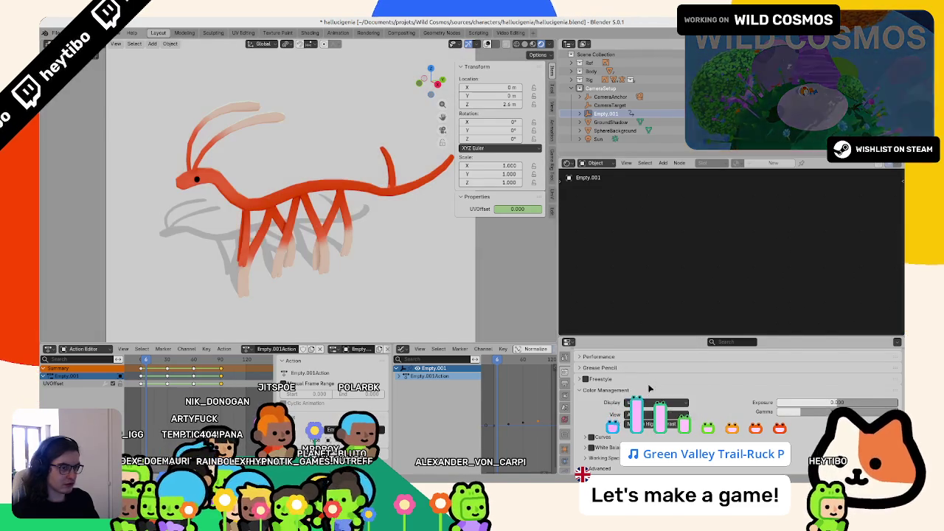
Reset the look, reselect Medium High Contrast, and play the animation.
{"action": "left_click", "coordinate": [649, 424]}
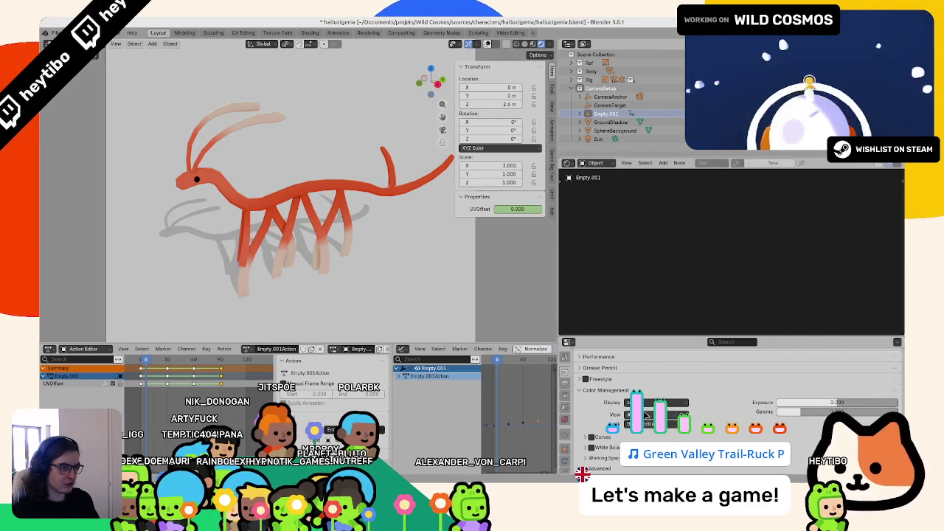
{"action": "right_click", "coordinate": [645, 428]}
{"action": "left_click", "coordinate": [603, 418]}
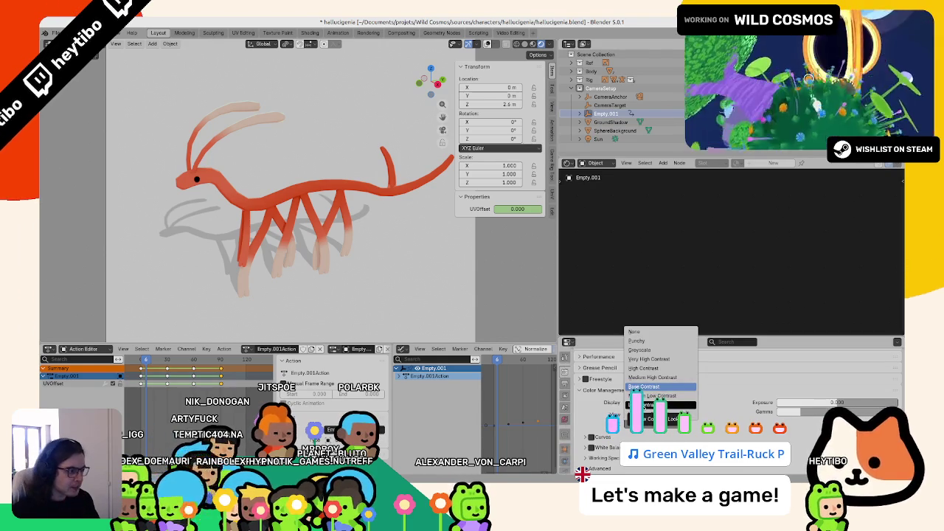
{"action": "left_click", "coordinate": [644, 378]}
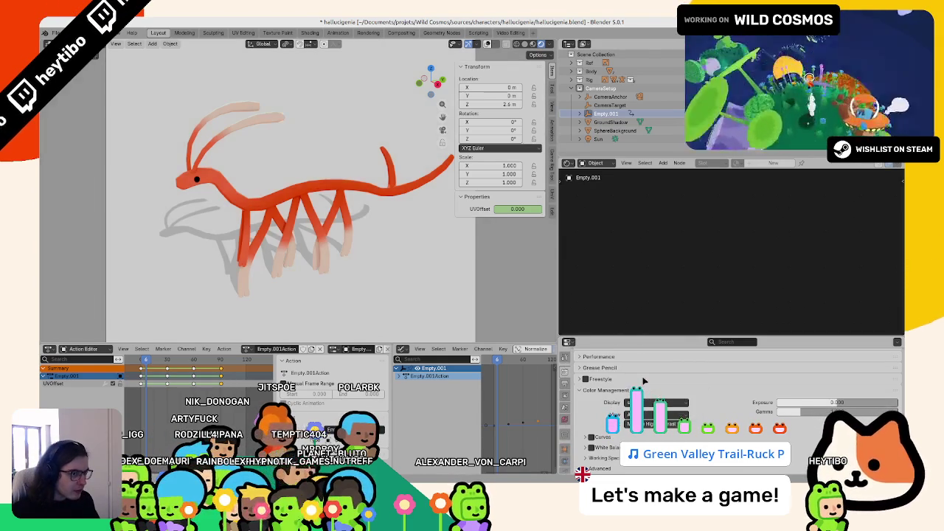
{"action": "key", "text": "space"}
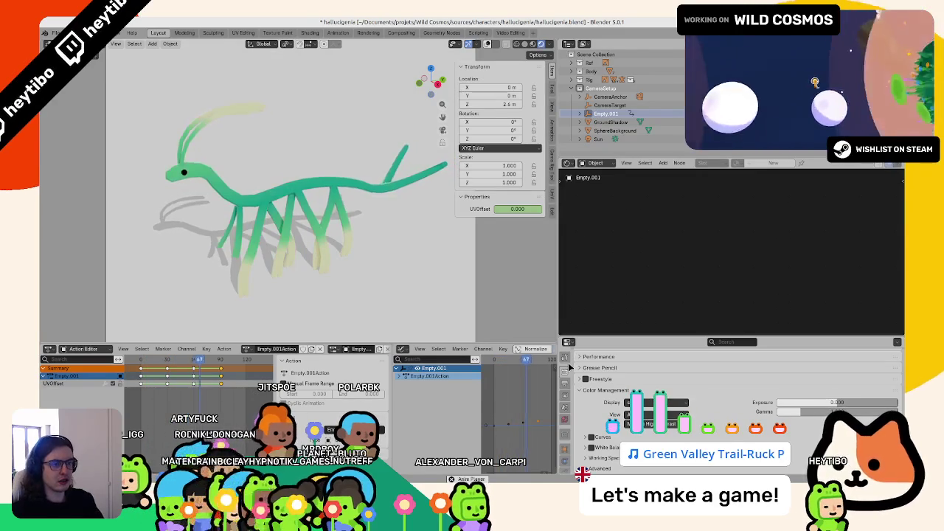
Render a preview, select the creature's plane, and save the hellucigenia file.
{"action": "key", "text": "F12"}
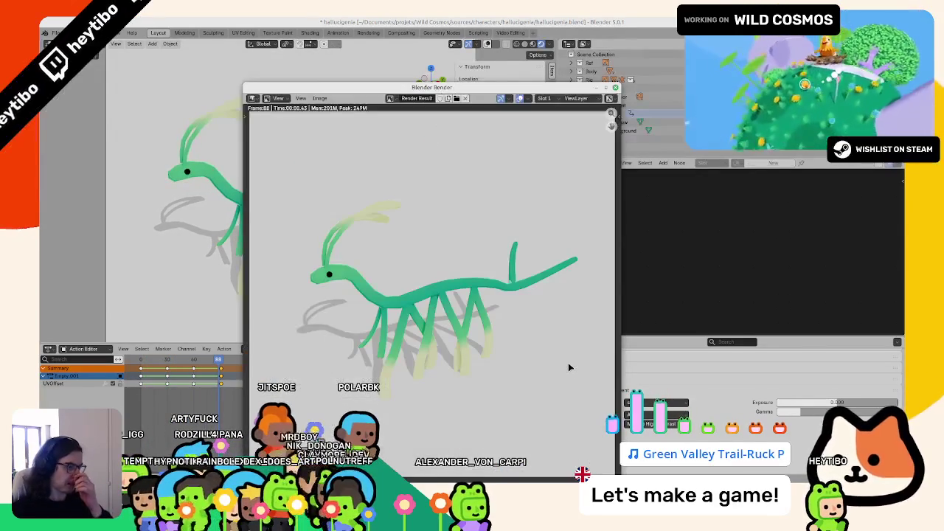
{"action": "key", "text": "Escape"}
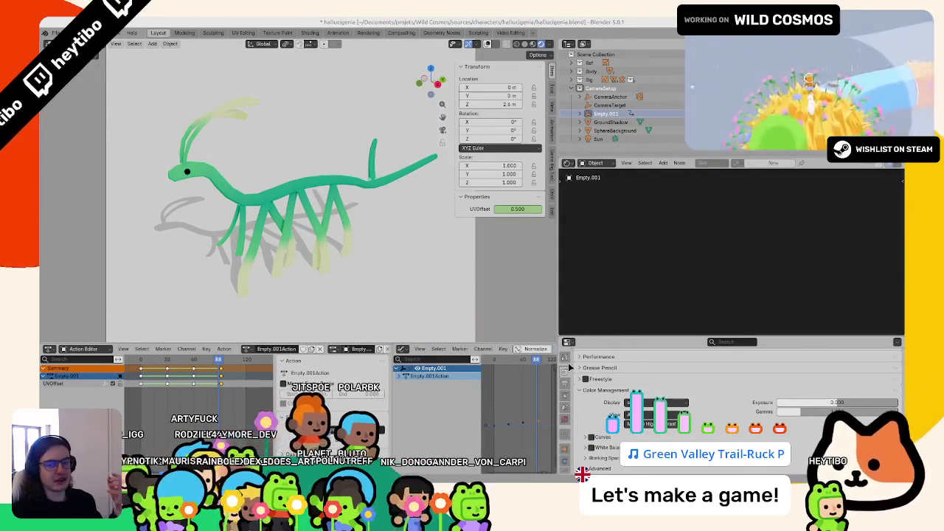
{"action": "left_click", "coordinate": [311, 218]}
{"action": "key", "text": "ctrl+s"}
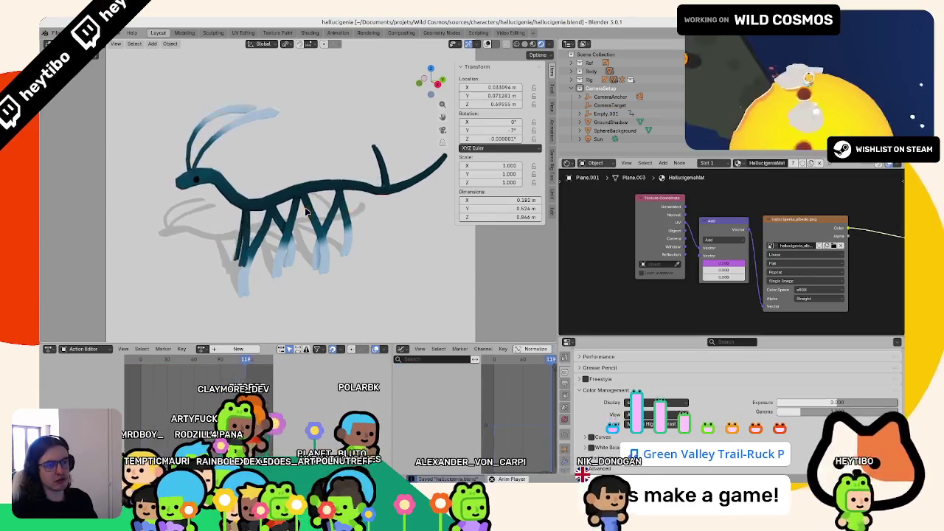
Play the animation, render a frame, then switch to the other, empty scene.
{"action": "key", "text": "space"}
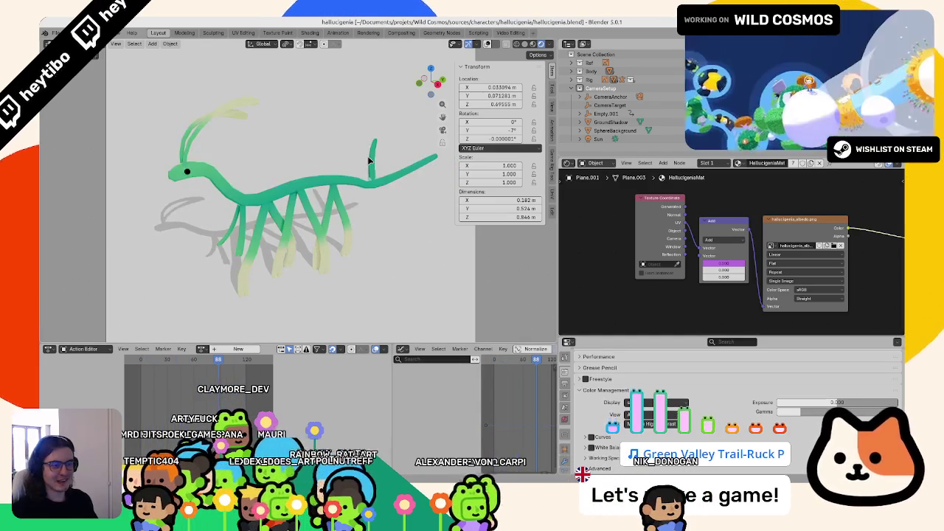
{"action": "key", "text": "F12"}
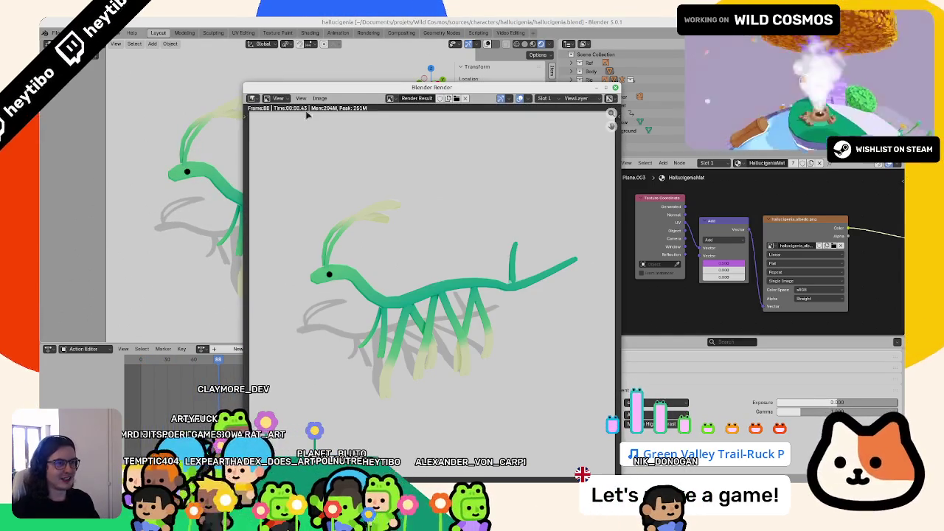
{"action": "left_click", "coordinate": [277, 98]}
{"action": "key", "text": "Escape"}
{"action": "key", "text": "ctrl+z"}
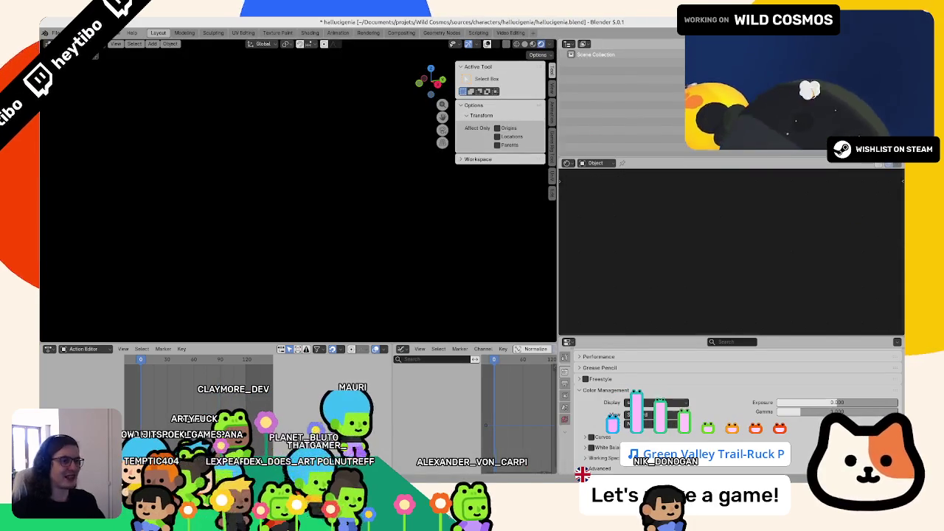
Render the composited frame with the overlay, then move to the Video Editing workspace.
{"action": "key", "text": "F12"}
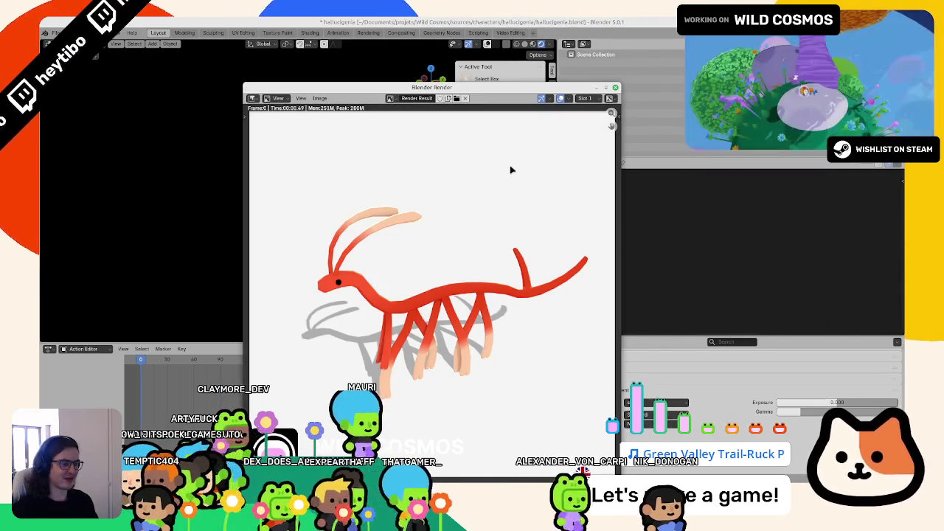
{"action": "key", "text": "Escape"}
{"action": "left_click", "coordinate": [338, 32]}
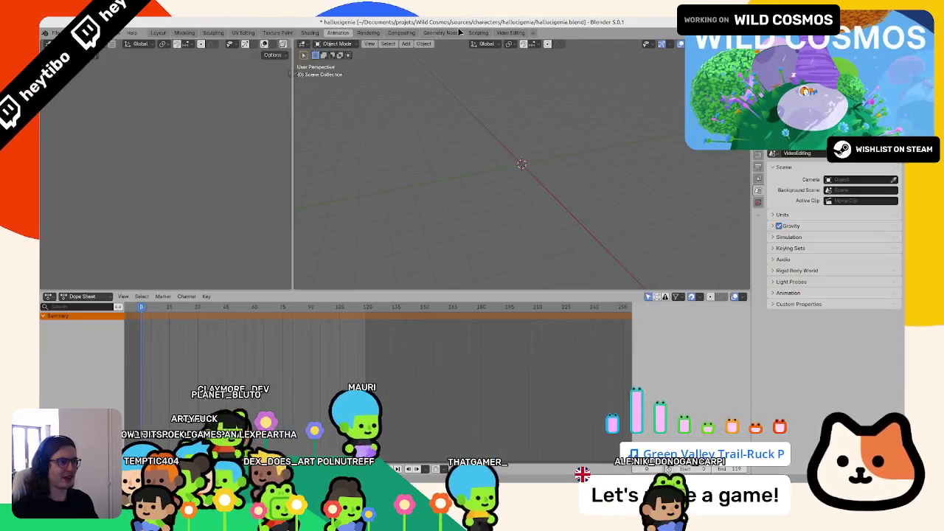
{"action": "left_click", "coordinate": [513, 33]}
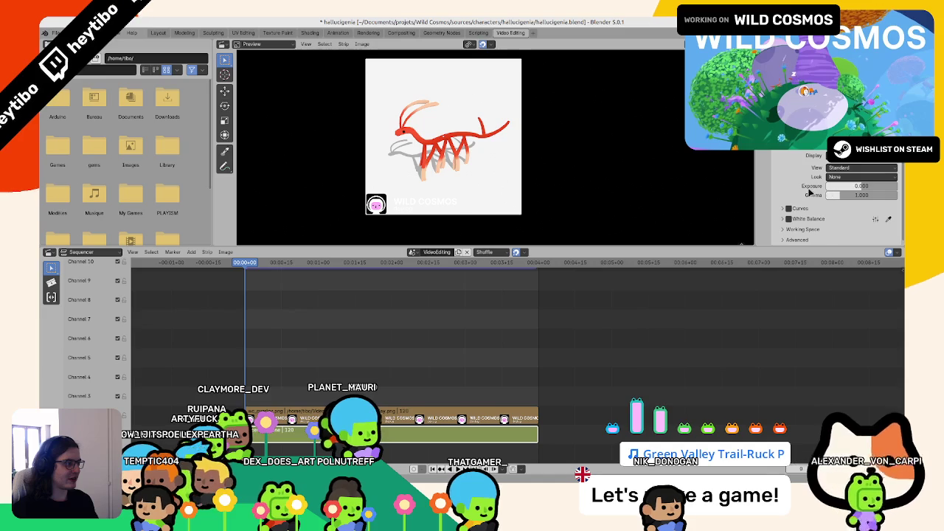
Enlarge the sequencer and preview areas.
{"action": "scroll", "coordinate": [810, 191], "scroll_direction": "up", "scroll_amount": 5}
{"action": "left_click_drag", "start_coordinate": [791, 246], "coordinate": [794, 240]}
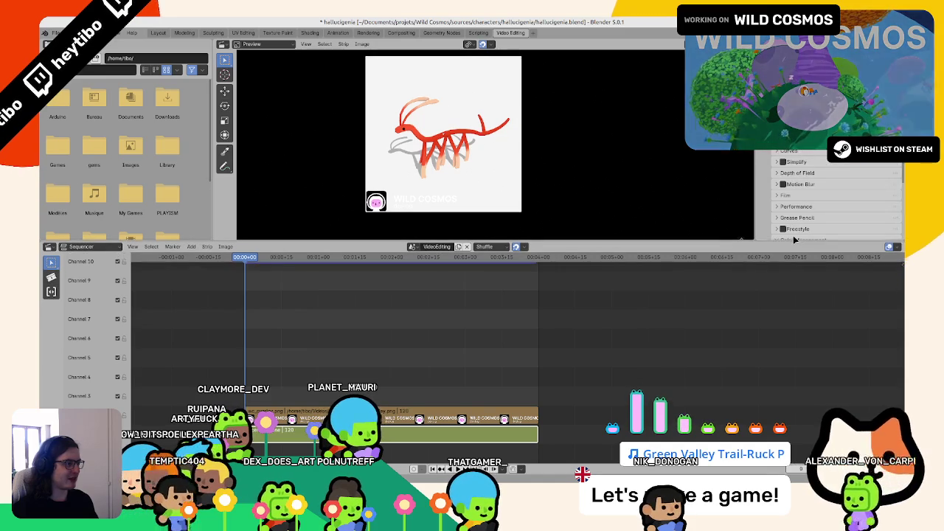
{"action": "scroll", "coordinate": [798, 228], "scroll_direction": "down", "scroll_amount": 5}
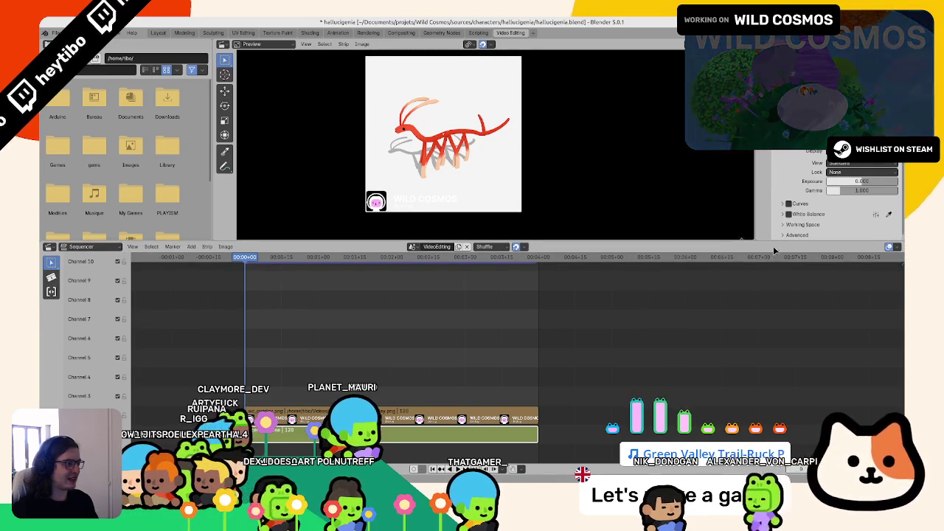
{"action": "left_click_drag", "start_coordinate": [775, 241], "coordinate": [774, 300]}
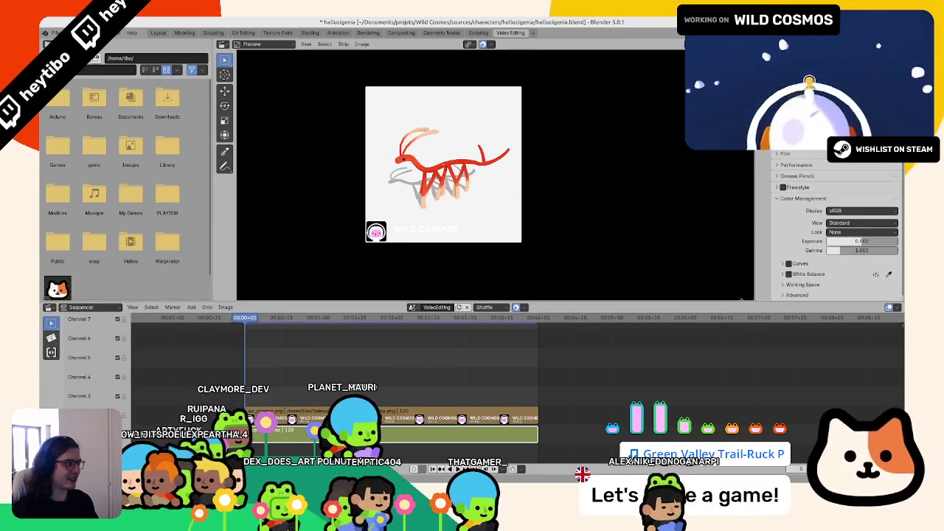
Browse the Output, Scene, Strip and Render properties tabs.
{"action": "left_click", "coordinate": [762, 82]}
{"action": "scroll", "coordinate": [833, 235], "scroll_direction": "down", "scroll_amount": 5}
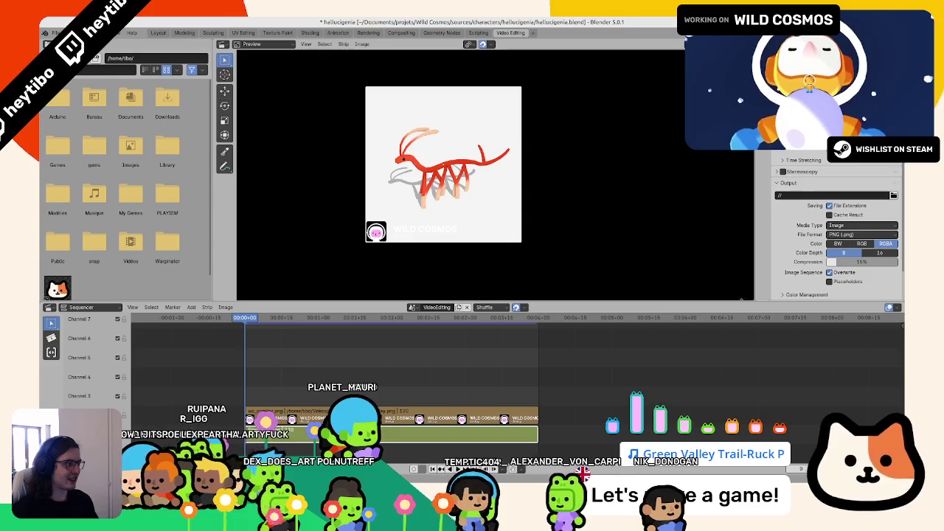
{"action": "left_click", "coordinate": [762, 103]}
{"action": "left_click", "coordinate": [762, 144]}
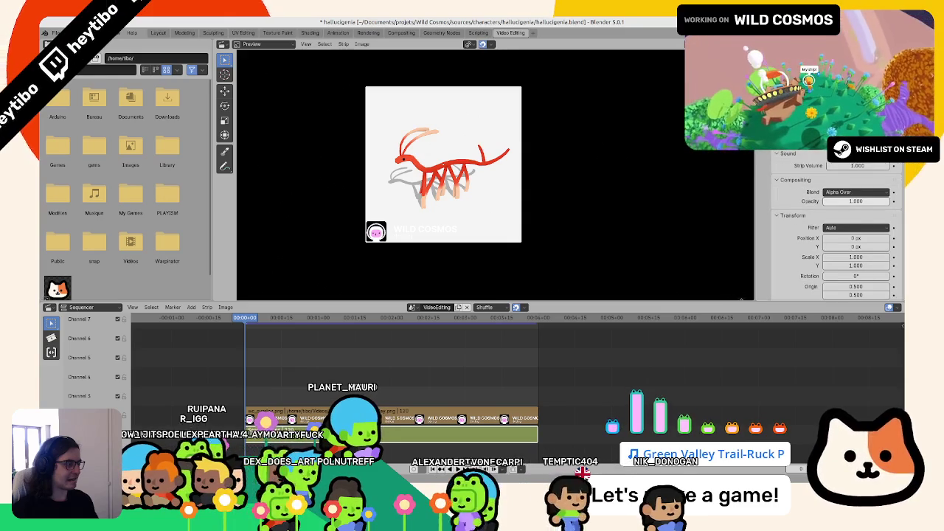
{"action": "scroll", "coordinate": [833, 236], "scroll_direction": "down", "scroll_amount": 5}
{"action": "scroll", "coordinate": [815, 167], "scroll_direction": "down", "scroll_amount": 2}
{"action": "scroll", "coordinate": [815, 167], "scroll_direction": "down", "scroll_amount": 2}
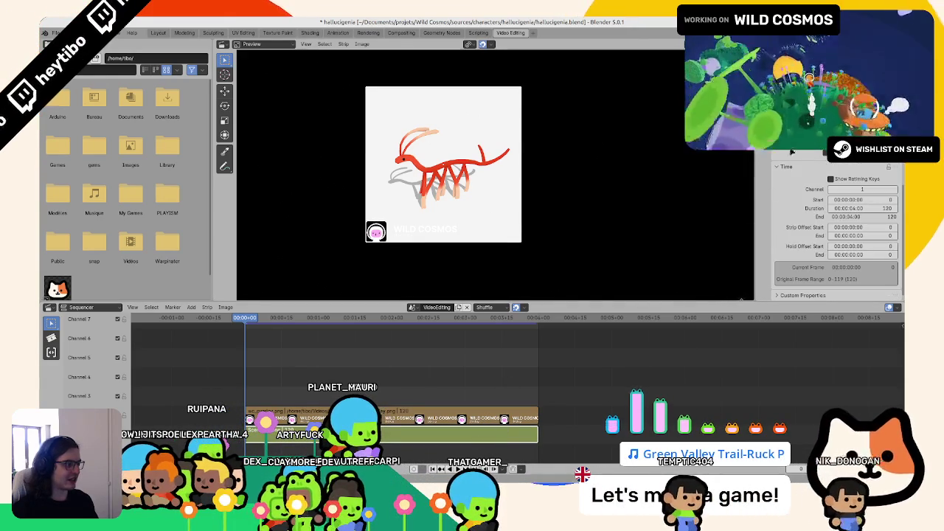
{"action": "left_click", "coordinate": [762, 89]}
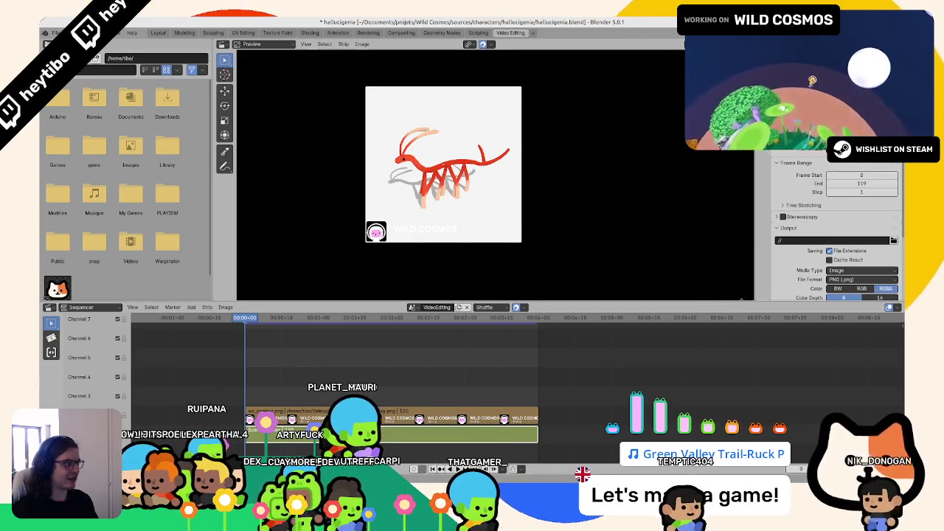
{"action": "left_click", "coordinate": [763, 73]}
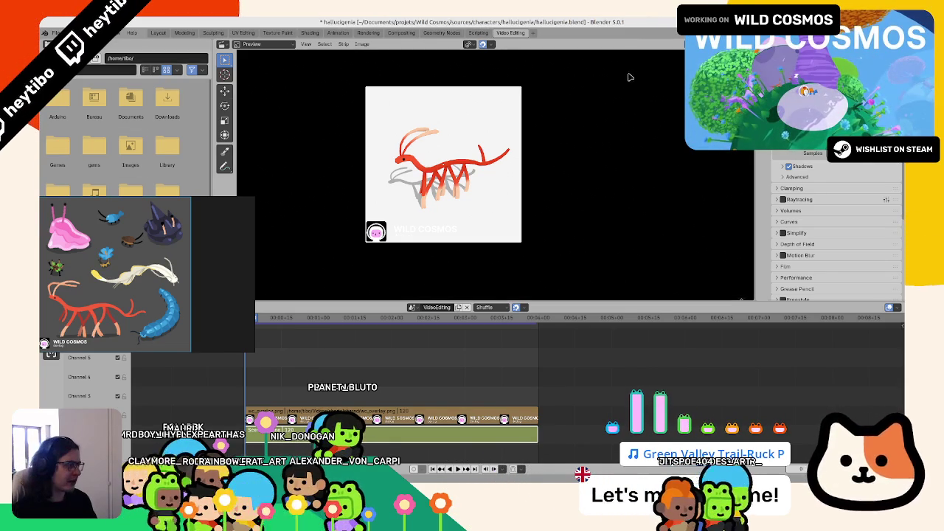
Expand the working space and advanced colour settings, restoring Standard view with Look None.
{"action": "scroll", "coordinate": [840, 247], "scroll_direction": "down", "scroll_amount": 5}
{"action": "scroll", "coordinate": [825, 254], "scroll_direction": "down", "scroll_amount": 1}
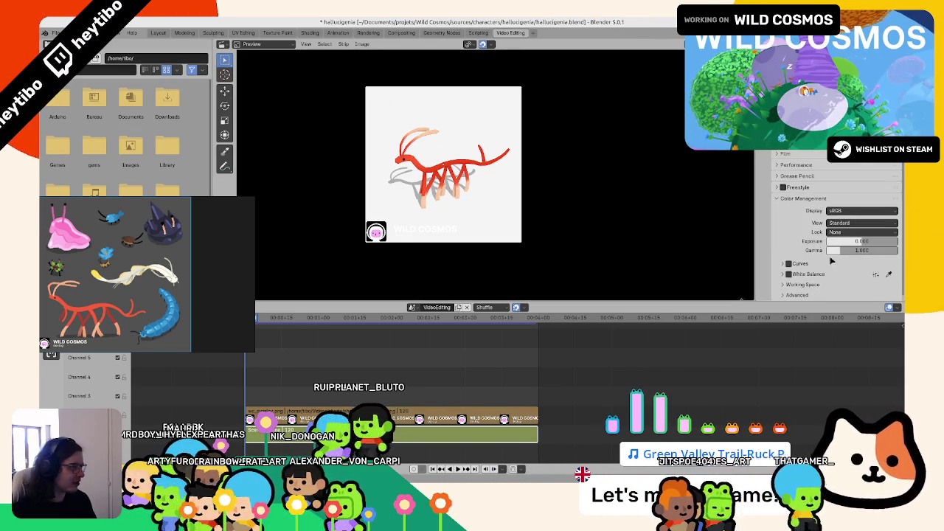
{"action": "left_click", "coordinate": [801, 285]}
{"action": "scroll", "coordinate": [821, 281], "scroll_direction": "down", "scroll_amount": 2}
{"action": "left_click", "coordinate": [814, 295]}
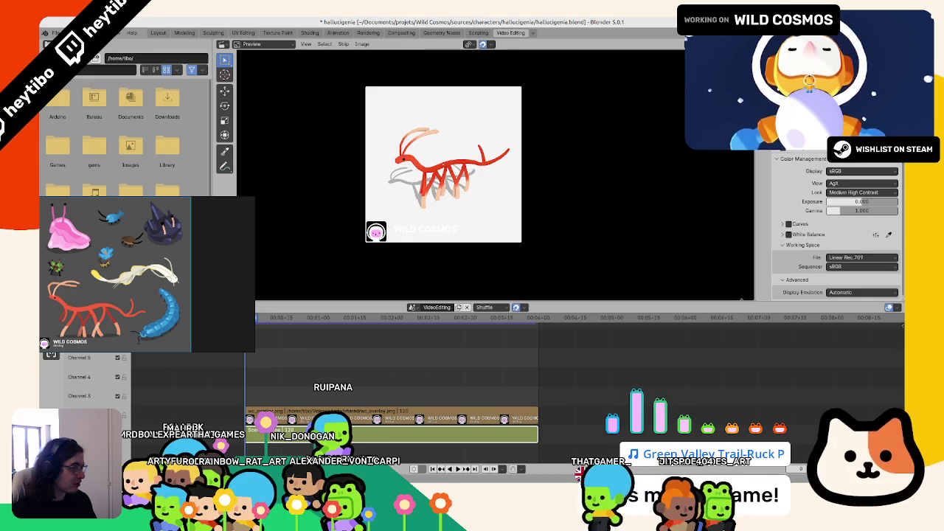
{"action": "key", "text": "ctrl+z"}
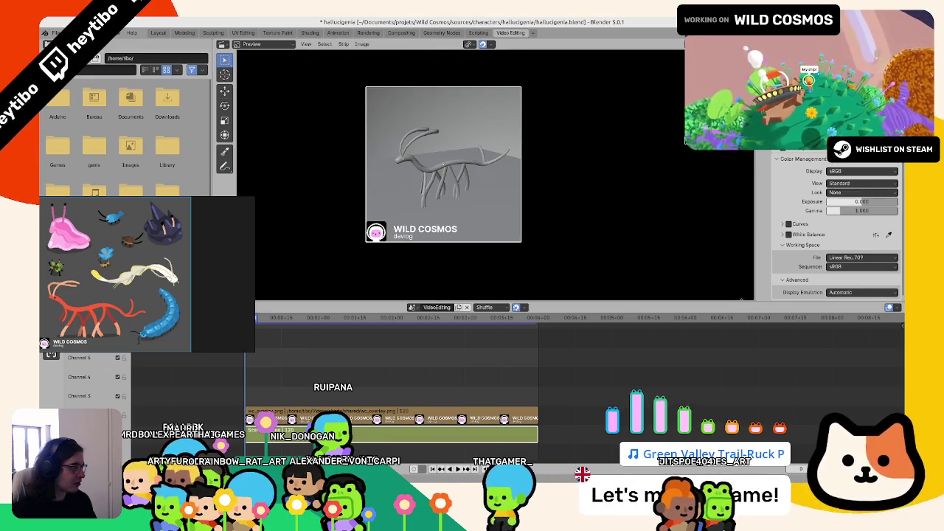
{"action": "key", "text": "ctrl+shift+z"}
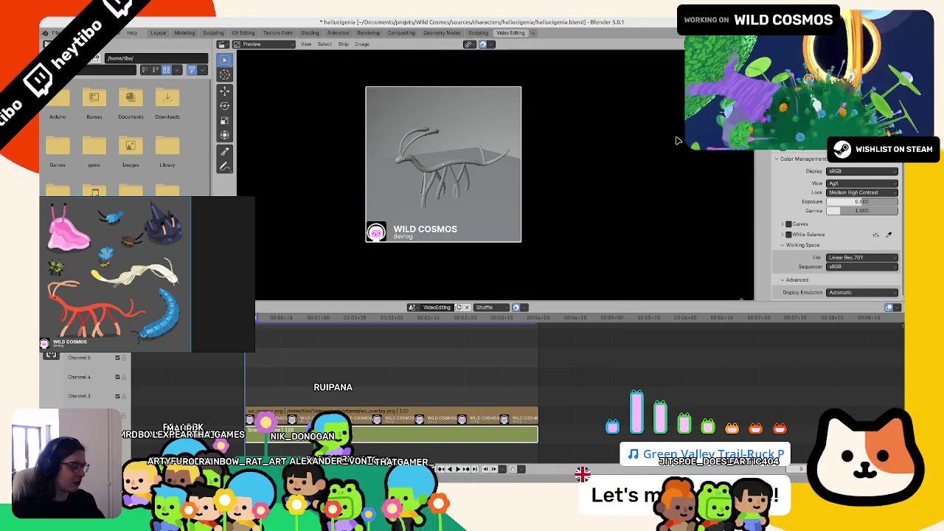
Render the frame several times to compare colours under the Standard view.
{"action": "key", "text": "F12"}
{"action": "left_click", "coordinate": [616, 87]}
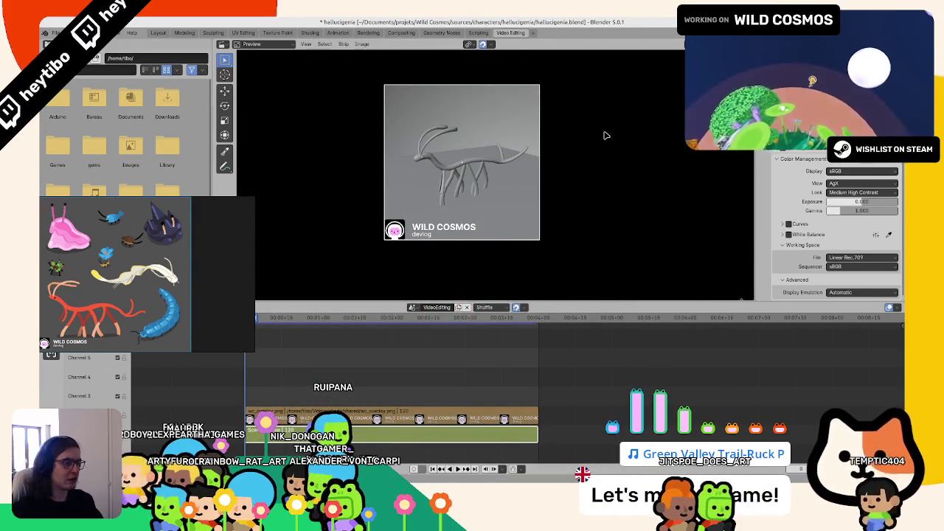
{"action": "key", "text": "F12"}
{"action": "key", "text": "Escape"}
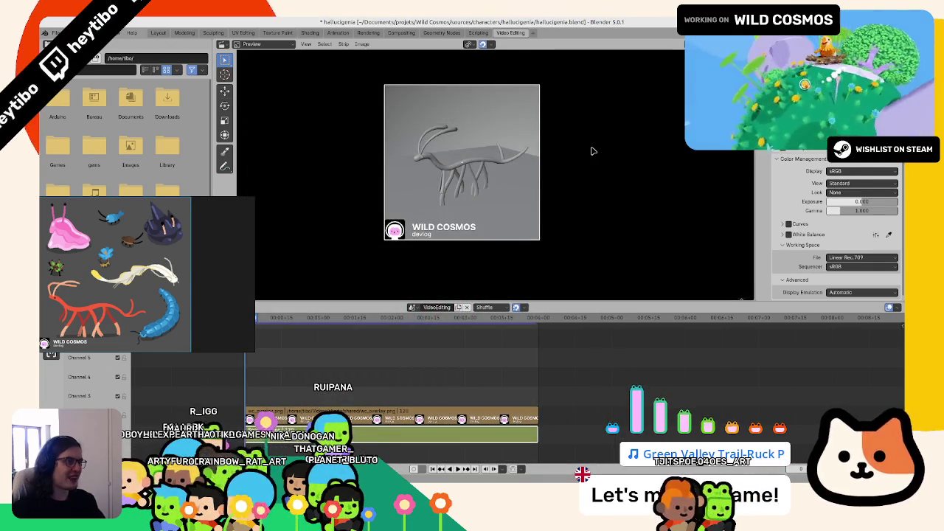
{"action": "key", "text": "F12"}
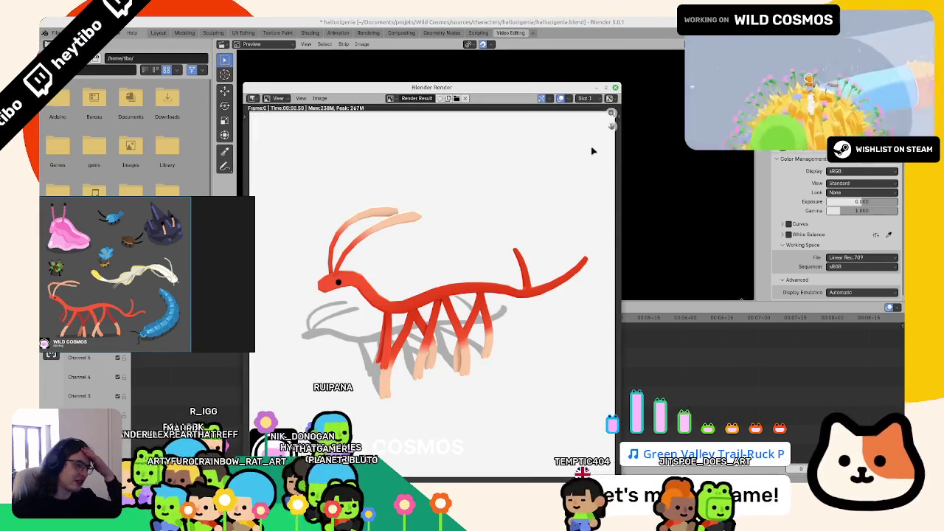
Close the render and inspect the wc_overlay strip's context menu, then dismiss it.
{"action": "key", "text": "Escape"}
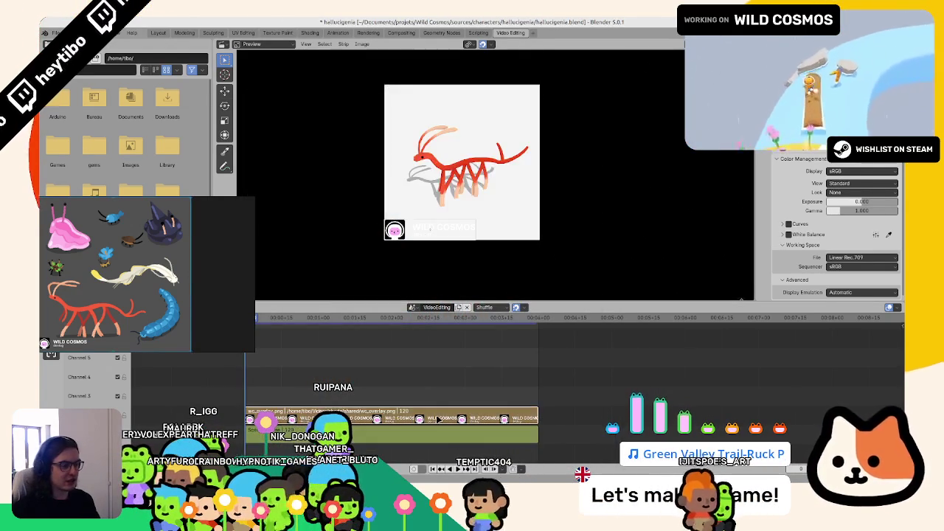
{"action": "scroll", "coordinate": [472, 424], "scroll_direction": "left", "scroll_amount": 2, "text": "ctrl"}
{"action": "right_click", "coordinate": [477, 425]}
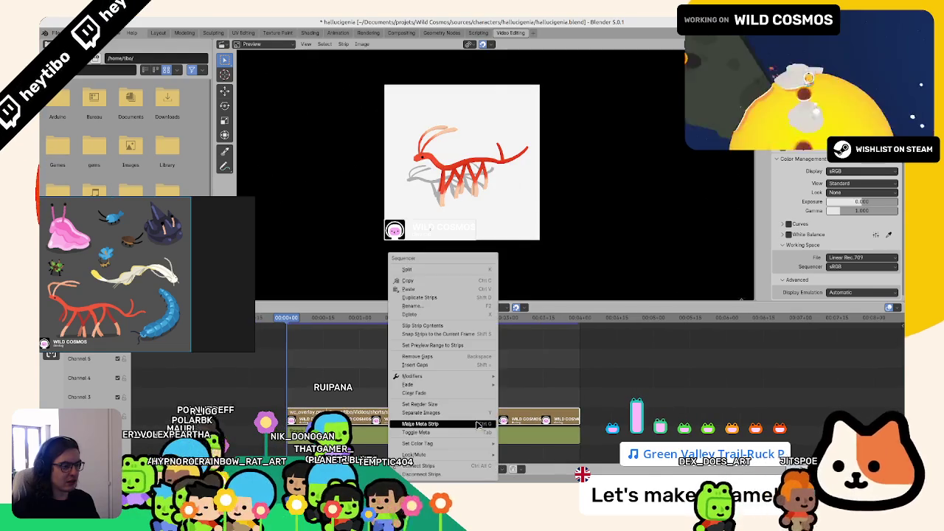
{"action": "key", "text": "Escape"}
{"action": "right_click", "coordinate": [477, 425]}
{"action": "key", "text": "Escape"}
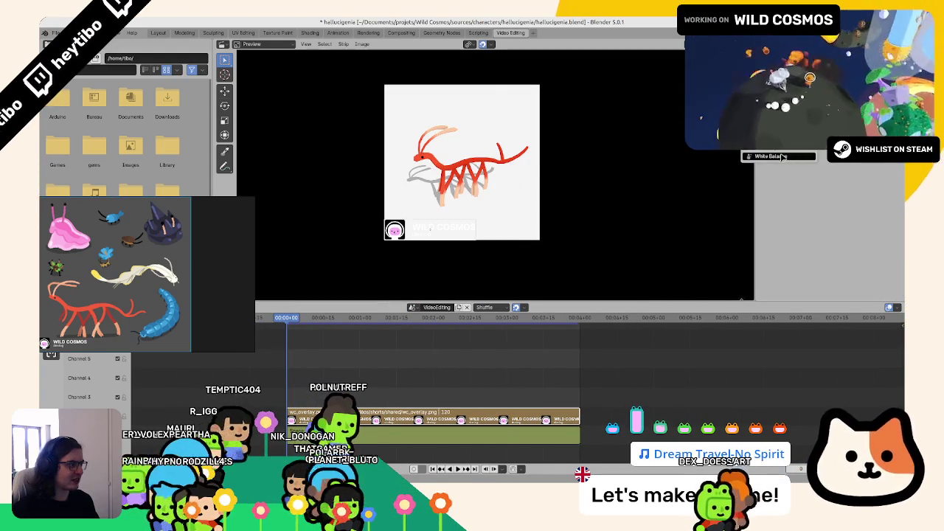
{"action": "scroll", "coordinate": [784, 152], "scroll_direction": "down", "scroll_amount": 2}
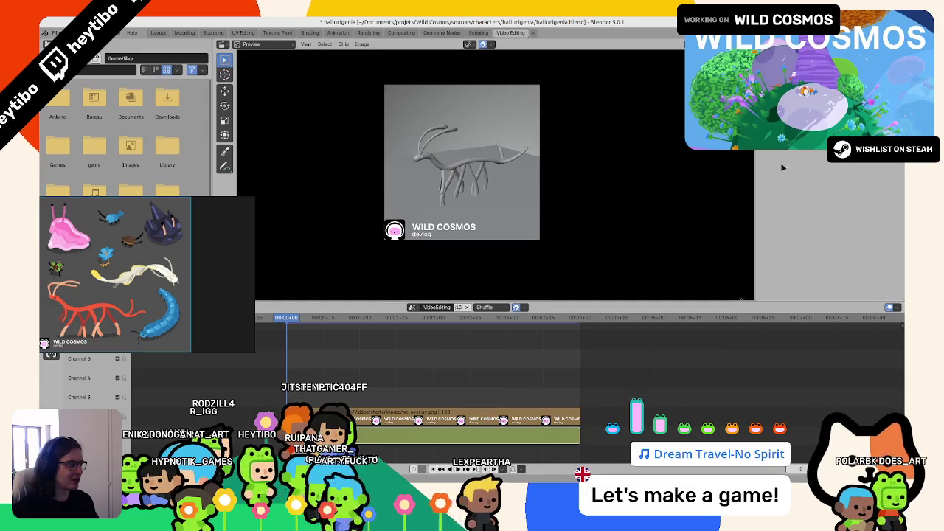
Switch the output colour management from Override to Follow Scene.
{"action": "scroll", "coordinate": [837, 221], "scroll_direction": "down", "scroll_amount": 2}
{"action": "scroll", "coordinate": [837, 221], "scroll_direction": "down", "scroll_amount": 2}
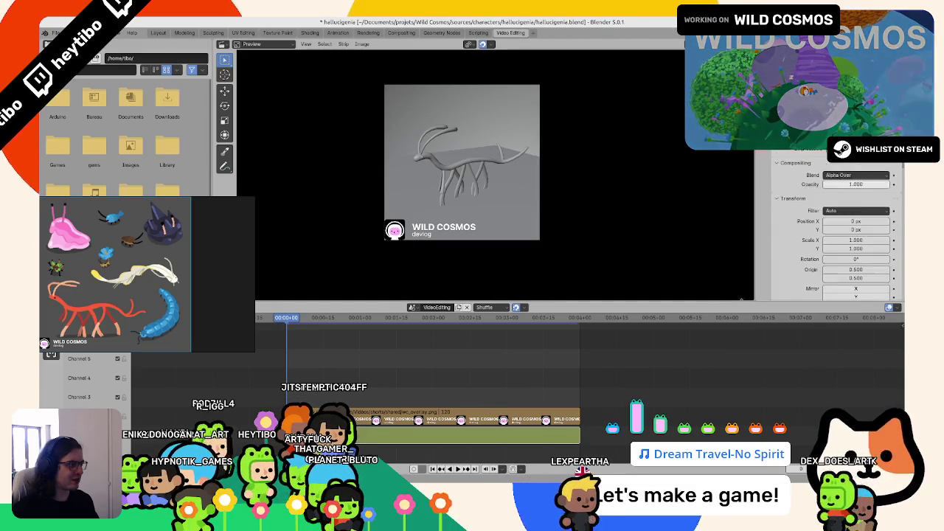
{"action": "scroll", "coordinate": [837, 221], "scroll_direction": "down", "scroll_amount": 2}
{"action": "scroll", "coordinate": [837, 221], "scroll_direction": "down", "scroll_amount": 1}
{"action": "scroll", "coordinate": [796, 155], "scroll_direction": "down", "scroll_amount": 4}
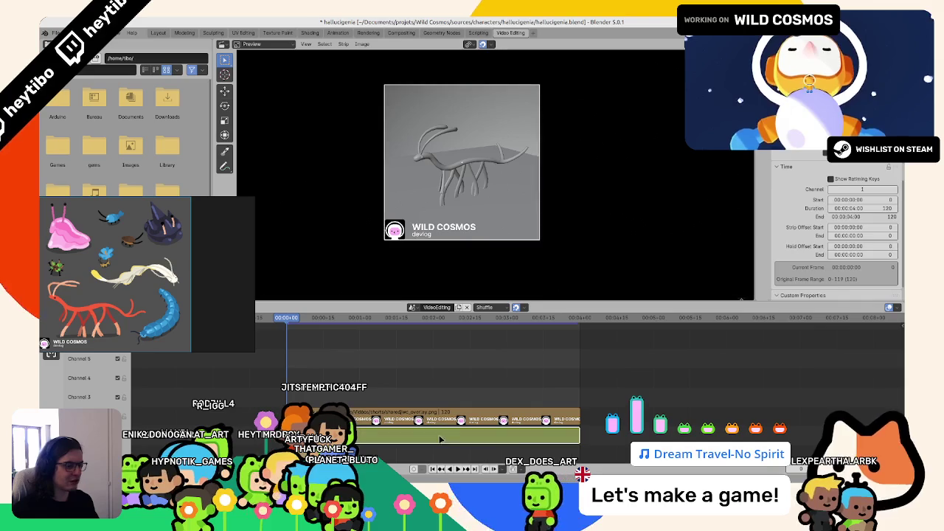
{"action": "scroll", "coordinate": [837, 221], "scroll_direction": "up", "scroll_amount": 3}
{"action": "scroll", "coordinate": [837, 222], "scroll_direction": "down", "scroll_amount": 2}
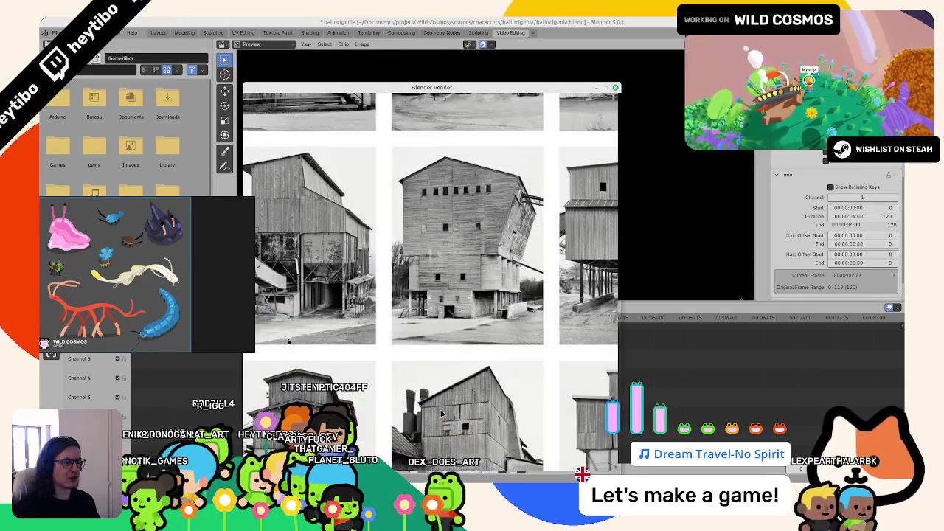
{"action": "scroll", "coordinate": [520, 213], "scroll_direction": "up", "scroll_amount": 1}
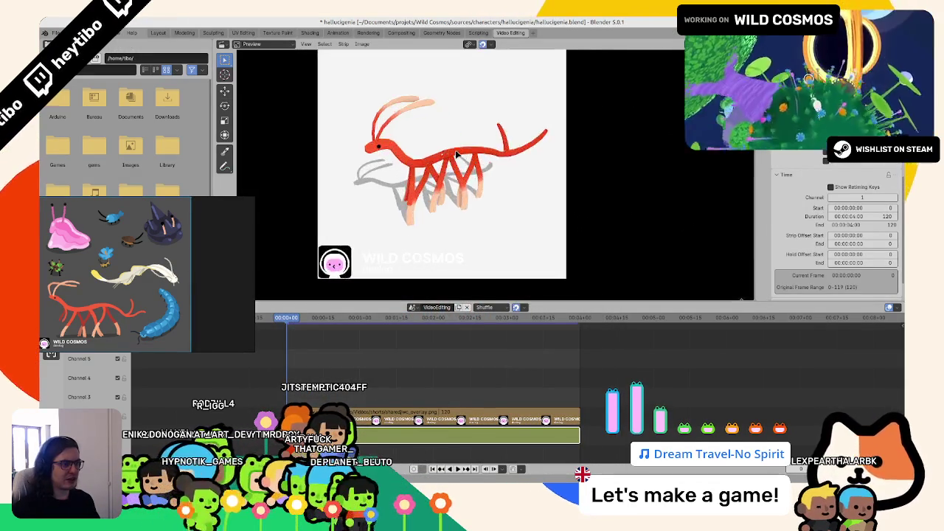
{"action": "scroll", "coordinate": [521, 214], "scroll_direction": "up", "scroll_amount": 1}
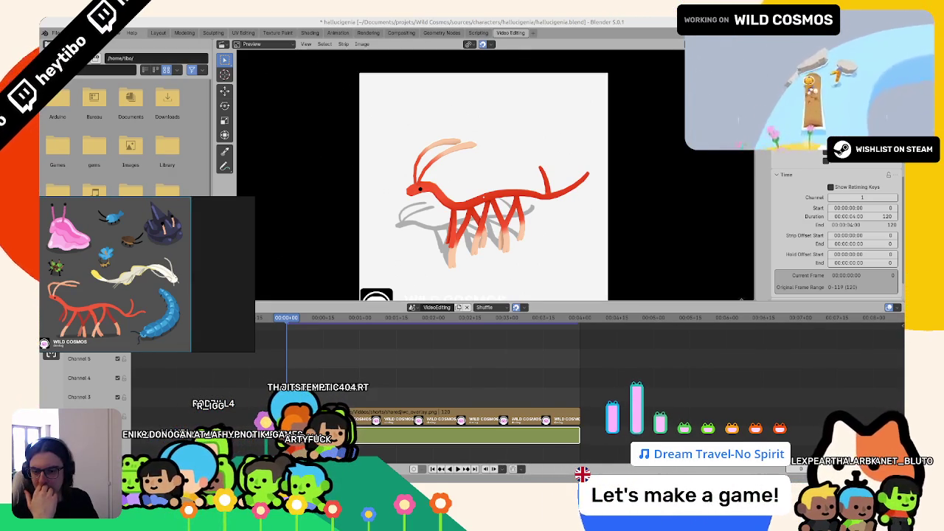
{"action": "scroll", "coordinate": [811, 262], "scroll_direction": "up", "scroll_amount": 2, "text": "ctrl"}
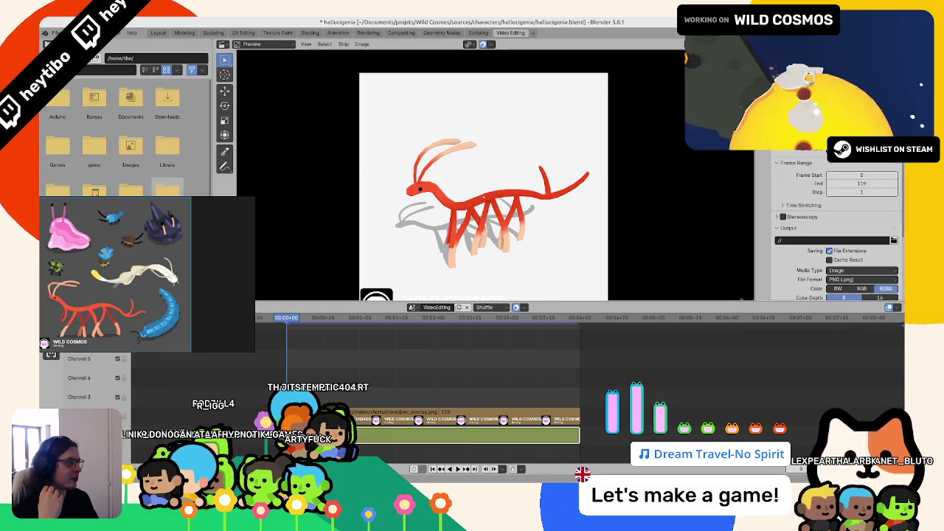
{"action": "scroll", "coordinate": [812, 263], "scroll_direction": "up", "scroll_amount": 2, "text": "ctrl"}
{"action": "scroll", "coordinate": [812, 263], "scroll_direction": "up", "scroll_amount": 1, "text": "ctrl"}
{"action": "scroll", "coordinate": [812, 262], "scroll_direction": "down", "scroll_amount": 5}
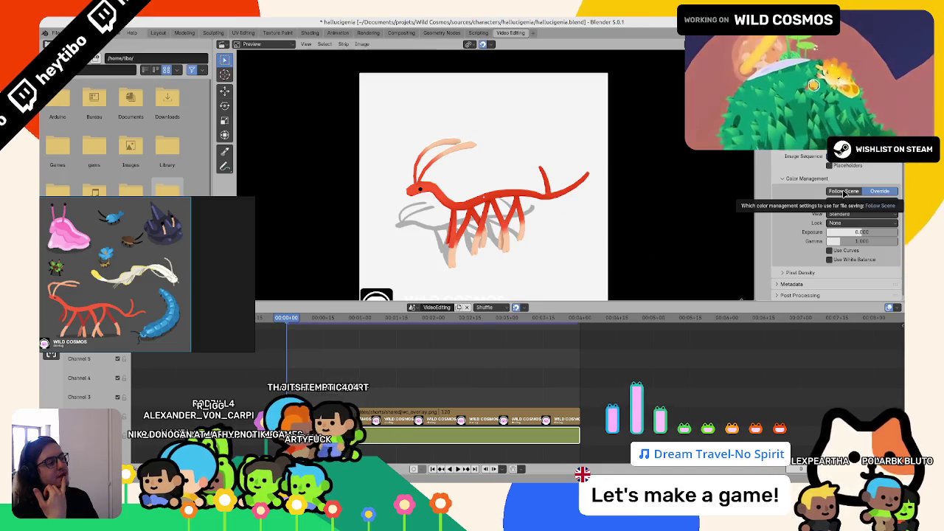
{"action": "left_click", "coordinate": [844, 191]}
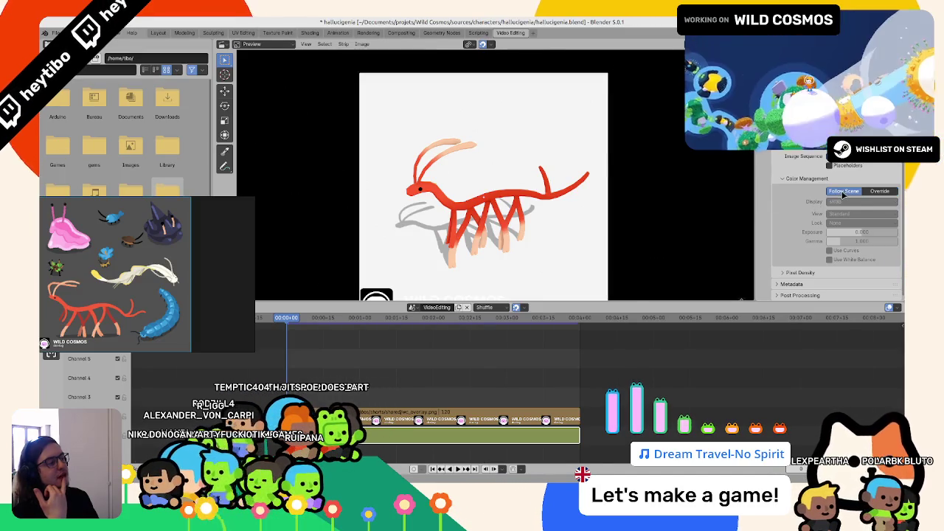
Render a fresh frame and review the result in the render window.
{"action": "scroll", "coordinate": [811, 214], "scroll_direction": "up", "scroll_amount": 5}
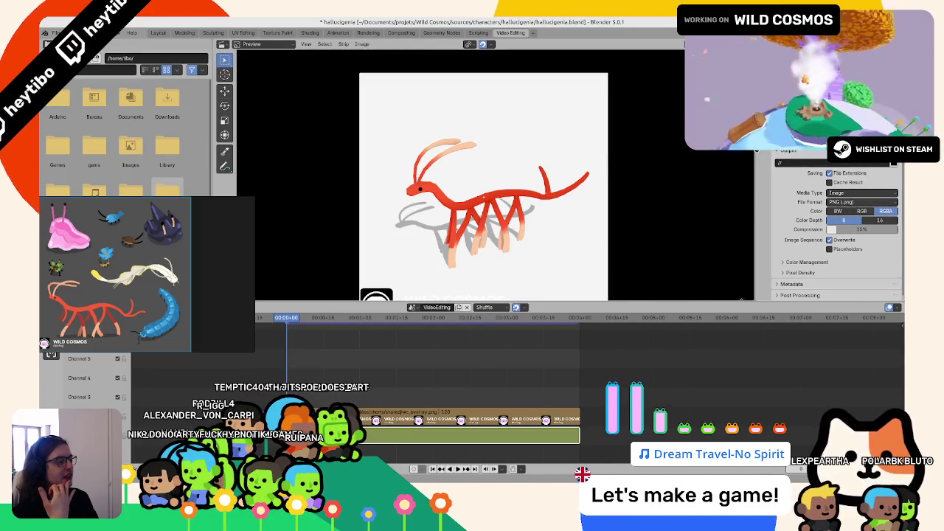
{"action": "scroll", "coordinate": [811, 214], "scroll_direction": "up", "scroll_amount": 5}
{"action": "scroll", "coordinate": [833, 221], "scroll_direction": "down", "scroll_amount": 3}
{"action": "scroll", "coordinate": [833, 221], "scroll_direction": "down", "scroll_amount": 3}
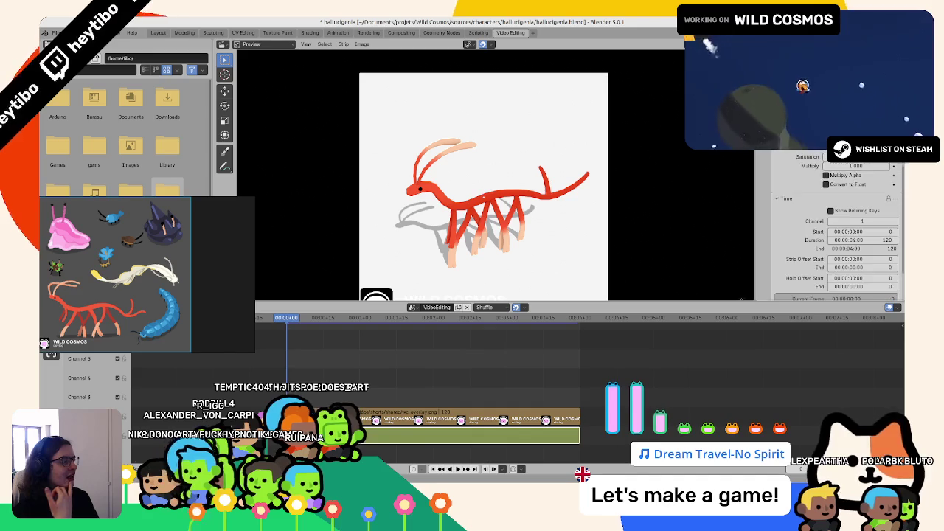
{"action": "scroll", "coordinate": [833, 222], "scroll_direction": "down", "scroll_amount": 3}
{"action": "scroll", "coordinate": [833, 222], "scroll_direction": "down", "scroll_amount": 3}
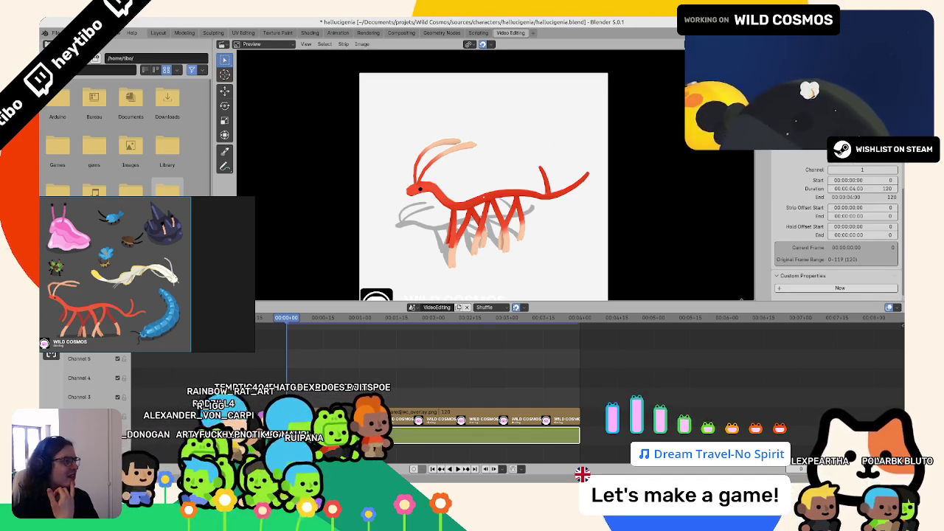
{"action": "key", "text": "F12"}
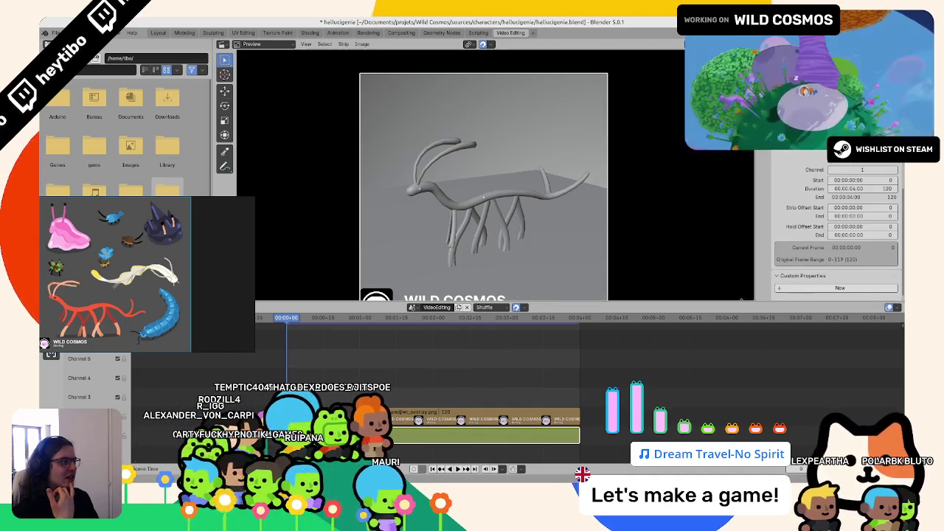
{"action": "key", "text": "Escape"}
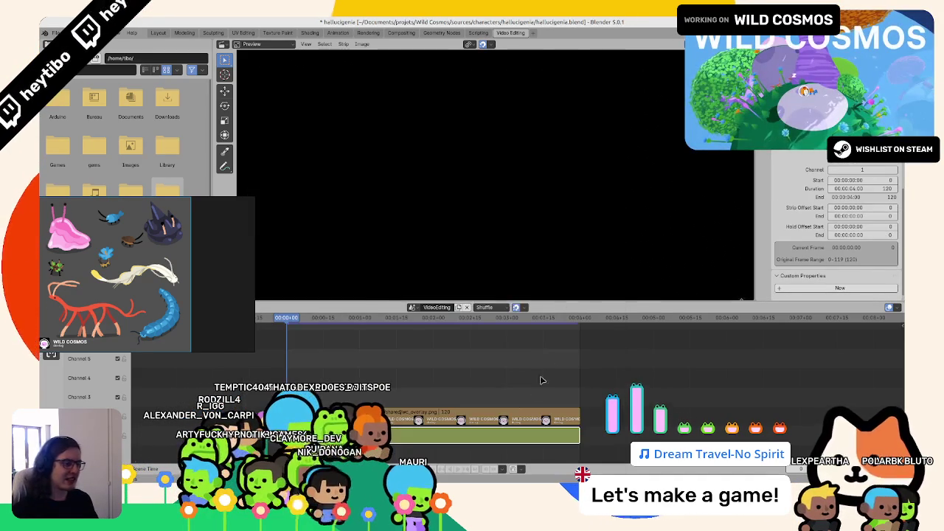
{"action": "key", "text": "F11"}
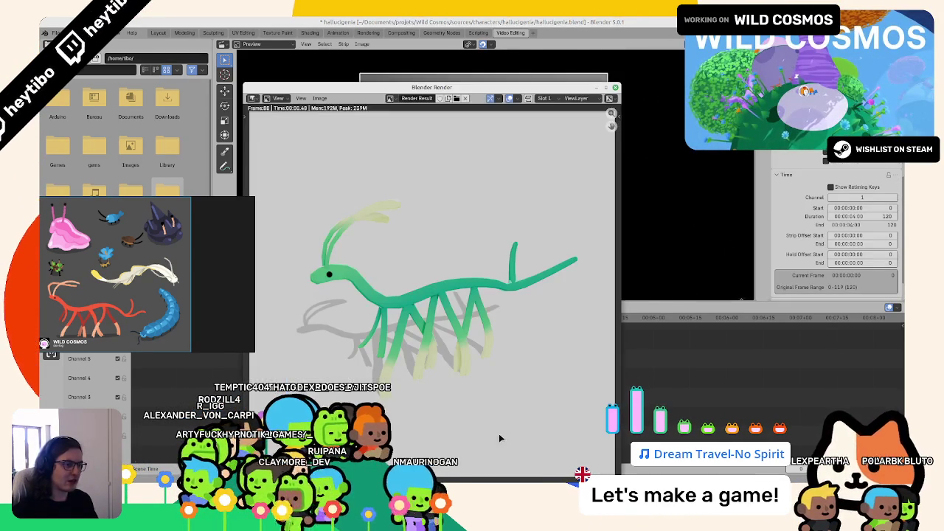
{"action": "key", "text": "Escape"}
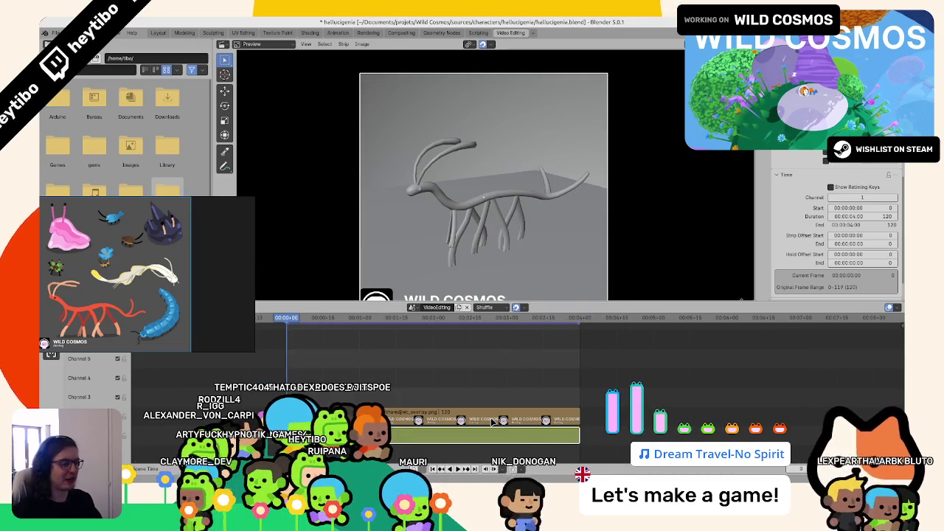
{"action": "key", "text": "F11"}
{"action": "key", "text": "Escape"}
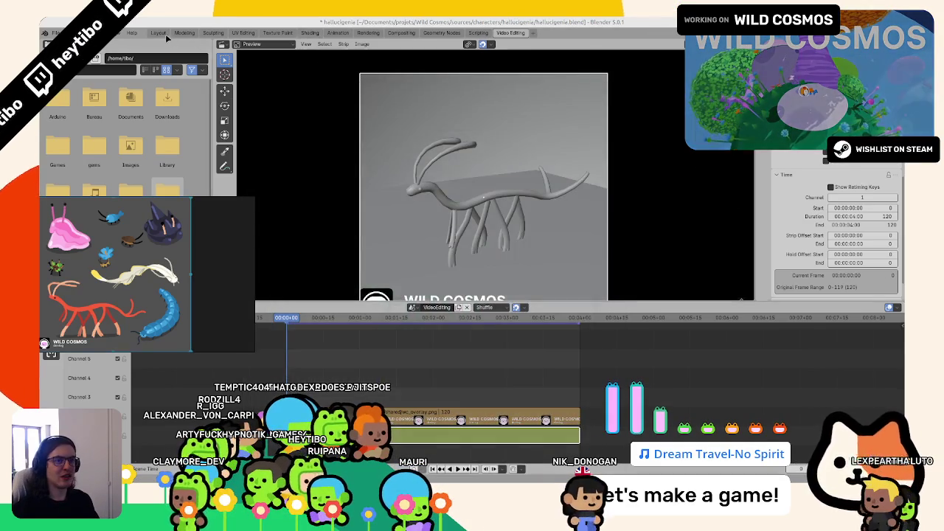
In Layout, jump to the first frame and re-render it a few times.
{"action": "left_click", "coordinate": [159, 33]}
{"action": "key", "text": "shift+Left"}
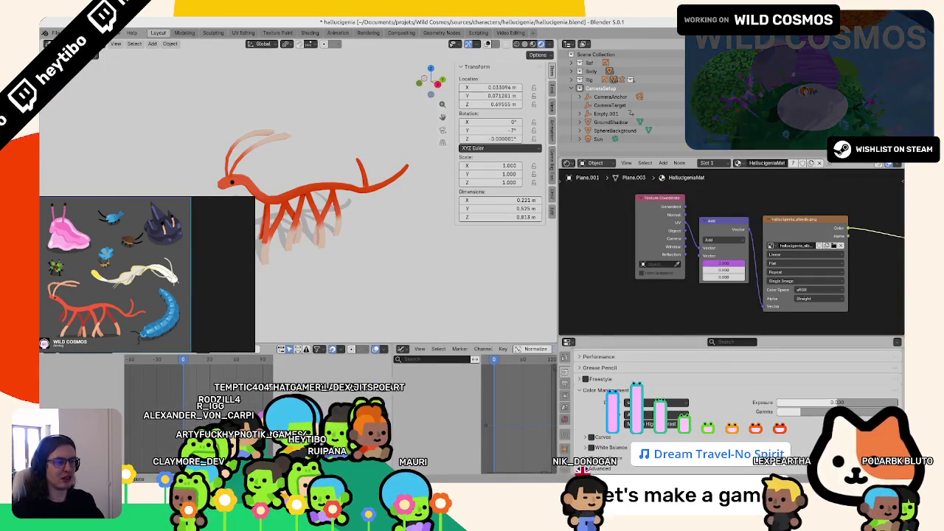
{"action": "key", "text": "F12"}
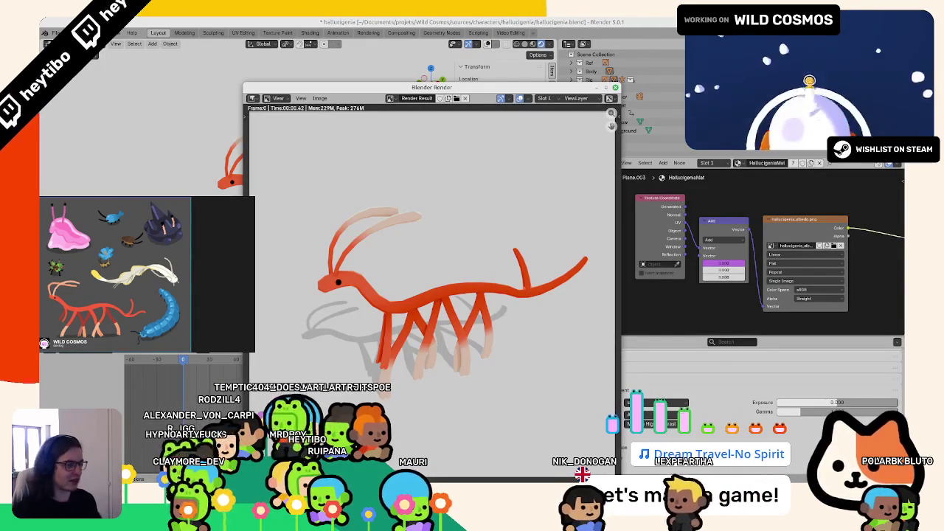
{"action": "key", "text": "Escape"}
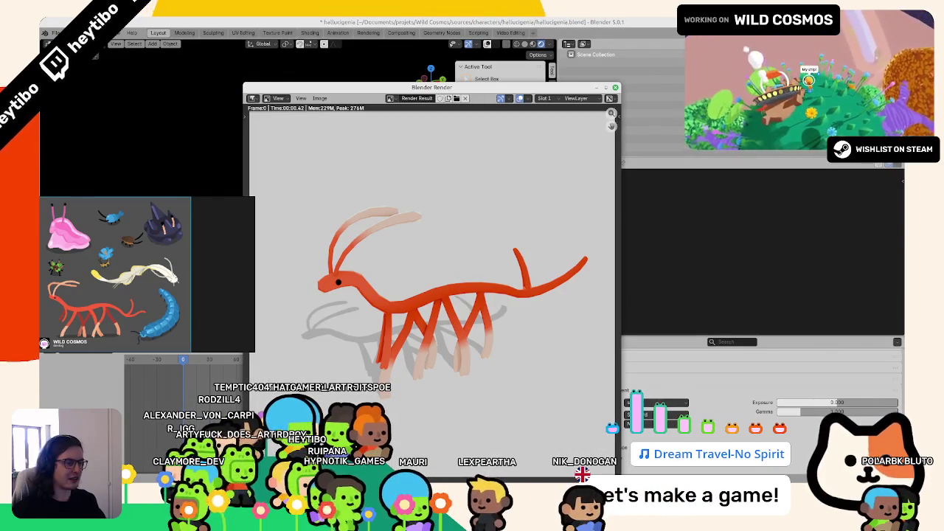
{"action": "key", "text": "F12"}
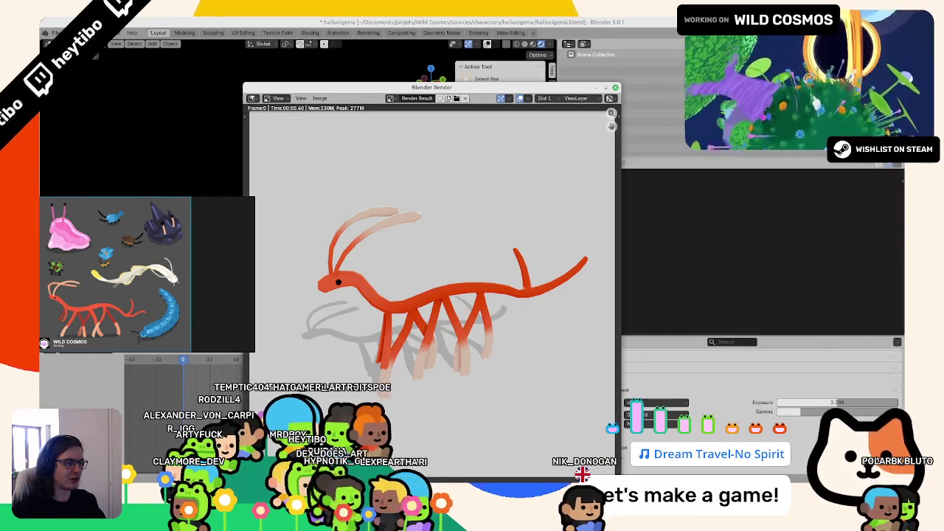
{"action": "key", "text": "F12"}
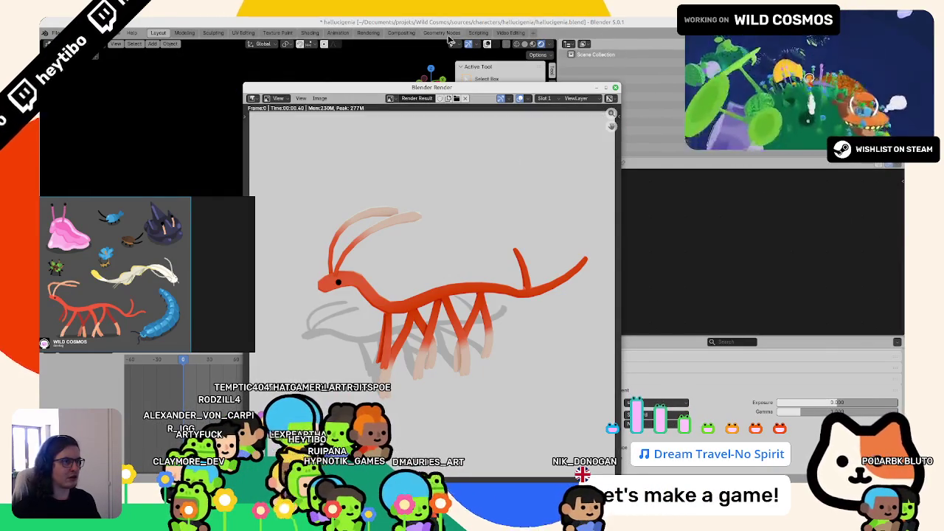
In Video Editing, fit the strips, re-render, and open the render window's Image options.
{"action": "left_click", "coordinate": [498, 34]}
{"action": "key", "text": "F12"}
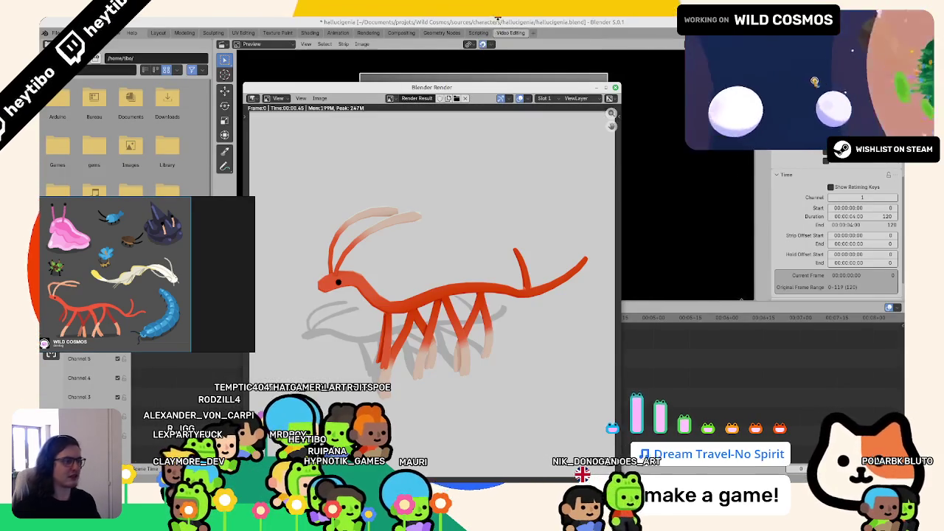
{"action": "key", "text": "Escape"}
{"action": "key", "text": "Home"}
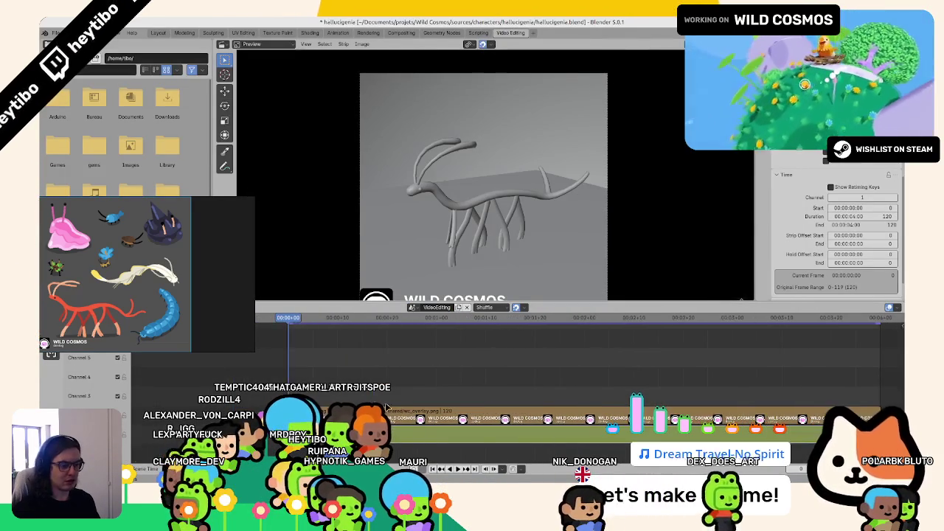
{"action": "key", "text": "F11"}
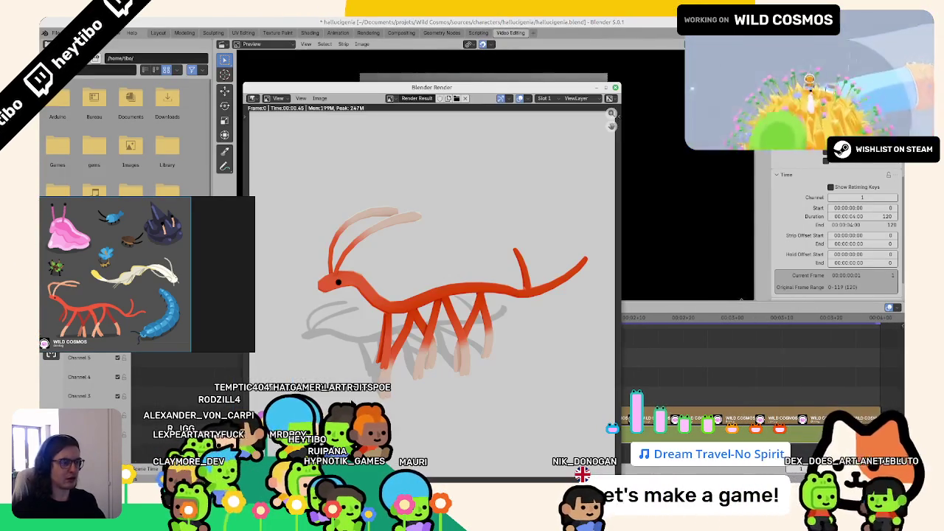
{"action": "key", "text": "F12"}
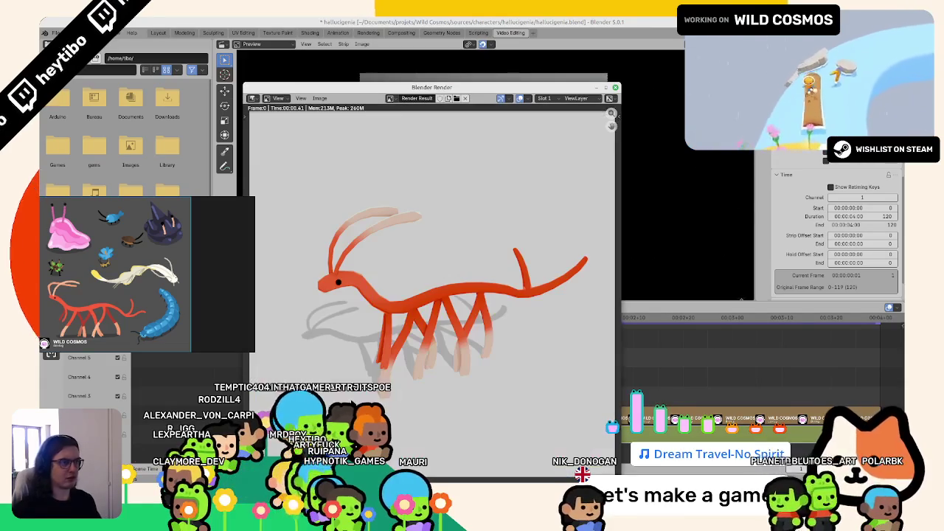
{"action": "left_click", "coordinate": [391, 98]}
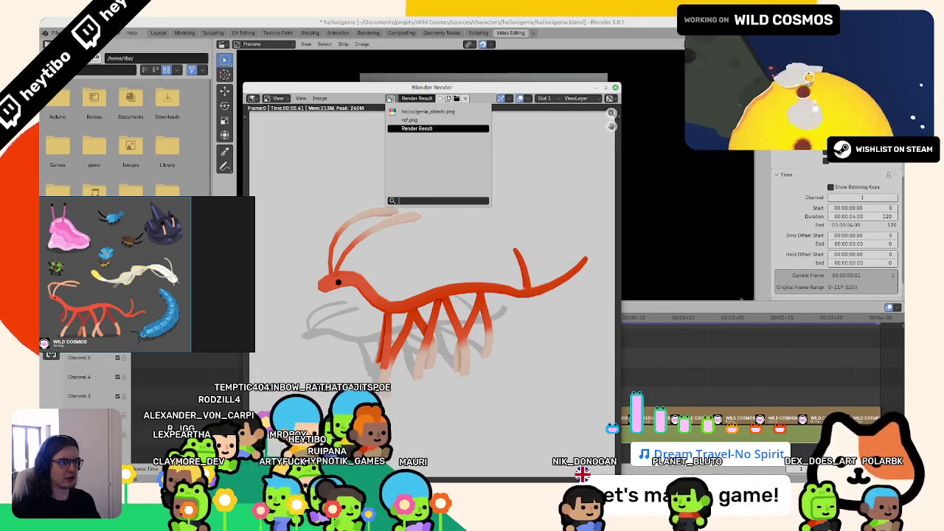
{"action": "left_click", "coordinate": [279, 98]}
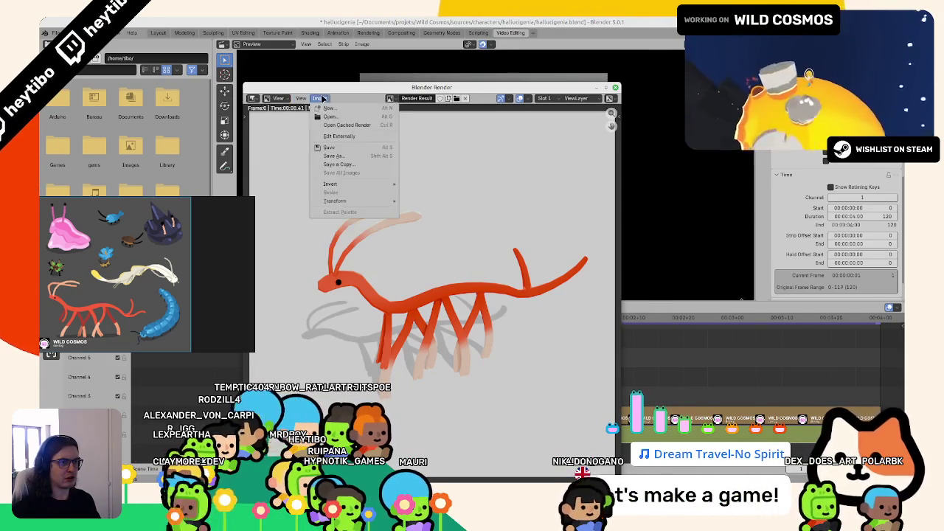
Confirm the render save, refresh the overlay preview, and check the render at frame 23.
{"action": "key", "text": "Escape"}
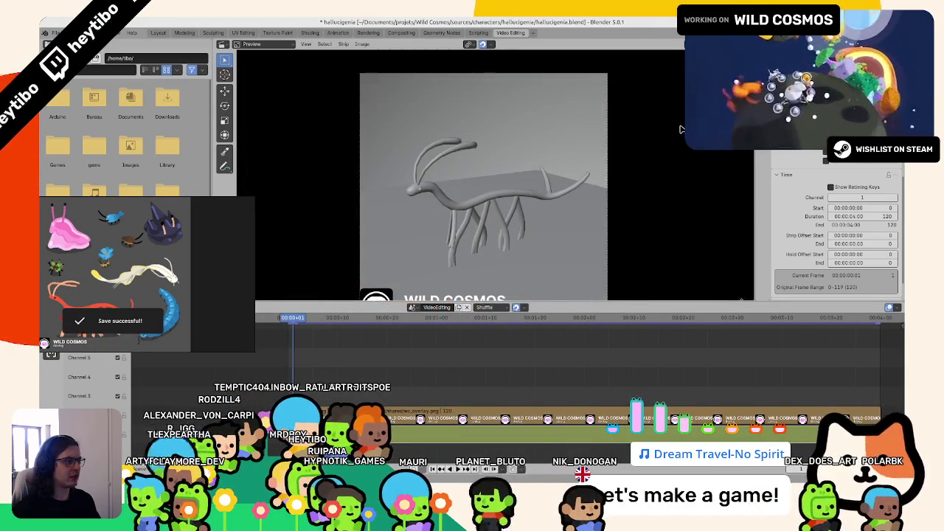
{"action": "key", "text": "alt+r"}
{"action": "scroll", "coordinate": [837, 229], "scroll_direction": "down", "scroll_amount": 3}
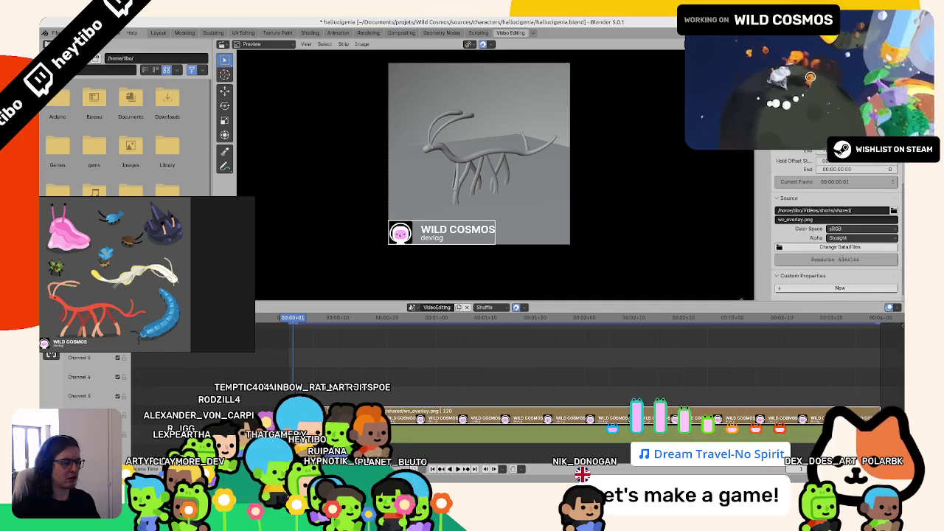
{"action": "left_click", "coordinate": [401, 317]}
{"action": "key", "text": "F12"}
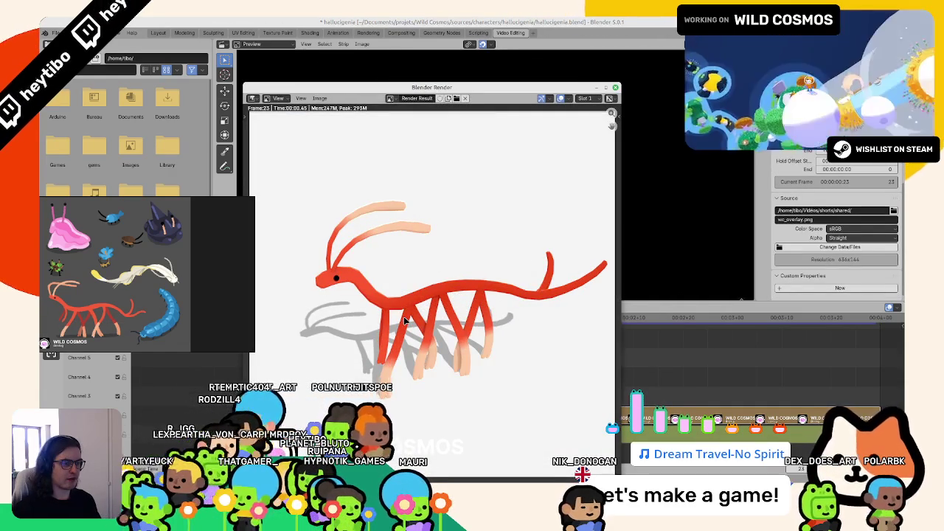
{"action": "scroll", "coordinate": [405, 321], "scroll_direction": "down", "scroll_amount": 3}
{"action": "key", "text": "Escape"}
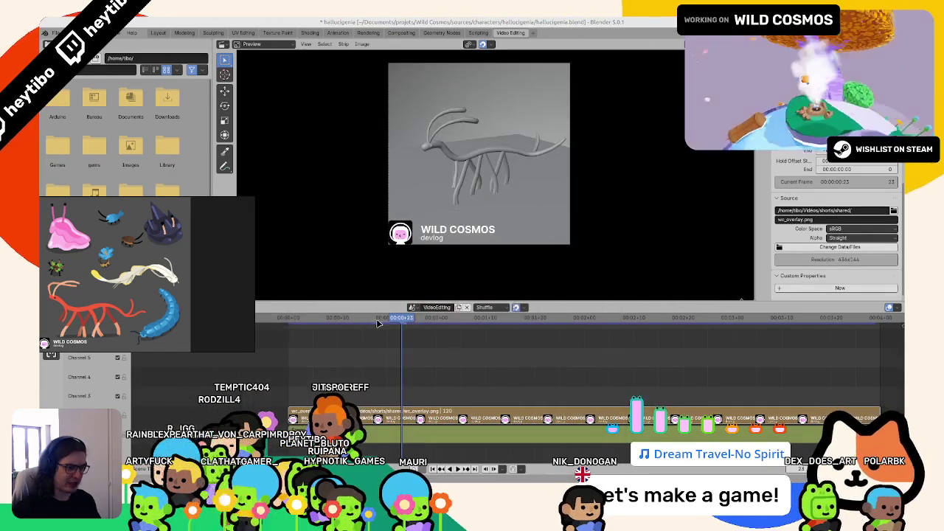
Return the playhead to frame 0, recheck the render, then go back to the Layout workspace.
{"action": "left_click_drag", "start_coordinate": [378, 323], "coordinate": [288, 321]}
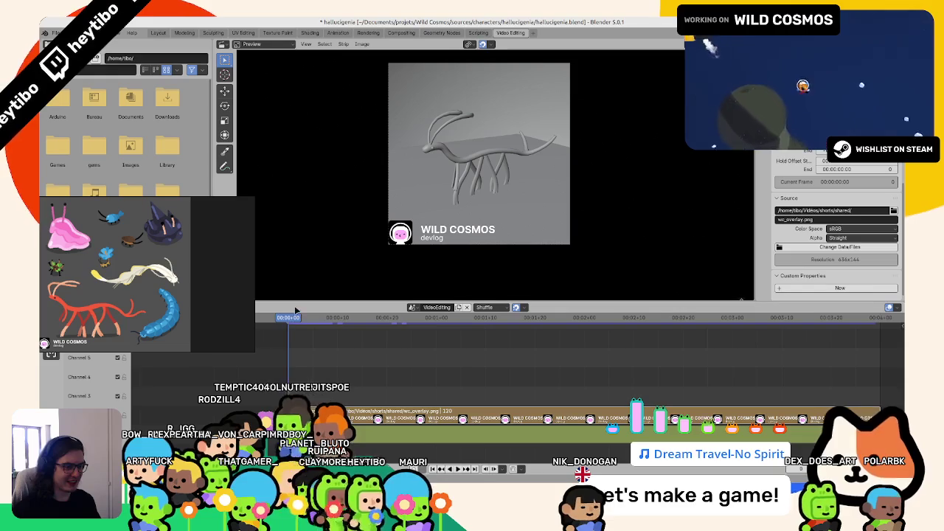
{"action": "key", "text": "F12"}
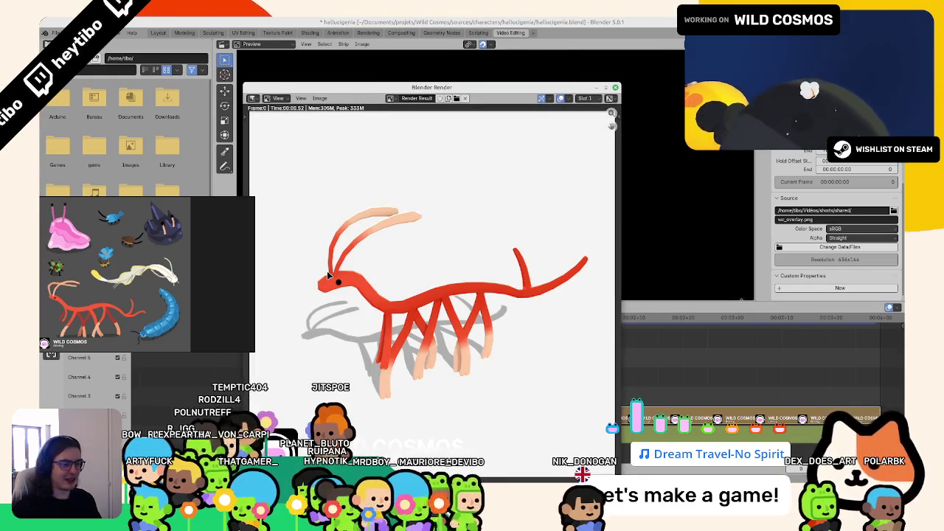
{"action": "key", "text": "Escape"}
{"action": "key", "text": "ctrl+Page_Down"}
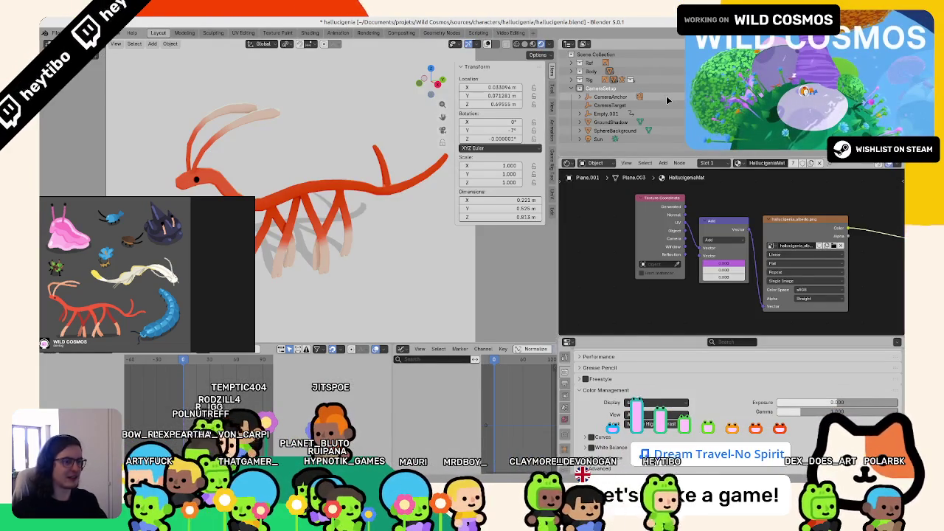
Review the render result twice, play the hallucigenia animation, and enable White Balance in Color Management.
{"action": "key", "text": "F12"}
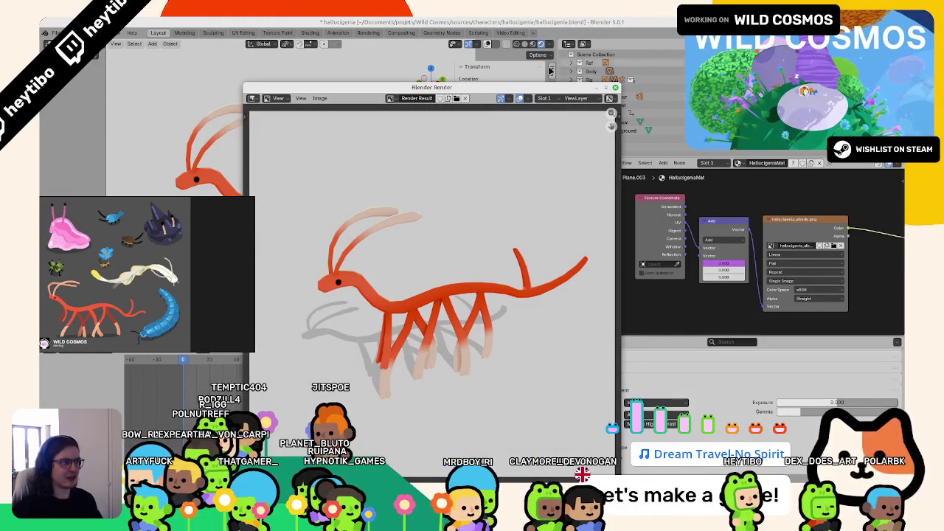
{"action": "key", "text": "Escape"}
{"action": "key", "text": "F12"}
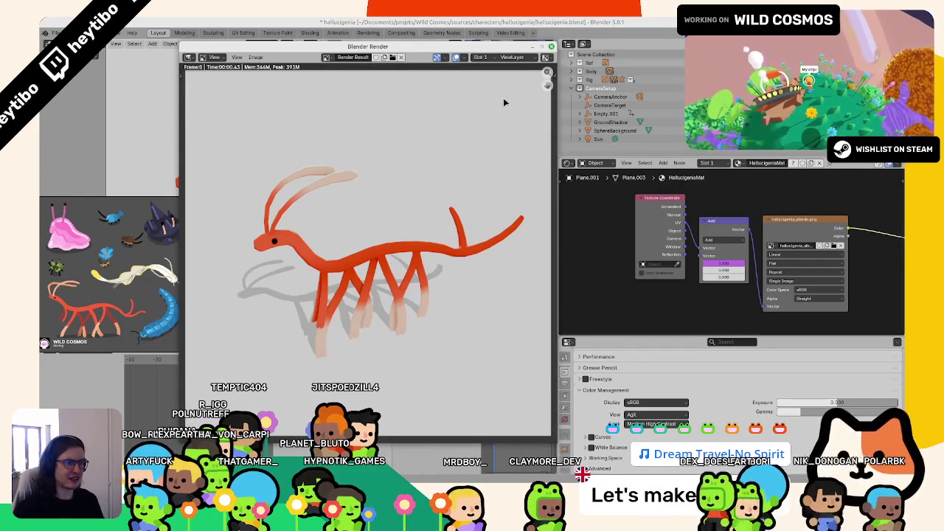
{"action": "key", "text": "Escape"}
{"action": "key", "text": "space"}
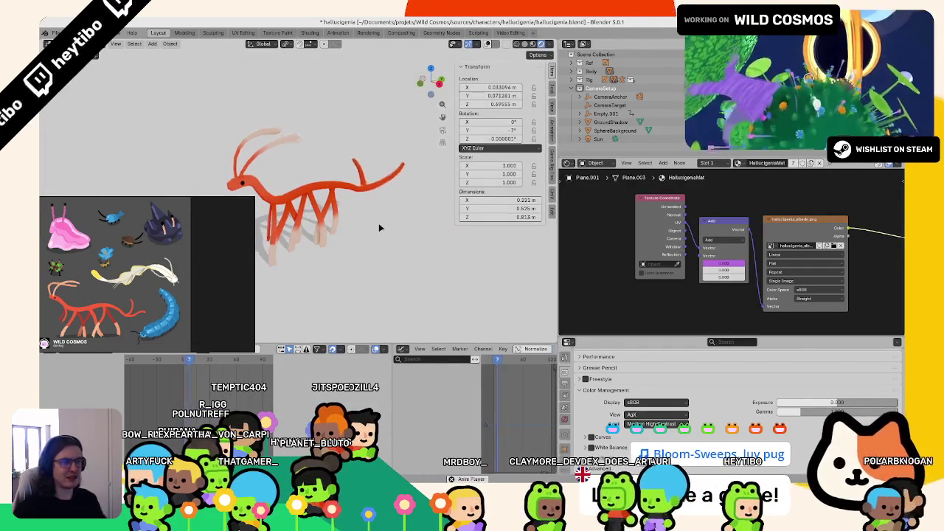
{"action": "left_click", "coordinate": [591, 447]}
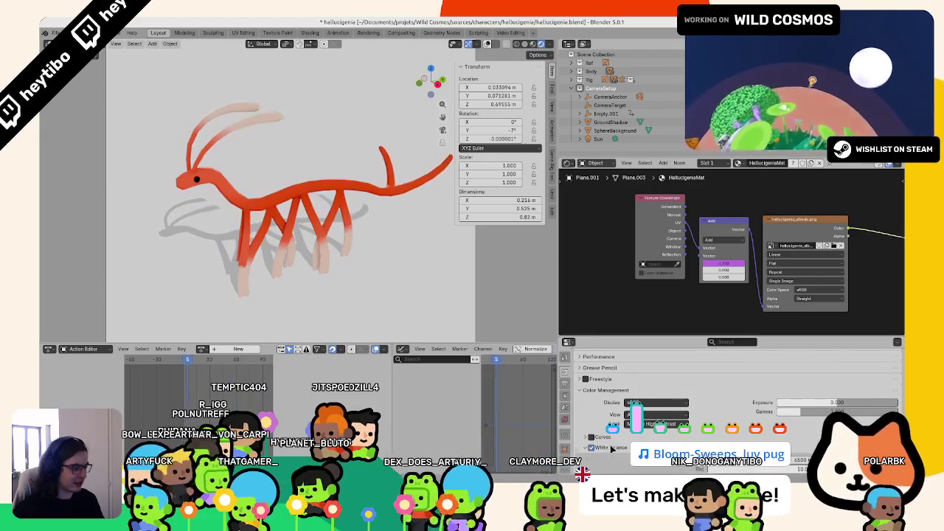
Enable Curves under the scene's Color Management settings.
{"action": "scroll", "coordinate": [597, 453], "scroll_direction": "down", "scroll_amount": 1}
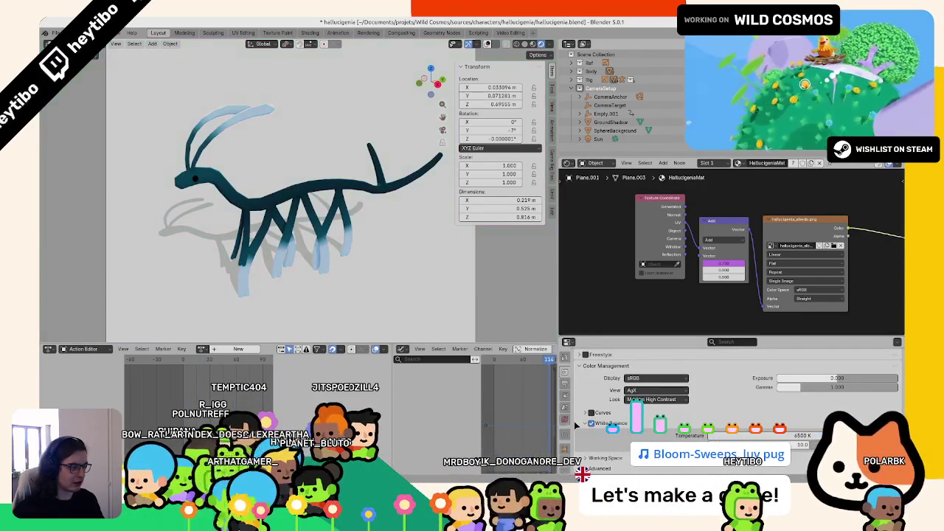
{"action": "scroll", "coordinate": [592, 418], "scroll_direction": "up", "scroll_amount": 1}
{"action": "left_click", "coordinate": [591, 436]}
{"action": "scroll", "coordinate": [596, 435], "scroll_direction": "down", "scroll_amount": 2}
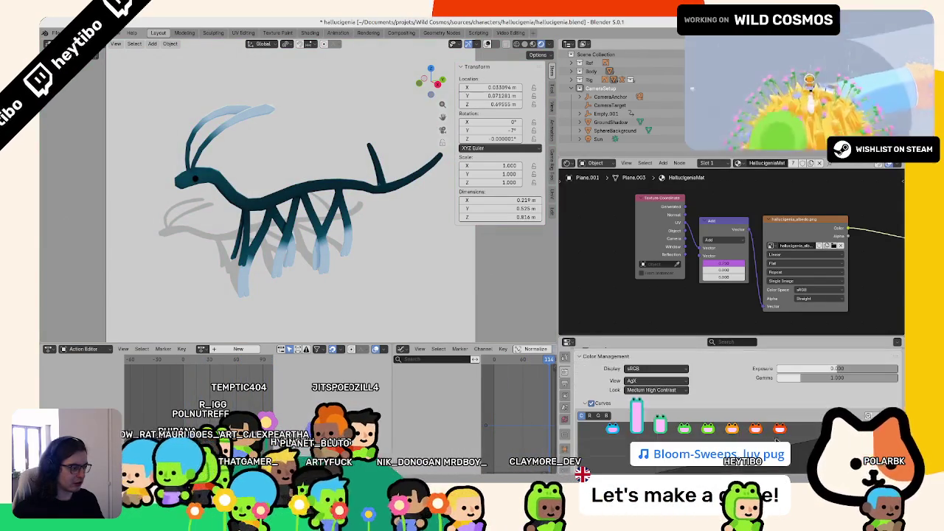
{"action": "scroll", "coordinate": [601, 428], "scroll_direction": "down", "scroll_amount": 2}
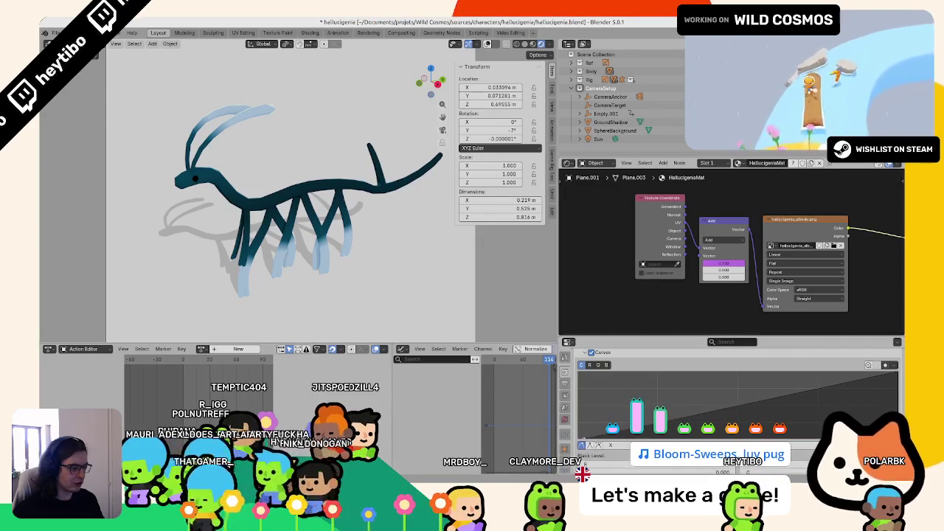
{"action": "scroll", "coordinate": [601, 428], "scroll_direction": "up", "scroll_amount": 1}
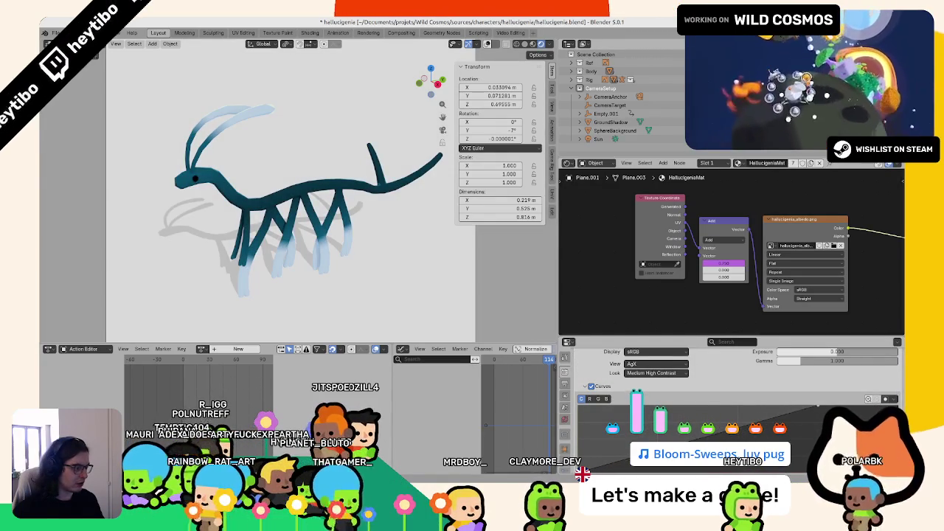
Jump to the orange colorway frame and fit the scene camera view with the sidebar hidden.
{"action": "left_click", "coordinate": [188, 361]}
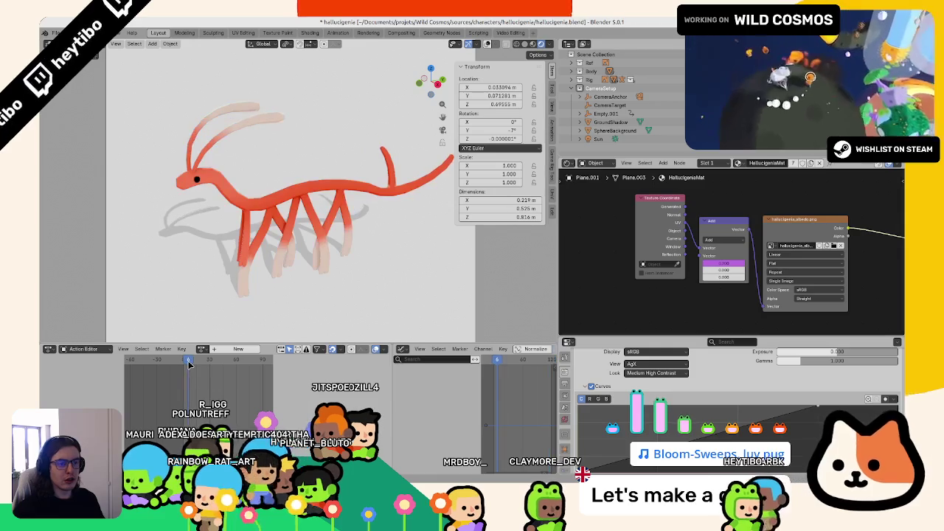
{"action": "scroll", "coordinate": [802, 405], "scroll_direction": "down", "scroll_amount": 1}
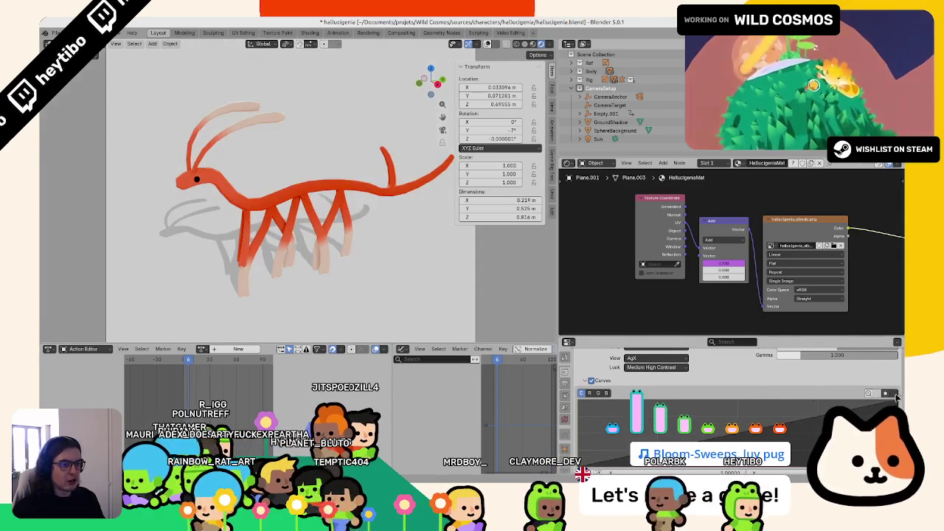
{"action": "key", "text": "KP_0"}
{"action": "key", "text": "n"}
{"action": "key", "text": "Home"}
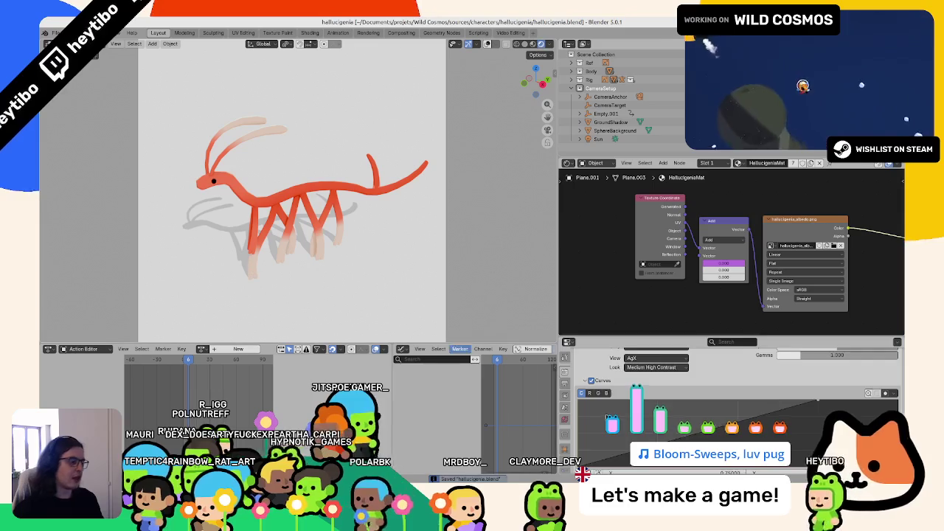
{"action": "scroll", "coordinate": [601, 458], "scroll_direction": "down", "scroll_amount": 3}
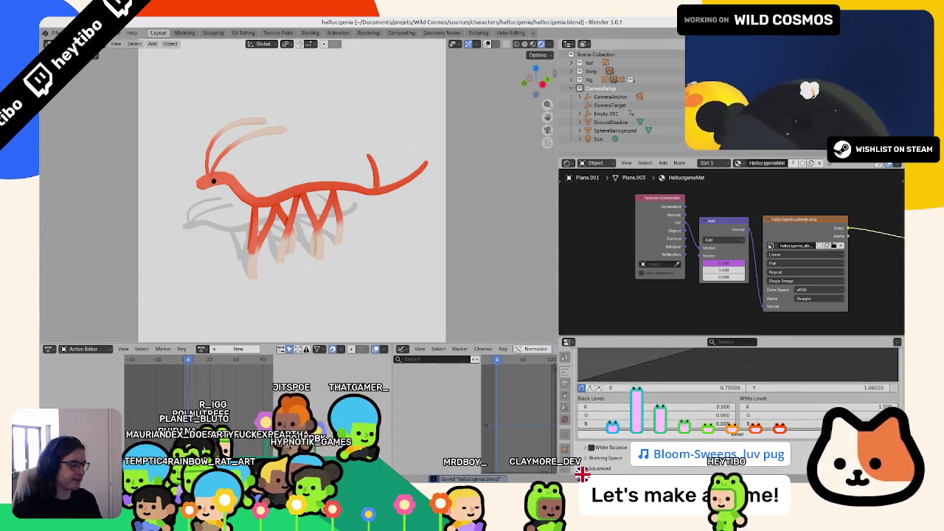
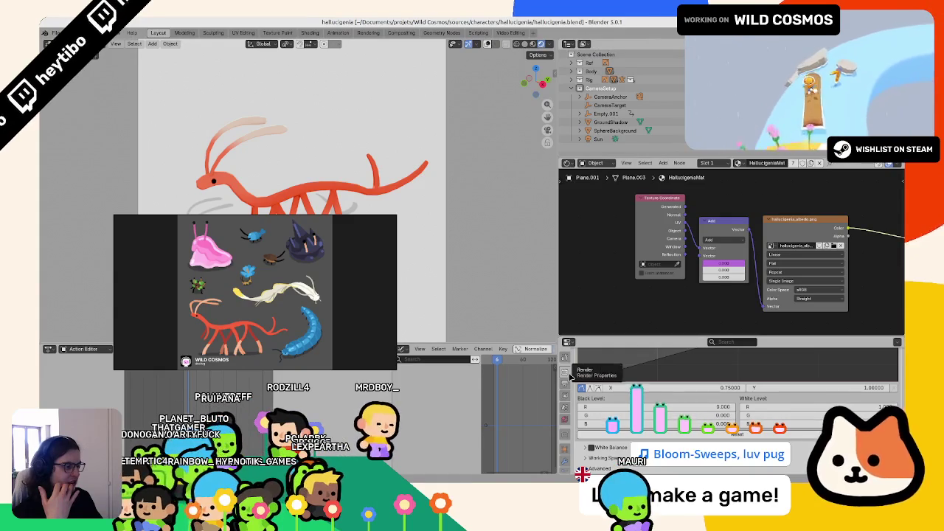
Scroll the Render Properties up to Color Management, then switch to the Video Editing workspace.
{"action": "scroll", "coordinate": [612, 388], "scroll_direction": "up", "scroll_amount": 5}
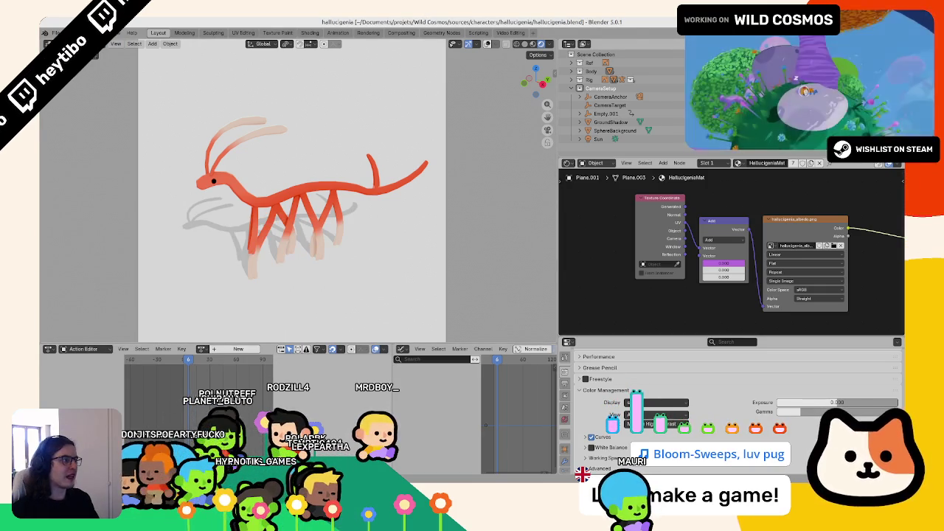
{"action": "left_click", "coordinate": [521, 32]}
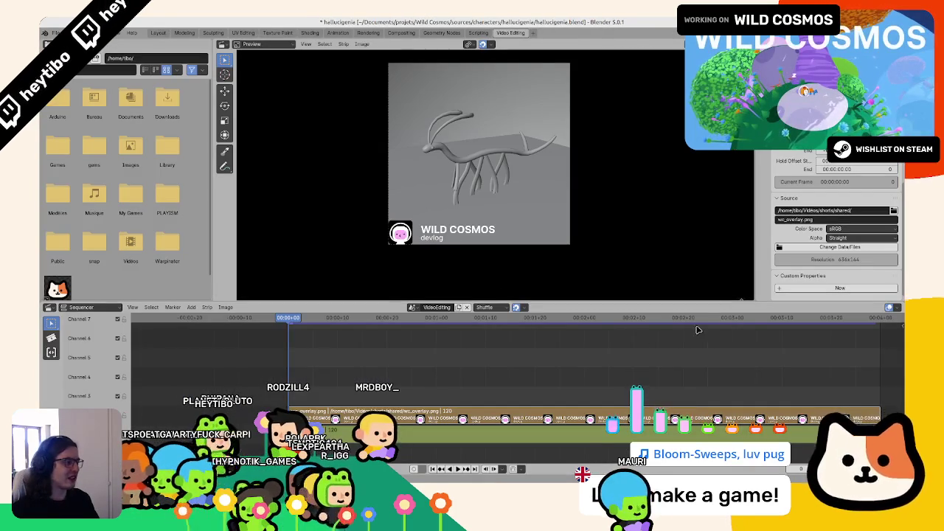
Open the sequencer sidebar and review the strip's Proxy and Strip properties.
{"action": "scroll", "coordinate": [843, 168], "scroll_direction": "down", "scroll_amount": 5}
{"action": "scroll", "coordinate": [842, 168], "scroll_direction": "down", "scroll_amount": 3}
{"action": "scroll", "coordinate": [843, 168], "scroll_direction": "down", "scroll_amount": 3}
{"action": "scroll", "coordinate": [843, 168], "scroll_direction": "down", "scroll_amount": 3}
{"action": "scroll", "coordinate": [831, 192], "scroll_direction": "down", "scroll_amount": 1}
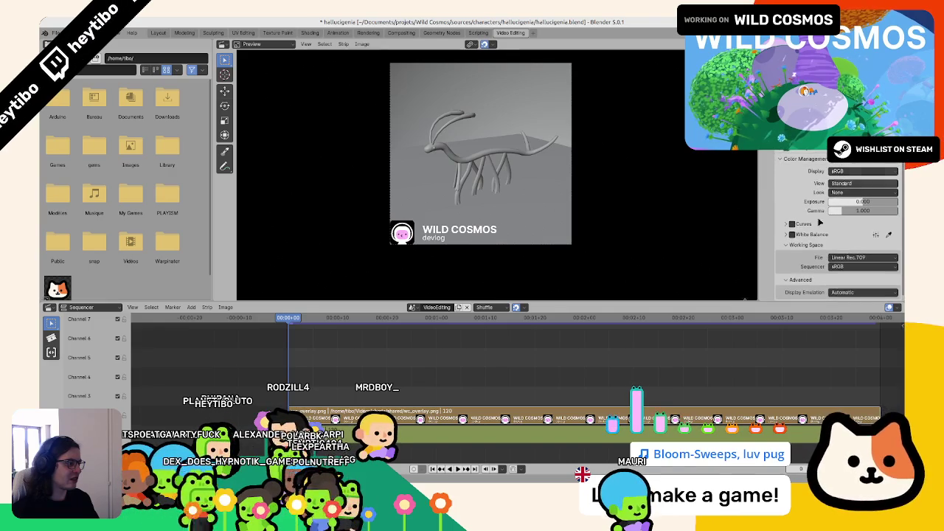
{"action": "right_click", "coordinate": [724, 435]}
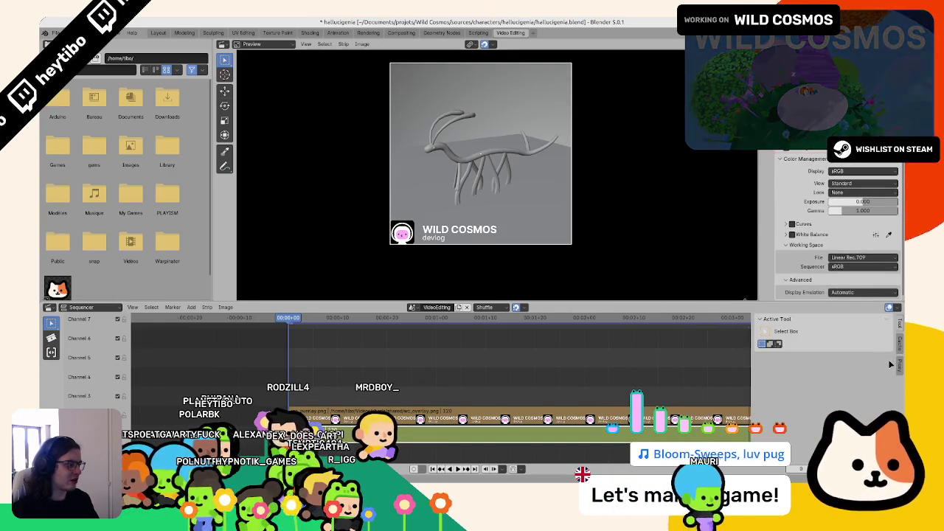
{"action": "left_click", "coordinate": [900, 319]}
{"action": "left_click", "coordinate": [899, 363]}
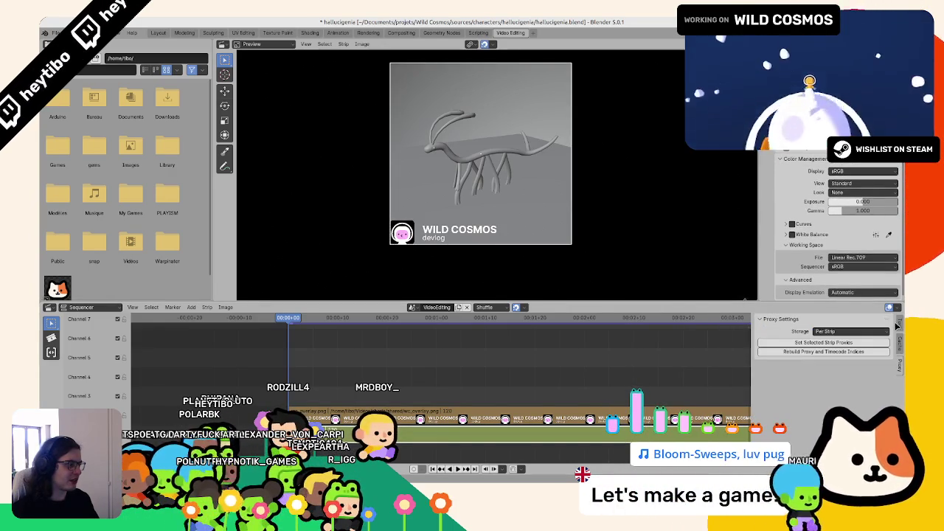
{"action": "left_click", "coordinate": [766, 294]}
{"action": "right_click", "coordinate": [766, 294]}
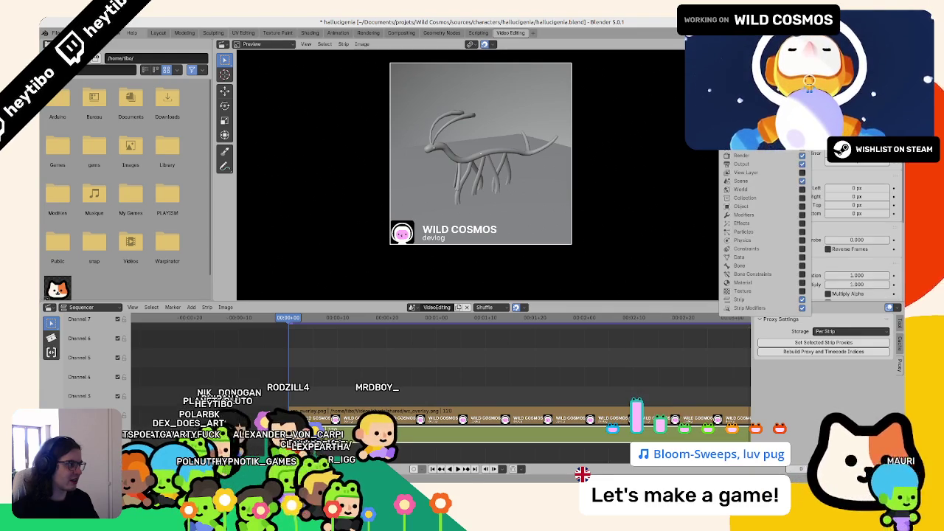
Review the Output and Color Management settings, then render a test image with F12.
{"action": "scroll", "coordinate": [826, 236], "scroll_direction": "up", "scroll_amount": 5}
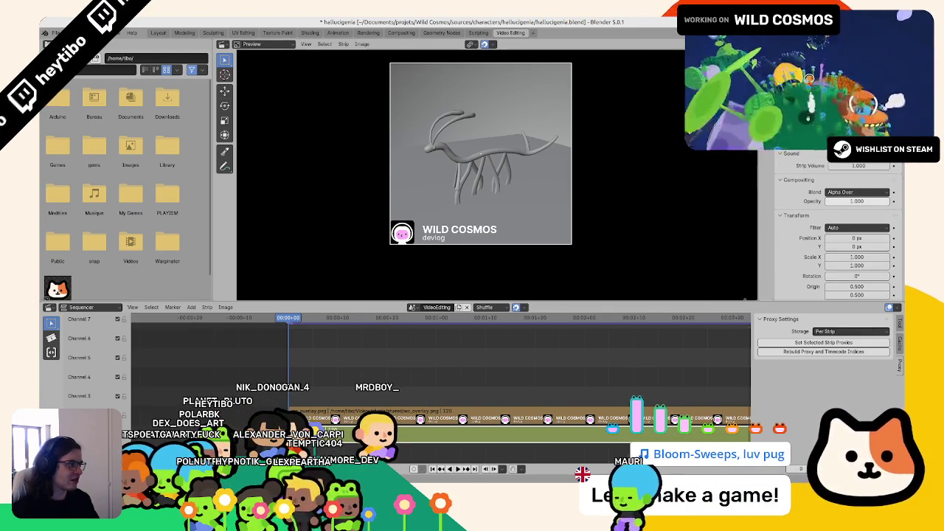
{"action": "scroll", "coordinate": [837, 229], "scroll_direction": "down", "scroll_amount": 3}
{"action": "scroll", "coordinate": [837, 229], "scroll_direction": "down", "scroll_amount": 3}
{"action": "scroll", "coordinate": [837, 229], "scroll_direction": "down", "scroll_amount": 2}
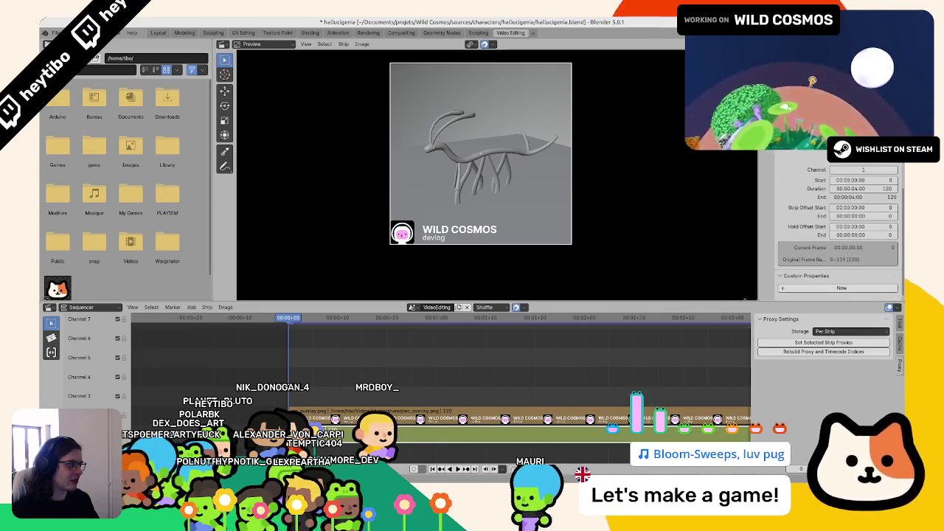
{"action": "key", "text": "ctrl+Tab"}
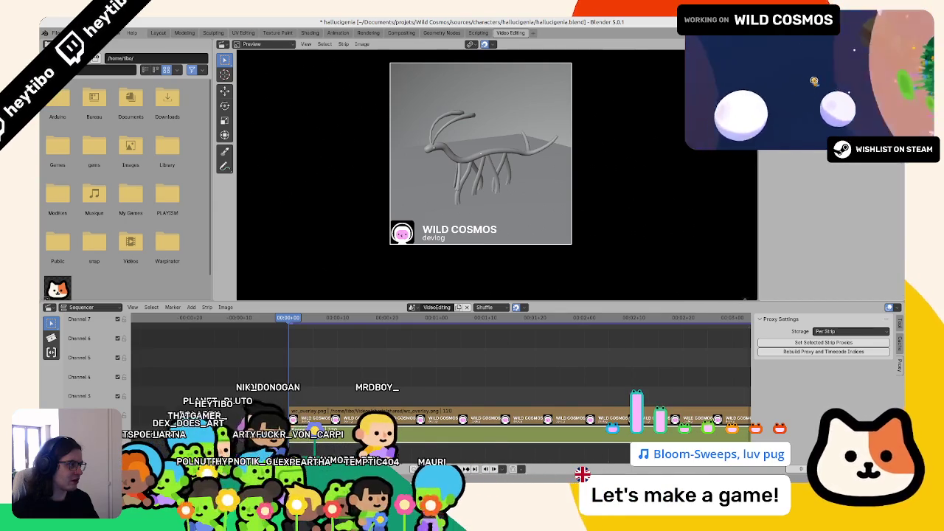
{"action": "key", "text": "ctrl+shift+Tab"}
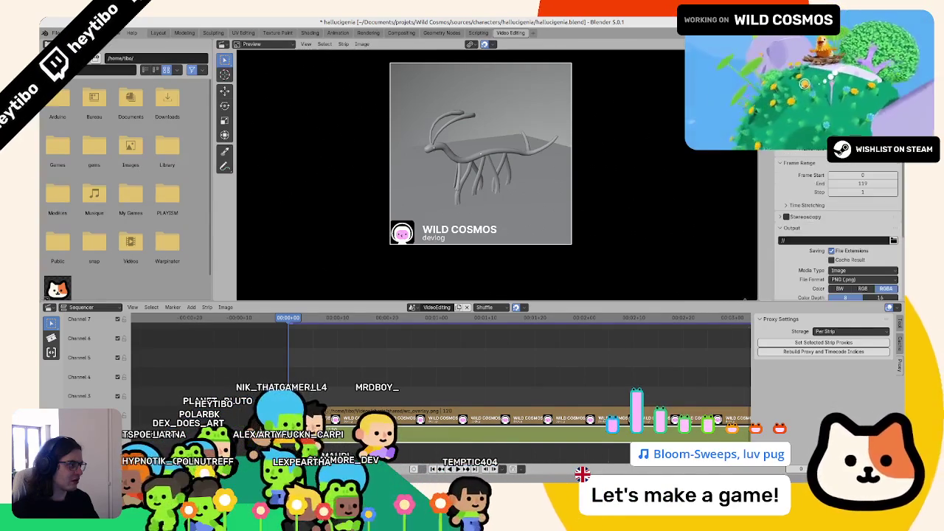
{"action": "key", "text": "ctrl+shift+Tab"}
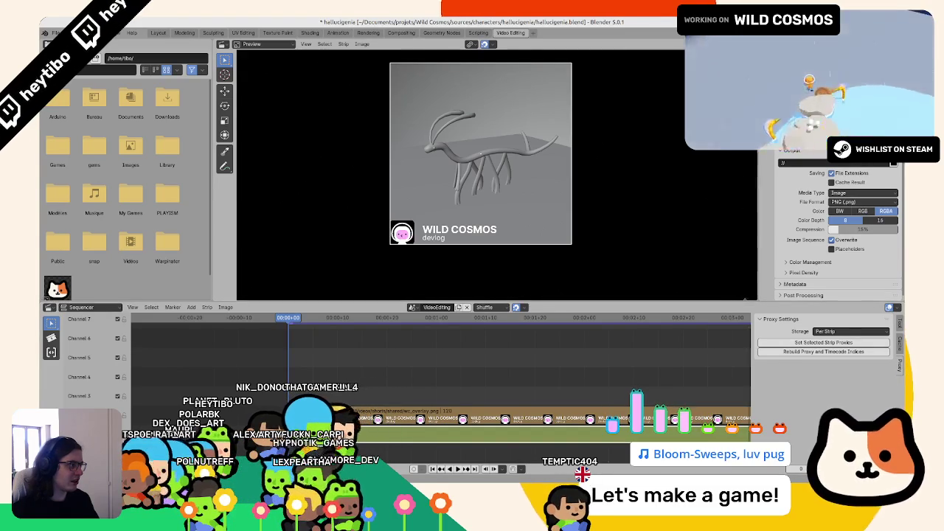
{"action": "left_click", "coordinate": [810, 262]}
{"action": "scroll", "coordinate": [820, 179], "scroll_direction": "down", "scroll_amount": 3}
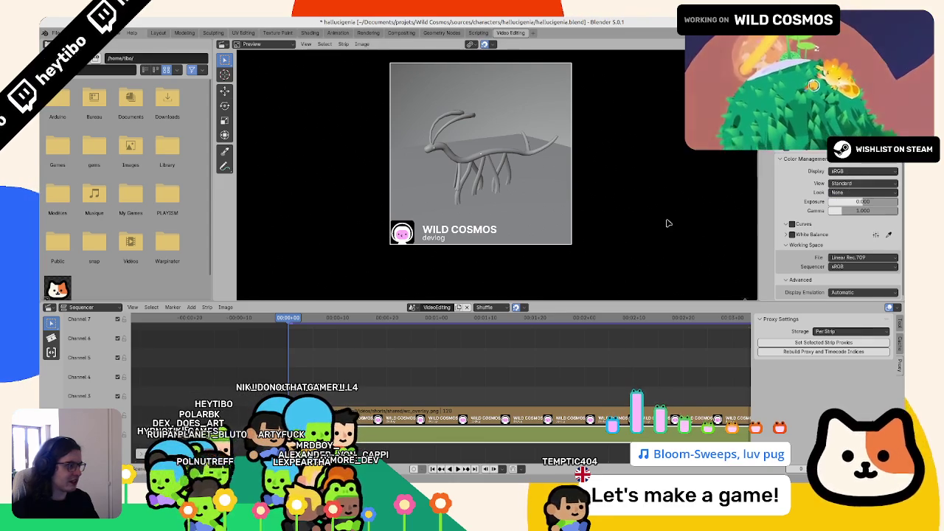
{"action": "key", "text": "F12"}
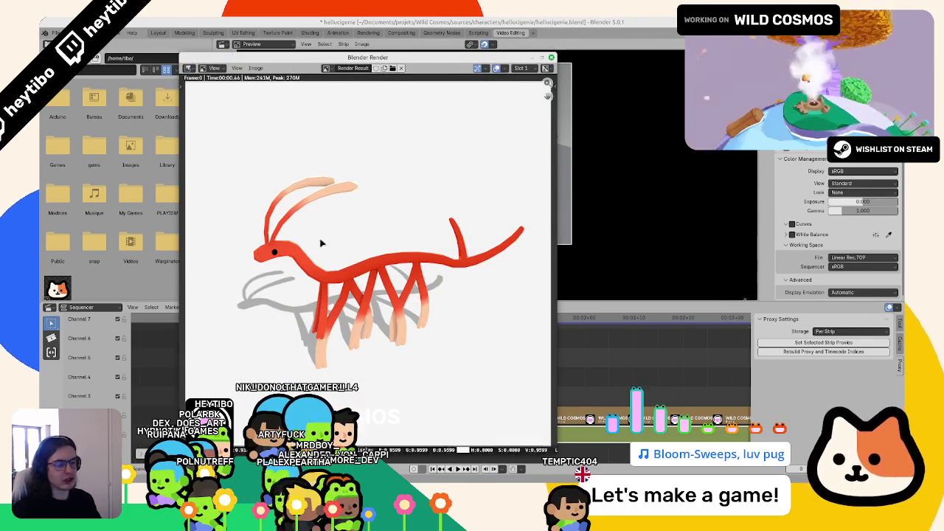
Close the render window and dismiss the sequencer context menu to return to the logo overlay preview.
{"action": "key", "text": "Escape"}
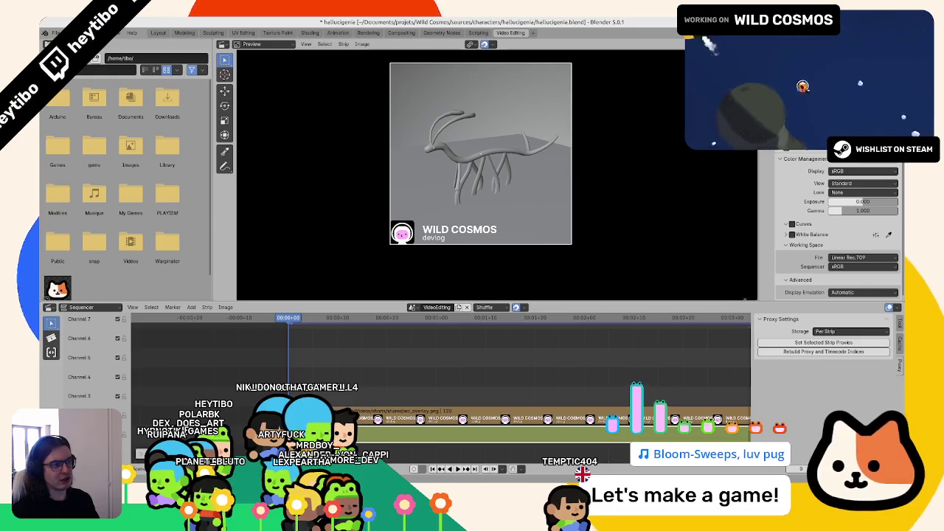
{"action": "right_click", "coordinate": [287, 406]}
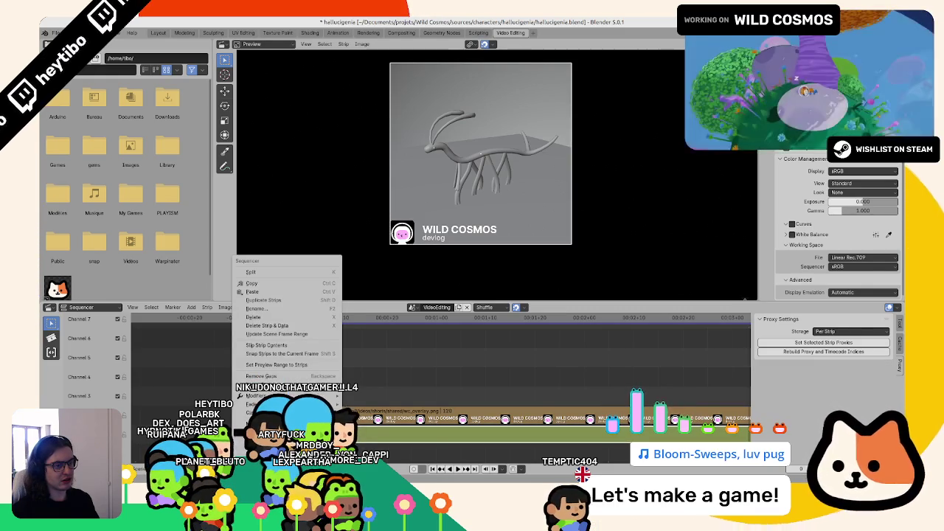
{"action": "key", "text": "Escape"}
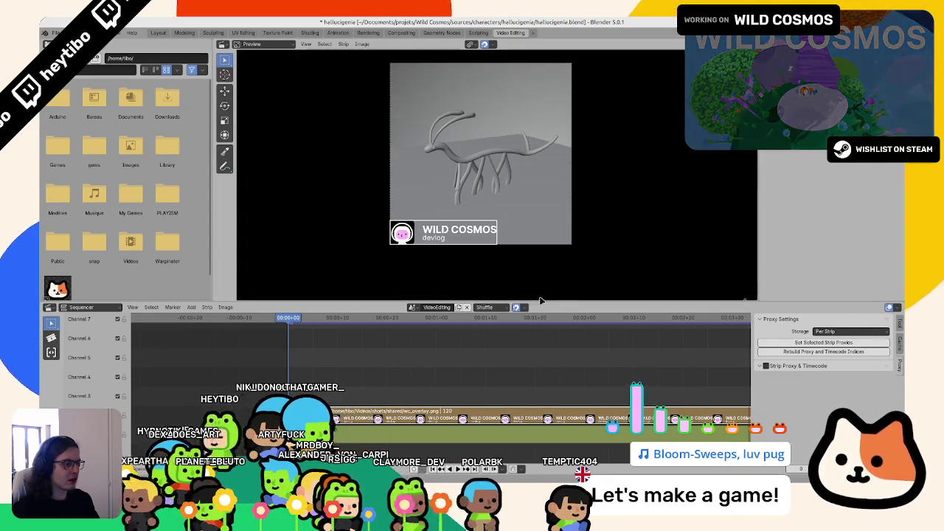
{"action": "right_click", "coordinate": [543, 303]}
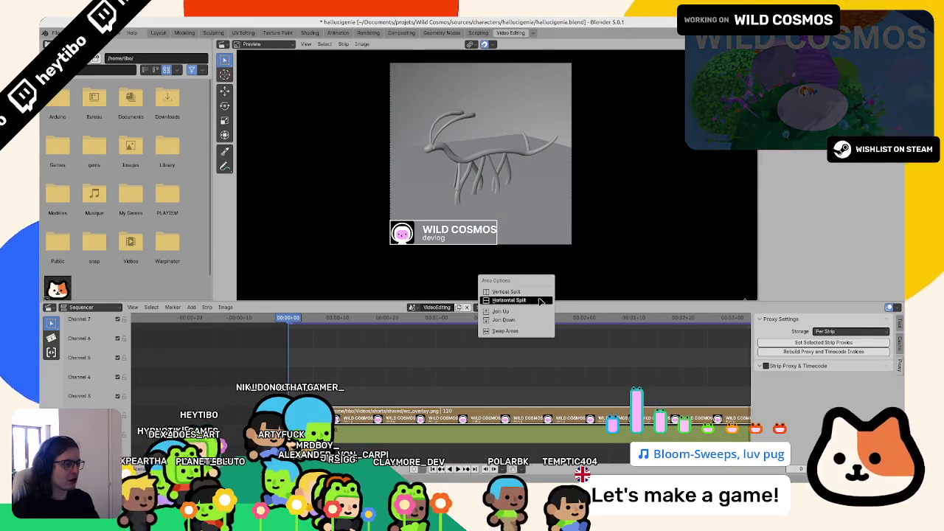
Turn the file browser into a widened Compositor editor showing the Sequencer Compositor Nodes tree.
{"action": "left_click", "coordinate": [543, 292]}
{"action": "right_click", "coordinate": [541, 279]}
{"action": "left_click", "coordinate": [222, 44]}
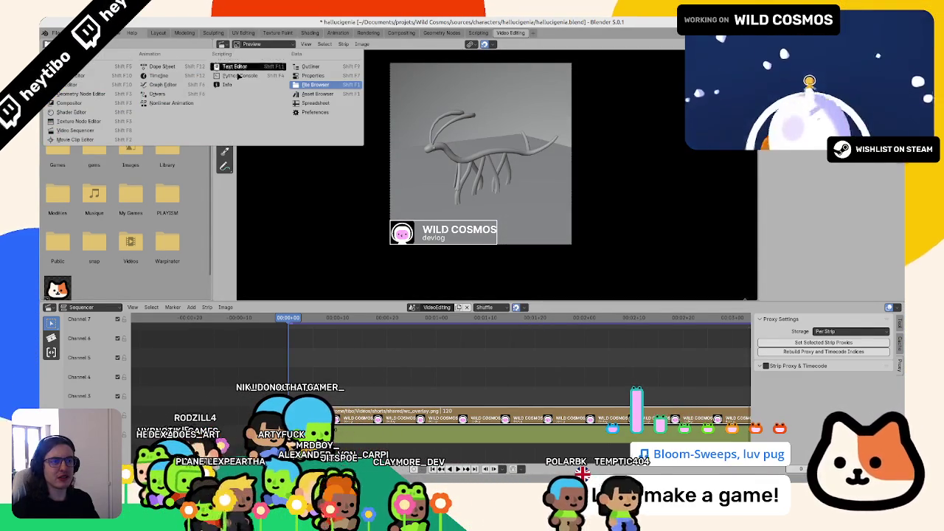
{"action": "left_click", "coordinate": [85, 106]}
{"action": "left_click_drag", "start_coordinate": [213, 104], "coordinate": [317, 104]}
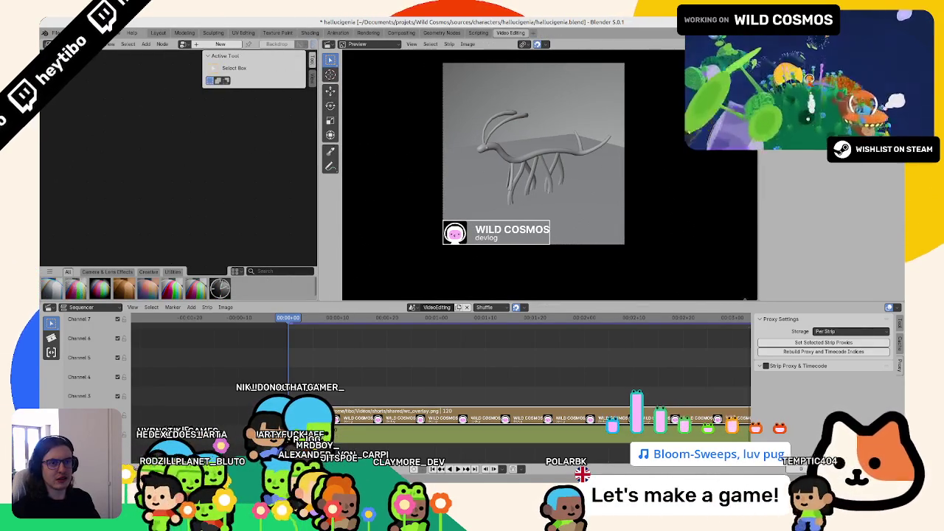
{"action": "key", "text": "t"}
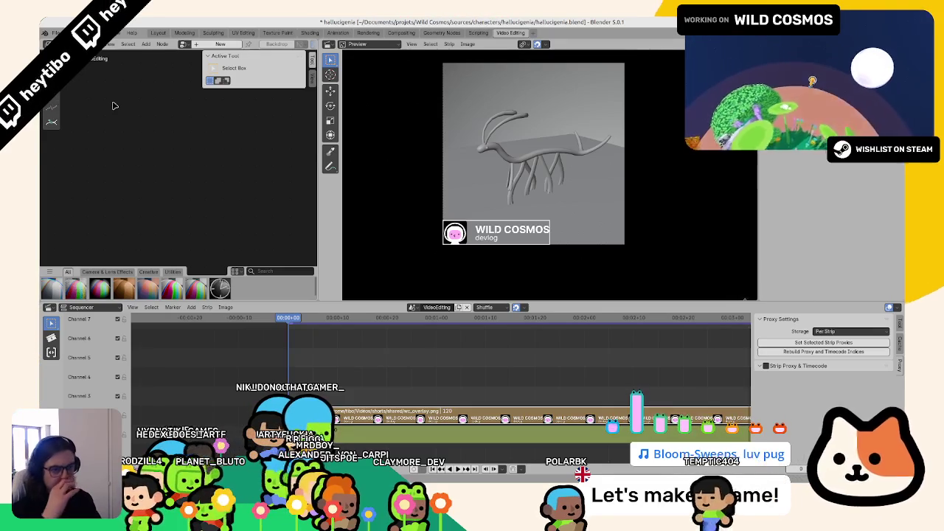
{"action": "right_click", "coordinate": [114, 106]}
{"action": "left_click", "coordinate": [183, 44]}
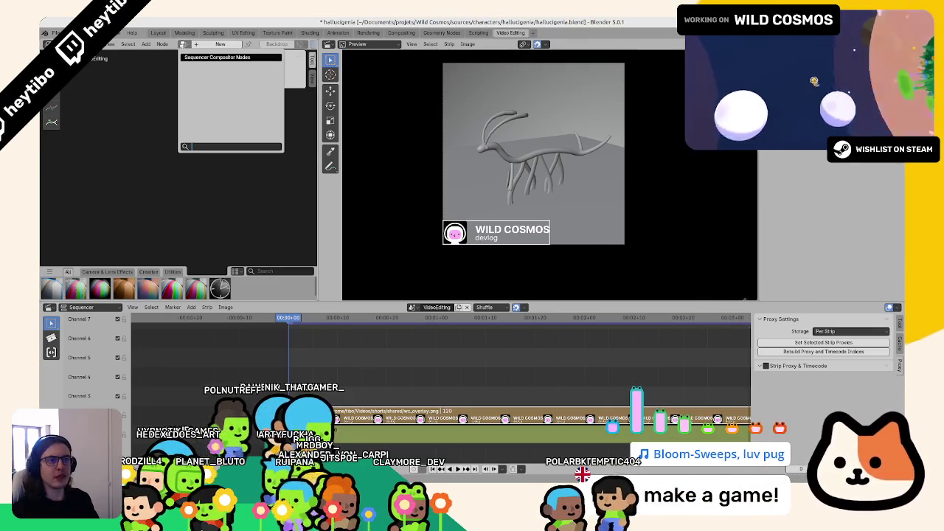
{"action": "key", "text": "Return"}
Search for 'convert' and place a Convert Colorspace node on the image link.
{"action": "key", "text": "F3"}
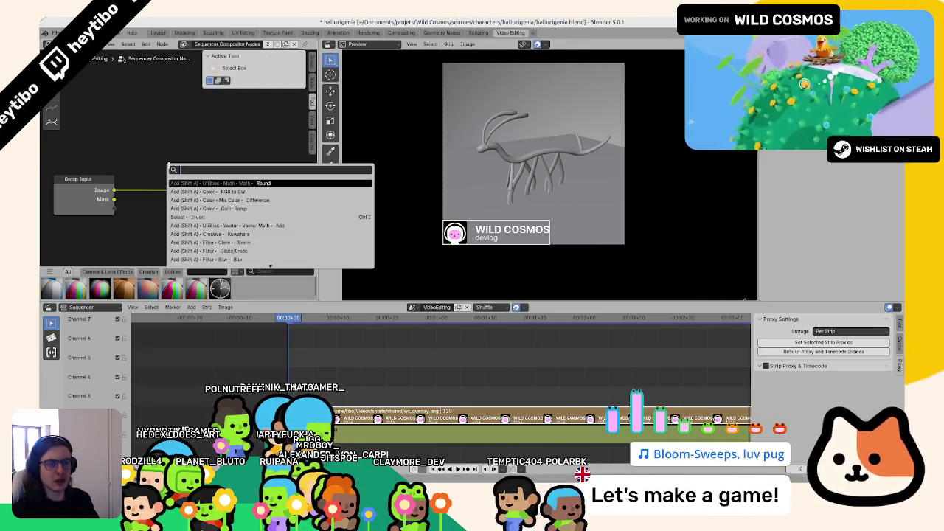
{"action": "type", "text": "color mask"}
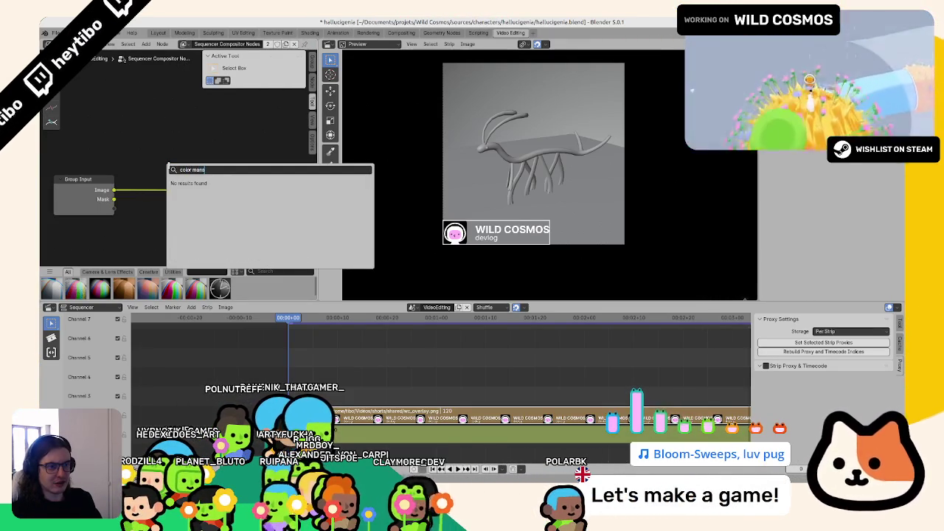
{"action": "key", "text": "BackSpace"}
{"action": "key", "text": "BackSpace"}
{"action": "key", "text": "BackSpace"}
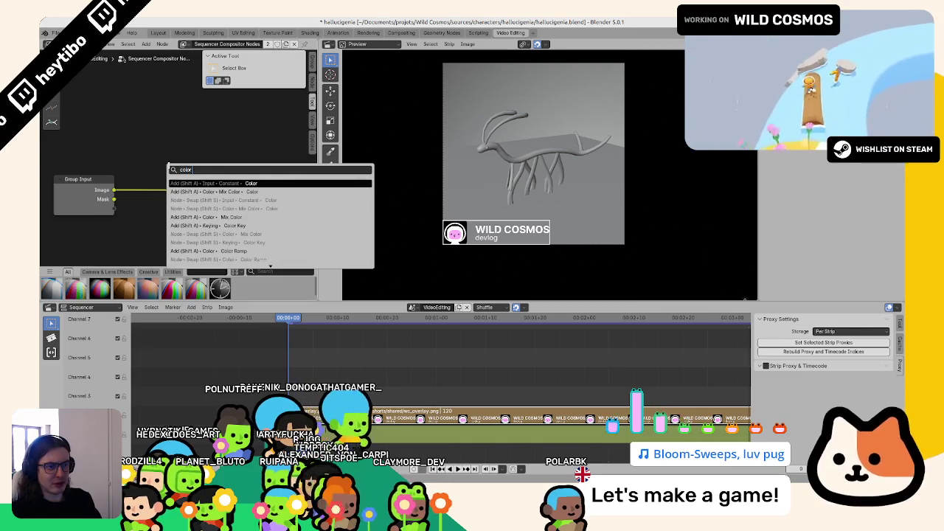
{"action": "type", "text": "prof"}
{"action": "key", "text": "BackSpace"}
{"action": "key", "text": "BackSpace"}
{"action": "key", "text": "BackSpace"}
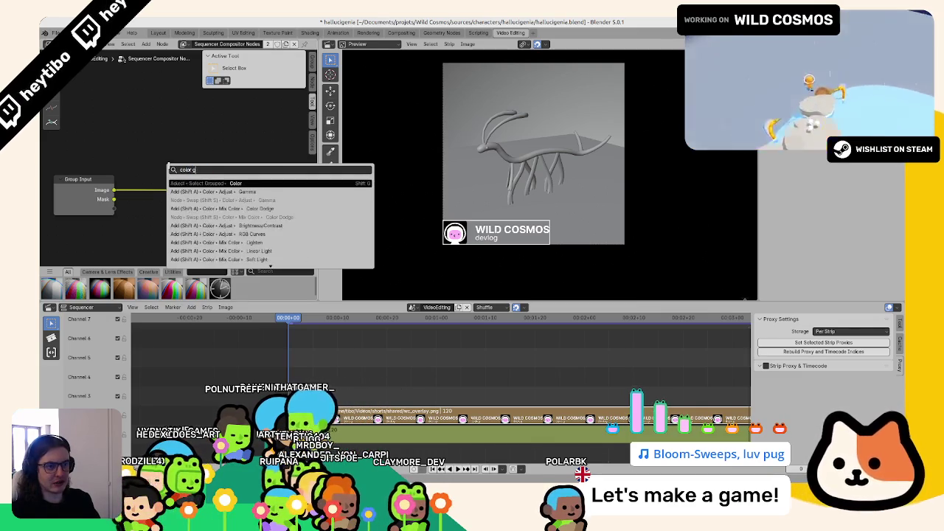
{"action": "type", "text": "gna"}
{"action": "key", "text": "BackSpace"}
{"action": "key", "text": "BackSpace"}
{"action": "key", "text": "BackSpace"}
{"action": "type", "text": "nvers"}
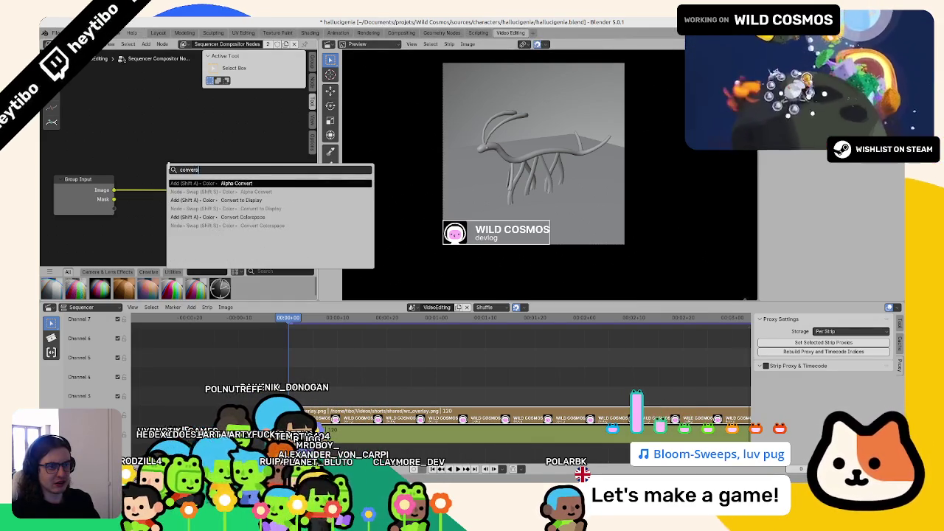
{"action": "type", "text": "i"}
{"action": "key", "text": "BackSpace"}
{"action": "key", "text": "Down"}
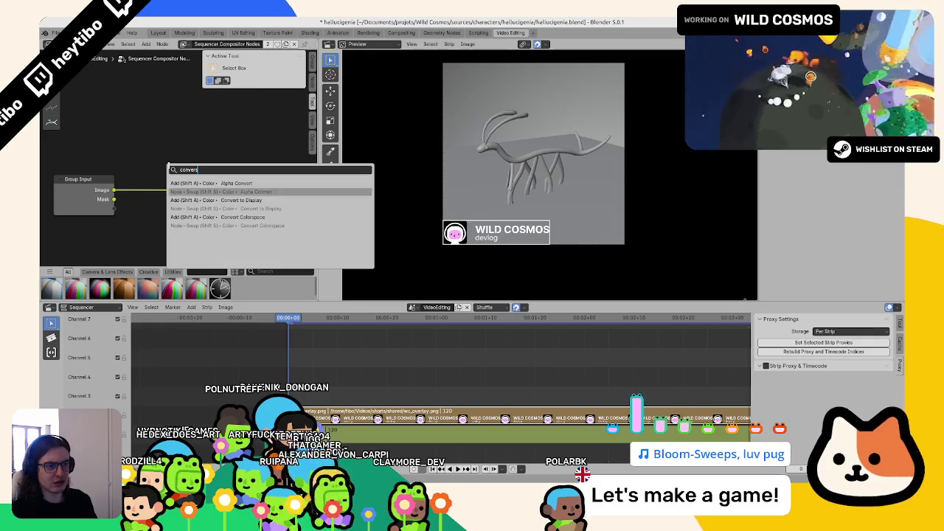
{"action": "key", "text": "Down"}
{"action": "key", "text": "Down"}
{"action": "key", "text": "Down"}
{"action": "key", "text": "Return"}
{"action": "left_click", "coordinate": [108, 181]}
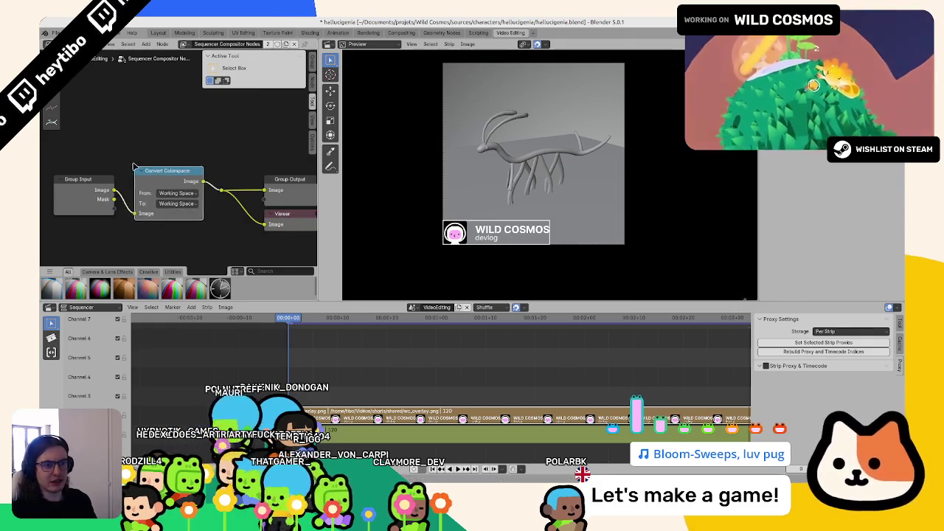
Set both the From and To colorspaces of the Convert Colorspace node to sRGB.
{"action": "left_click", "coordinate": [174, 205]}
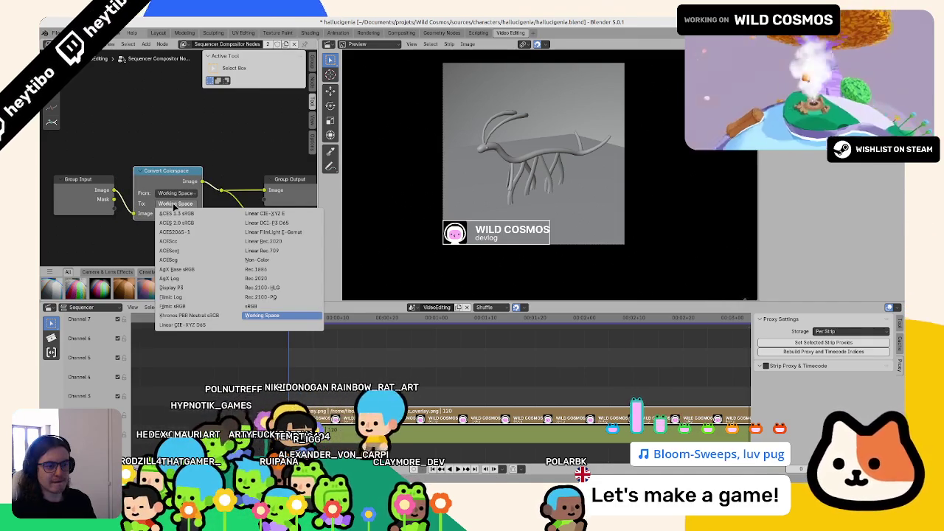
{"action": "left_click", "coordinate": [253, 307]}
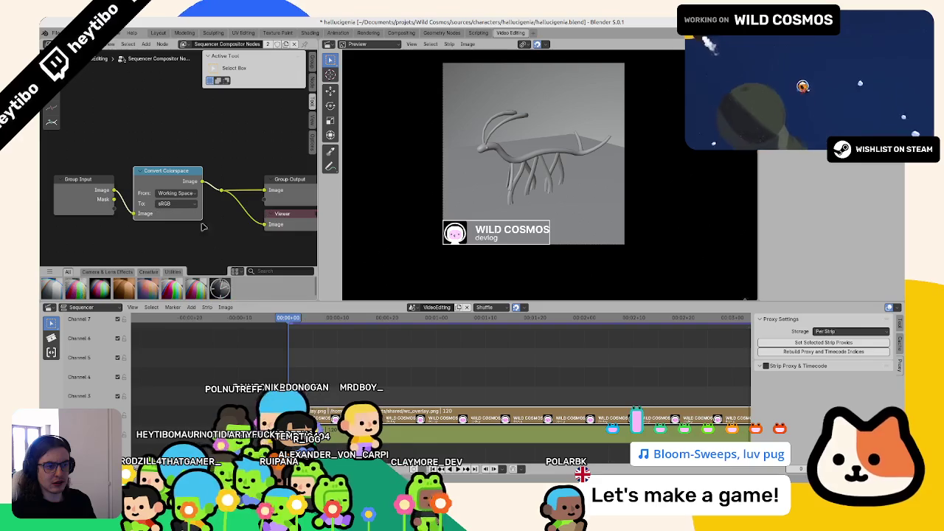
{"action": "left_click", "coordinate": [177, 194]}
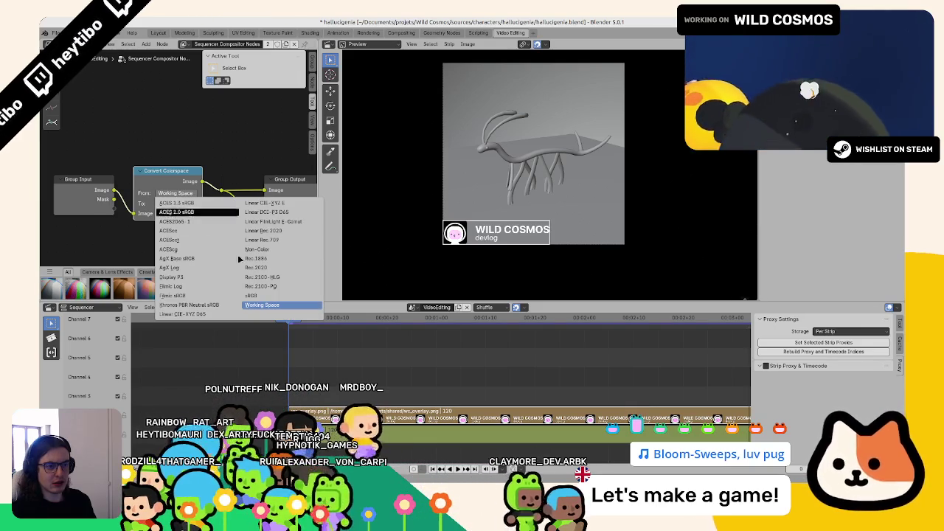
{"action": "left_click", "coordinate": [250, 295]}
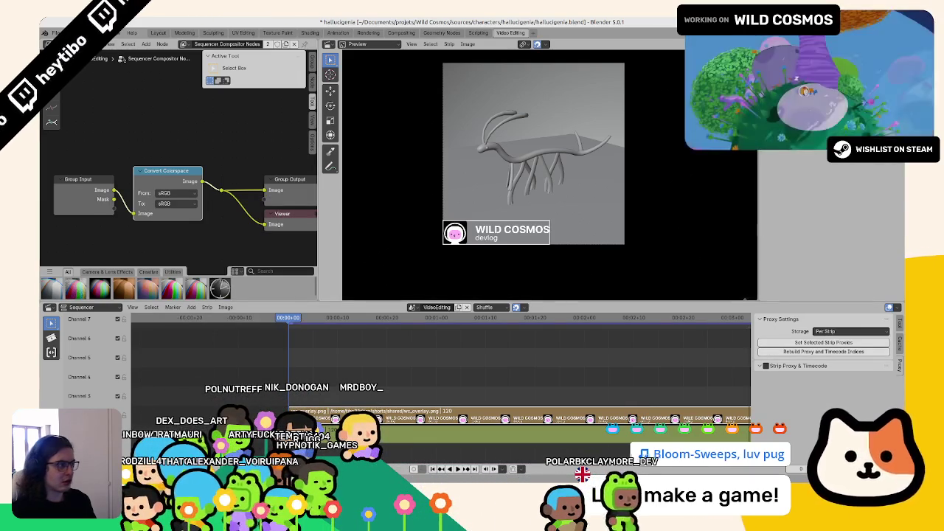
Check the output Color Management looks, return the conversion to Working Space, and save the file.
{"action": "scroll", "coordinate": [802, 173], "scroll_direction": "down", "scroll_amount": 3}
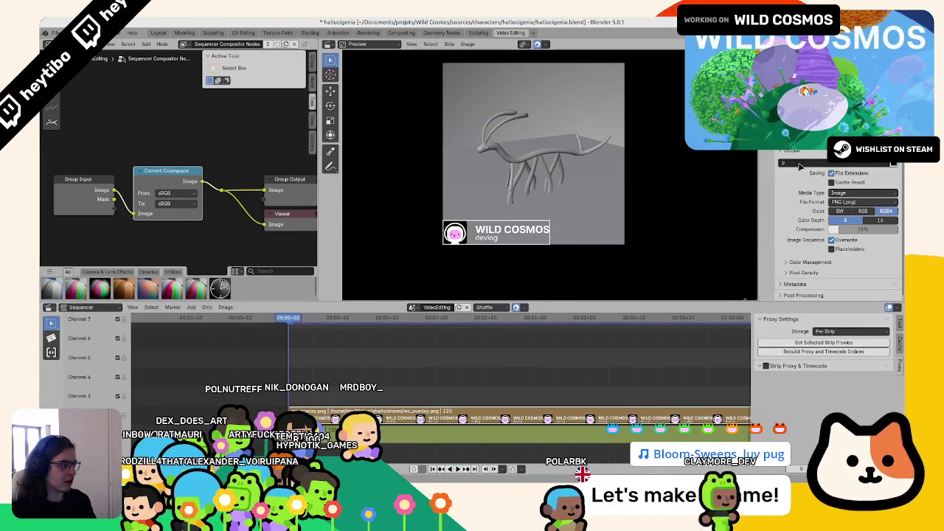
{"action": "left_click", "coordinate": [809, 262]}
{"action": "scroll", "coordinate": [839, 192], "scroll_direction": "down", "scroll_amount": 3}
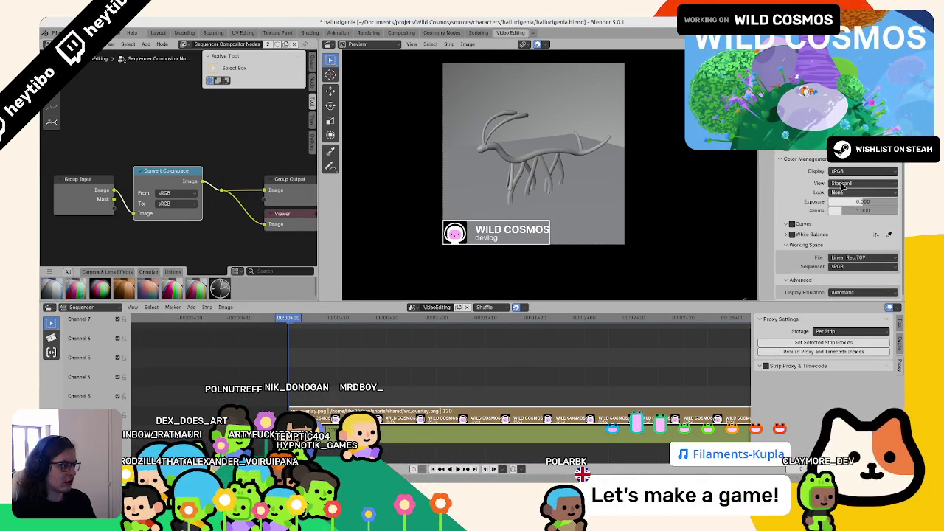
{"action": "left_click", "coordinate": [854, 189]}
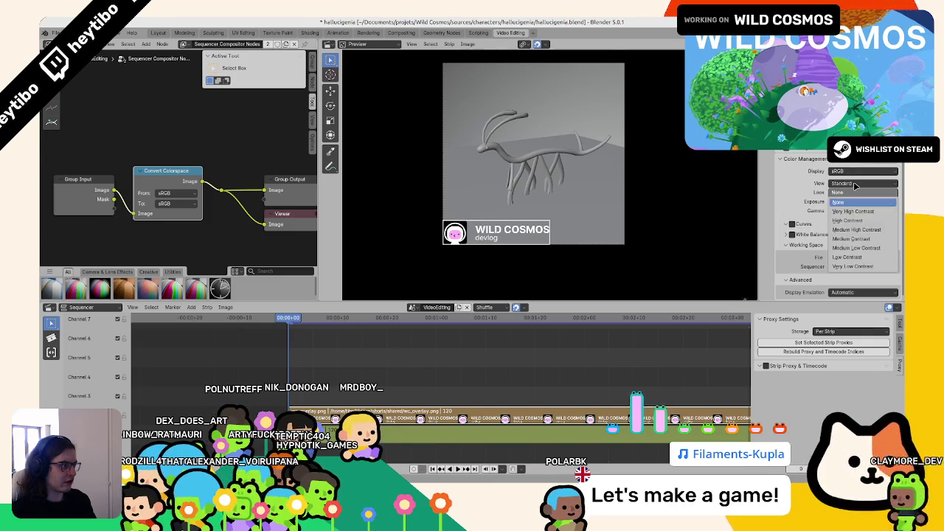
{"action": "left_click", "coordinate": [854, 185]}
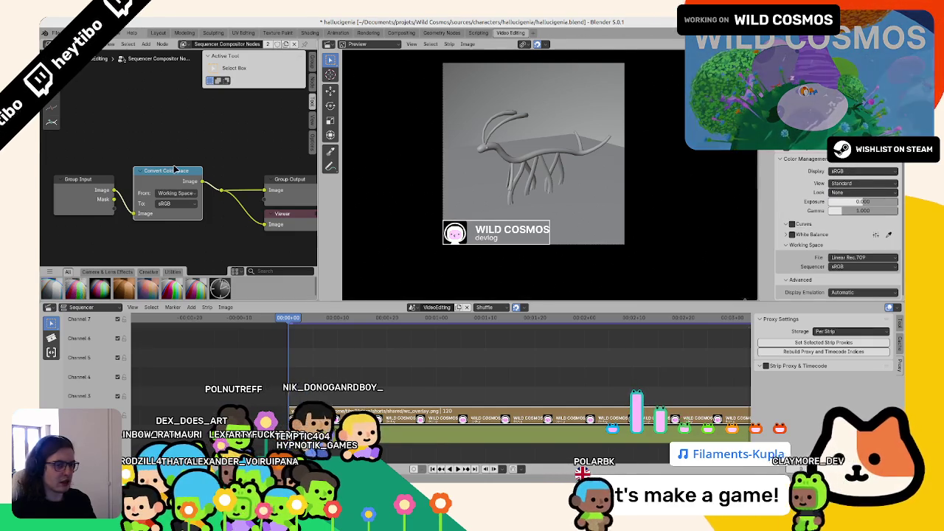
{"action": "left_click", "coordinate": [170, 203]}
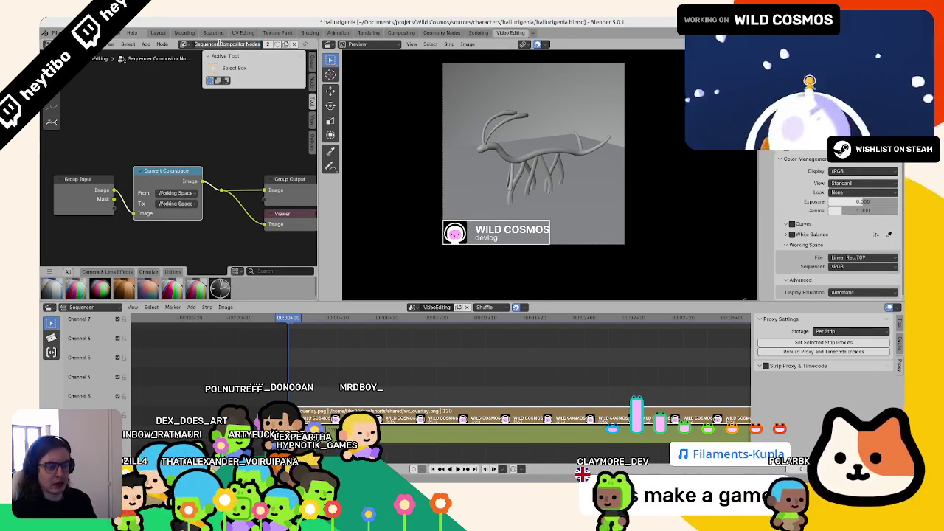
{"action": "left_click", "coordinate": [228, 43]}
{"action": "type", "text": "Fi"}
{"action": "scroll", "coordinate": [219, 46], "scroll_direction": "down", "scroll_amount": 1, "text": "ctrl"}
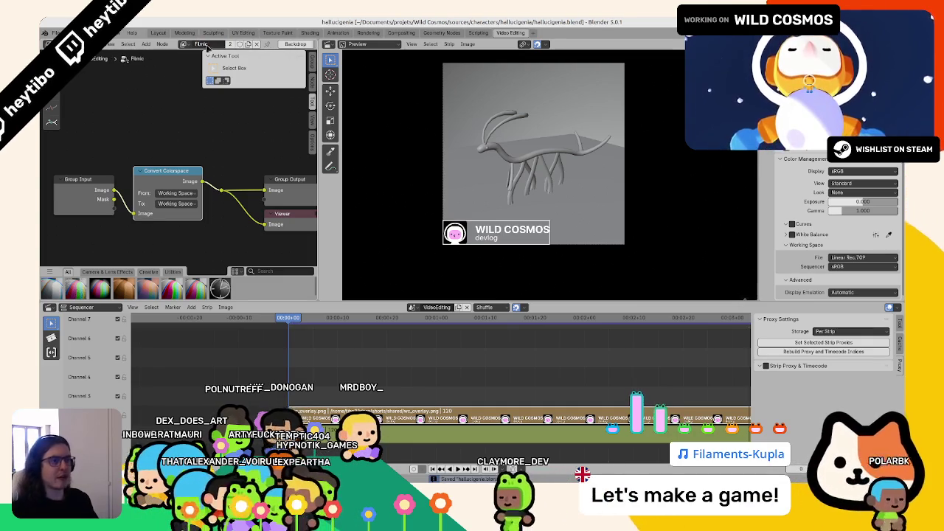
{"action": "key", "text": "ctrl+s"}
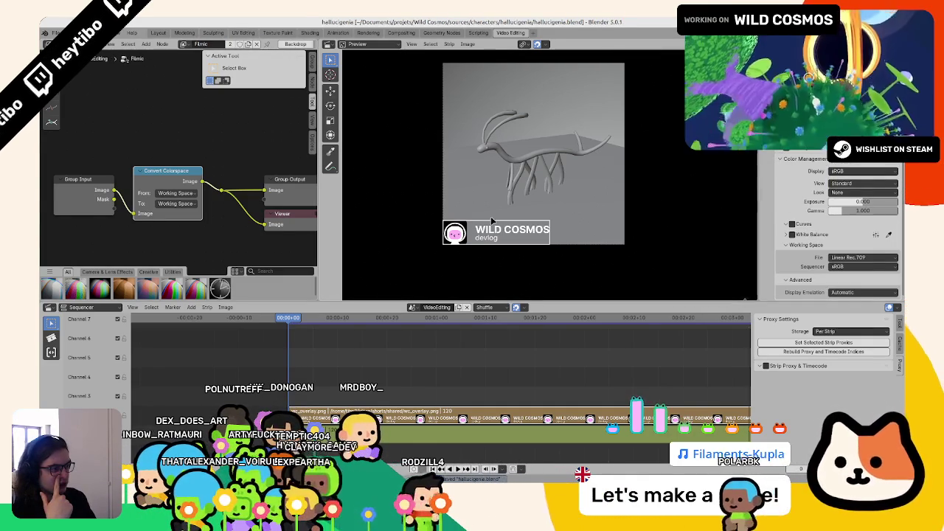
{"action": "left_click", "coordinate": [411, 430]}
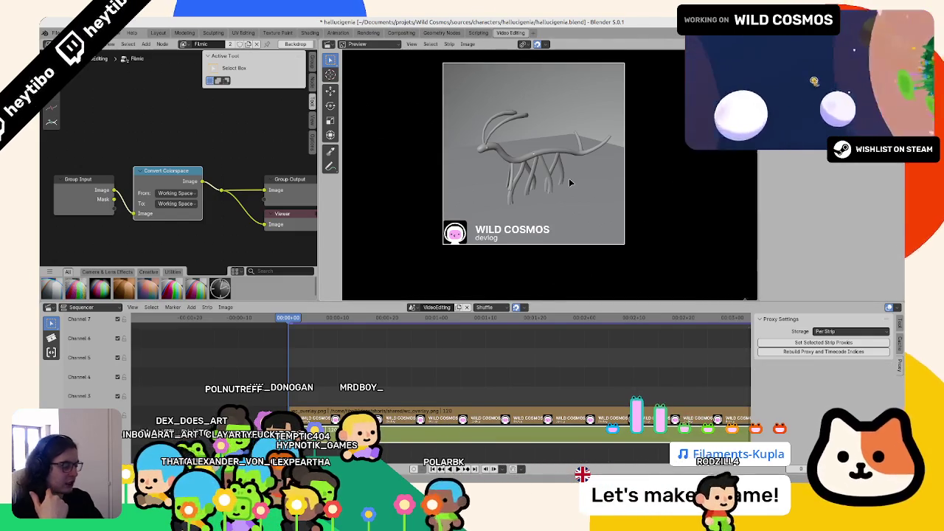
Render test images of the creature and move the render window aside.
{"action": "key", "text": "F12"}
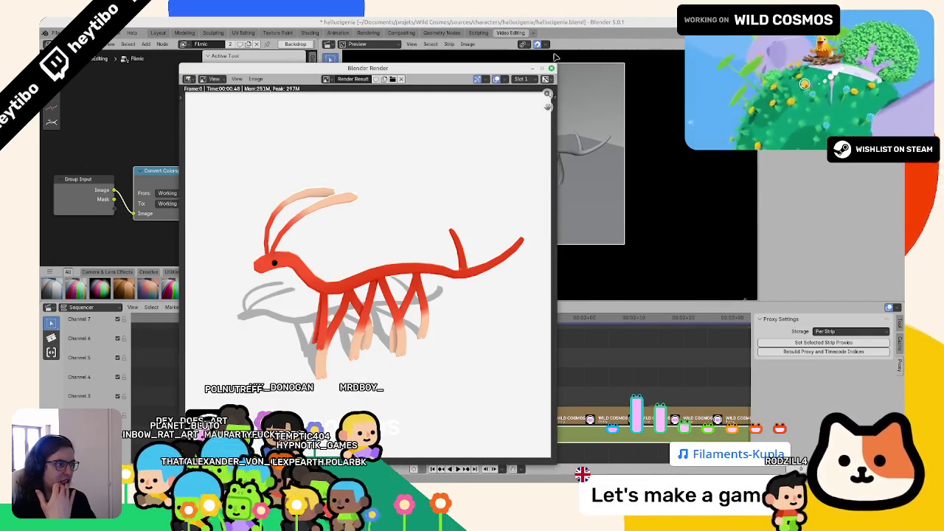
{"action": "key", "text": "Escape"}
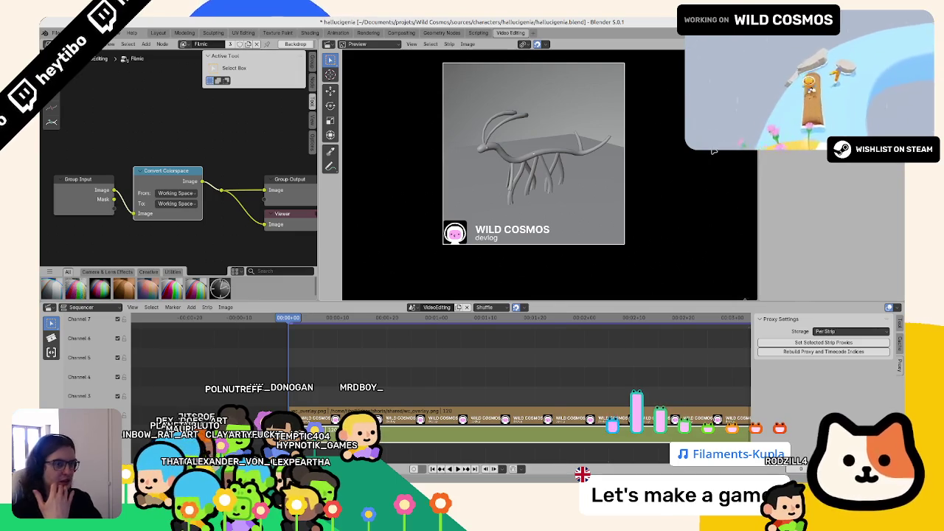
{"action": "key", "text": "F12"}
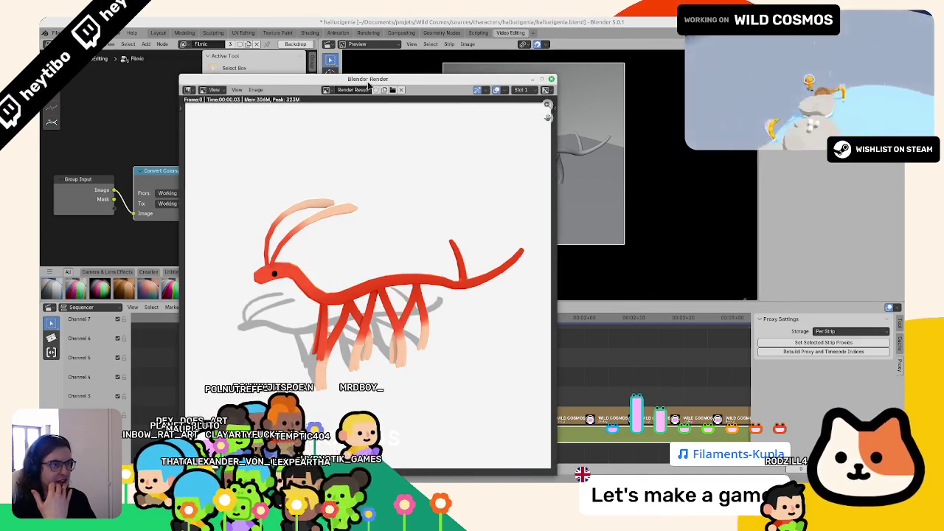
{"action": "left_click_drag", "start_coordinate": [367, 83], "coordinate": [462, 86]}
{"action": "right_click", "coordinate": [463, 87]}
Set the Convert Colorspace target to sRGB, re-render, shift the nodes left, and close the render.
{"action": "left_click", "coordinate": [175, 204]}
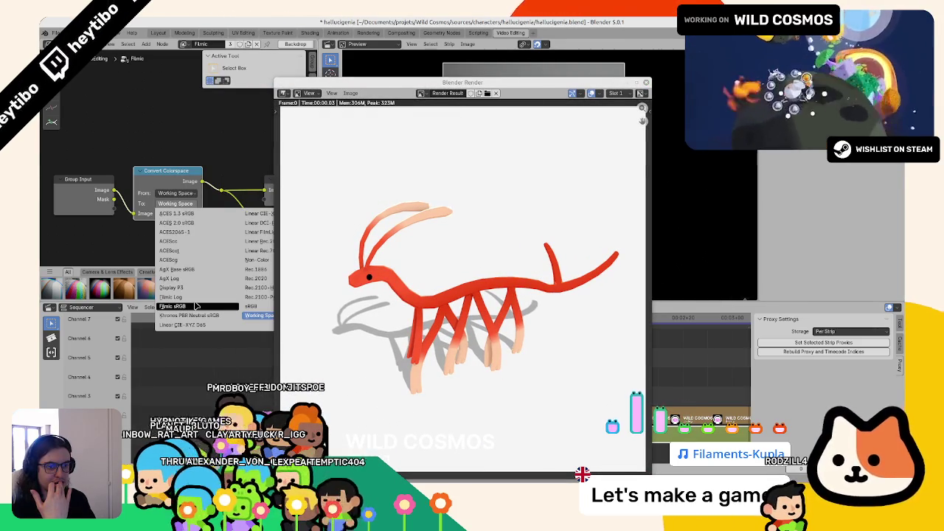
{"action": "left_click", "coordinate": [343, 301]}
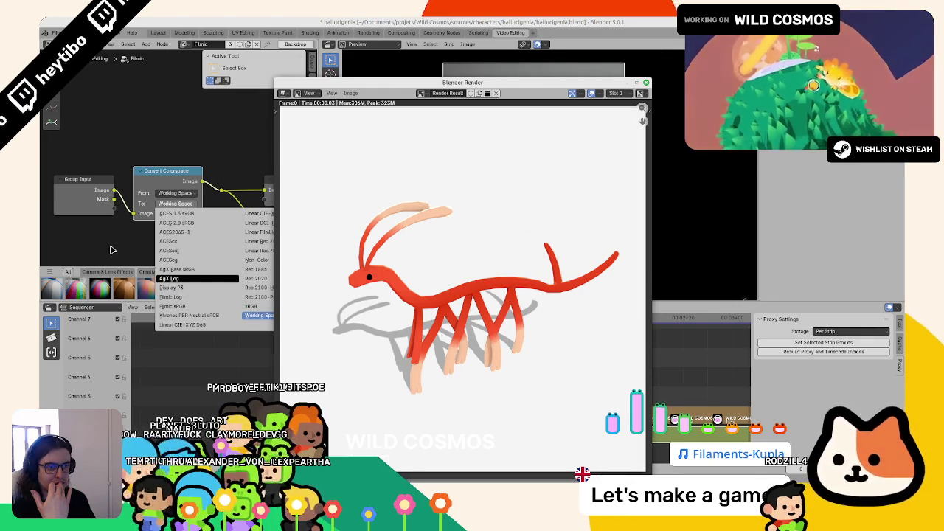
{"action": "left_click", "coordinate": [254, 306]}
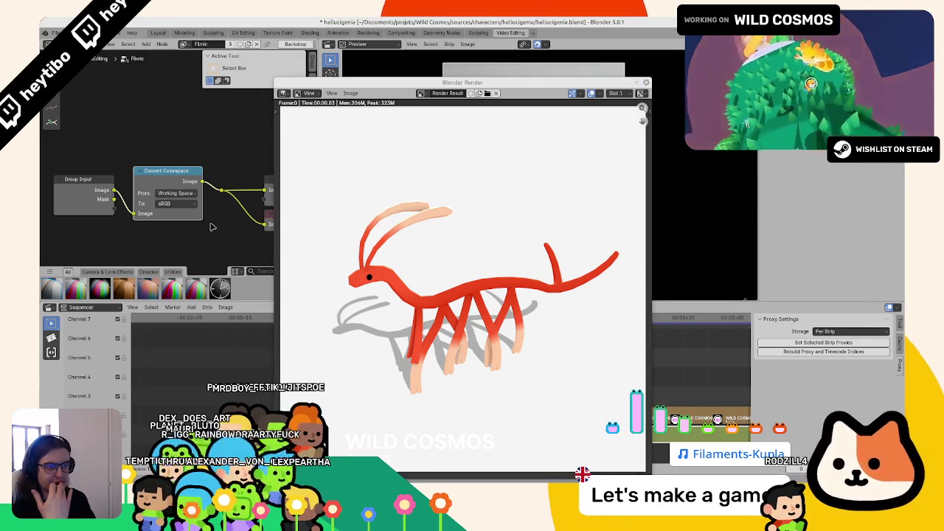
{"action": "key", "text": "F12"}
{"action": "middle_click_drag", "start_coordinate": [198, 168], "coordinate": [195, 161]}
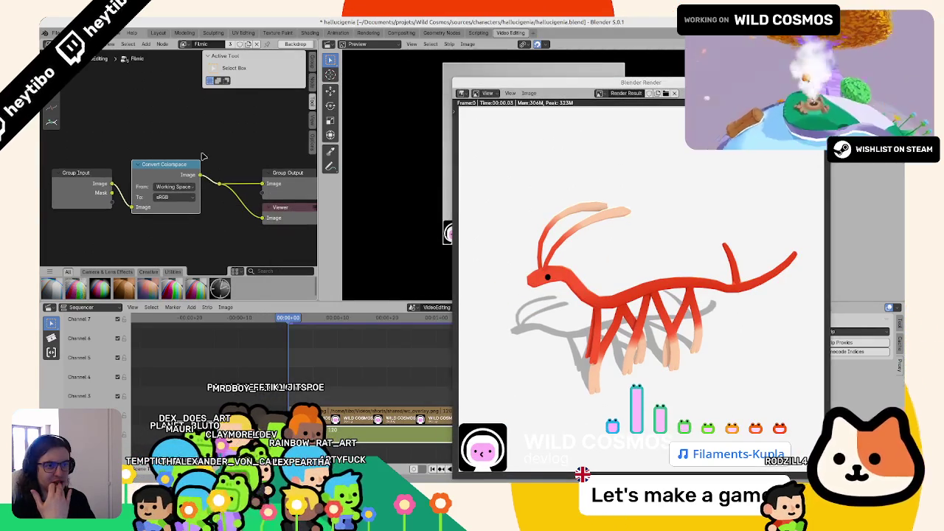
{"action": "left_click_drag", "start_coordinate": [164, 163], "coordinate": [116, 164]}
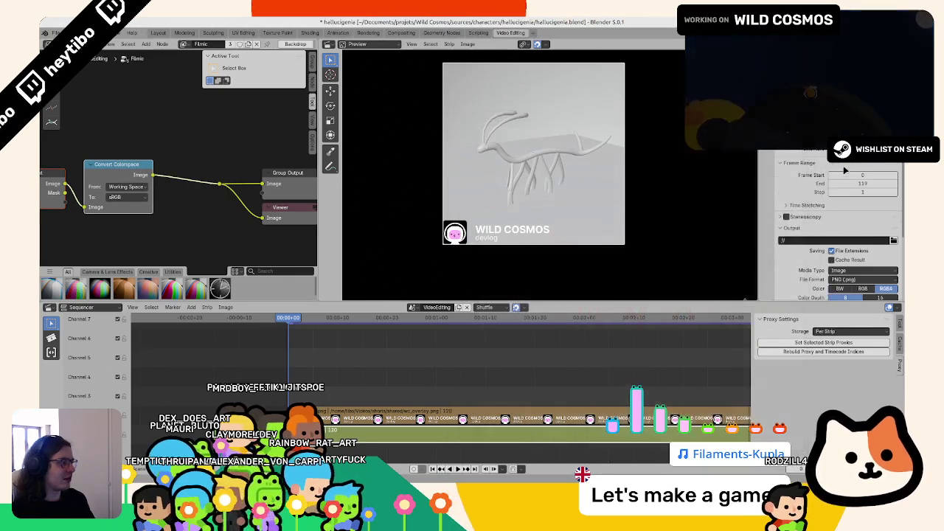
{"action": "left_click", "coordinate": [826, 172]}
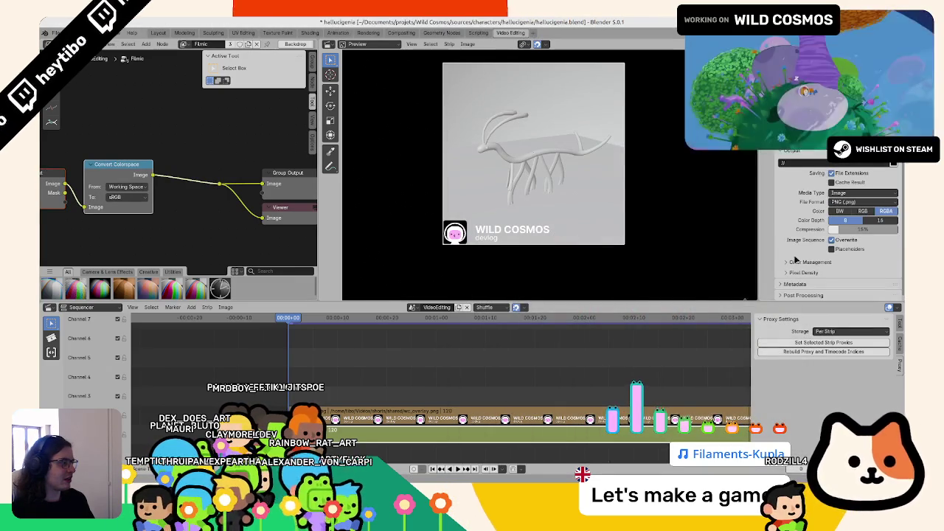
{"action": "scroll", "coordinate": [794, 259], "scroll_direction": "up", "scroll_amount": 3}
{"action": "scroll", "coordinate": [802, 187], "scroll_direction": "down", "scroll_amount": 5}
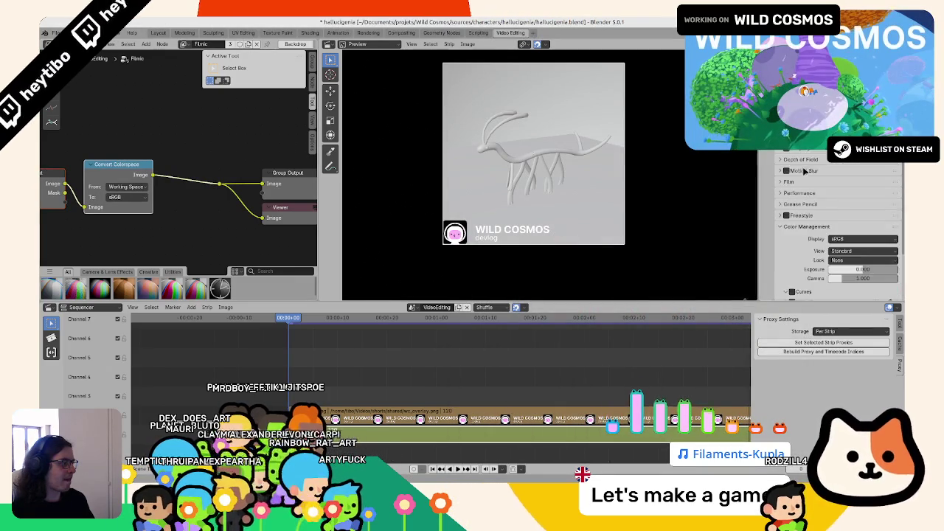
{"action": "key", "text": "F3"}
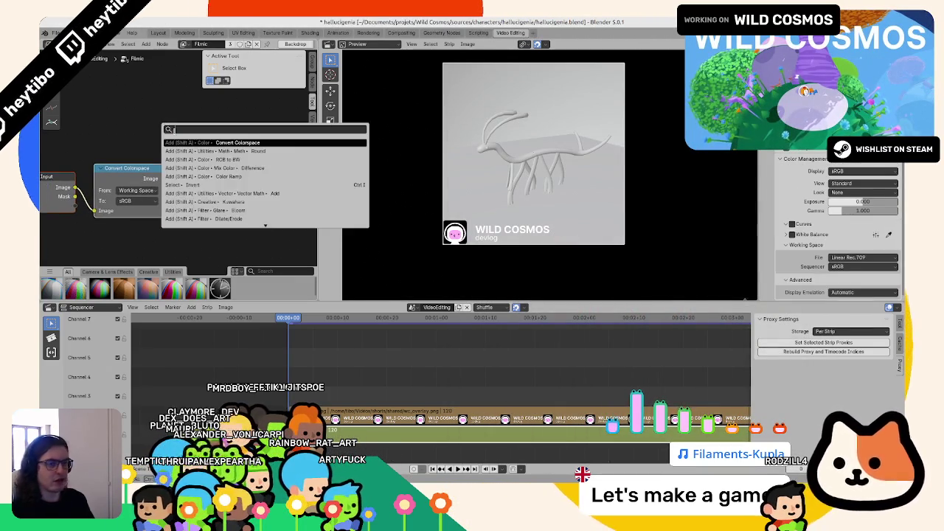
Search for 'view' nodes, then cancel and bring up the Shift+A Add menu's Color nodes.
{"action": "type", "text": "view"}
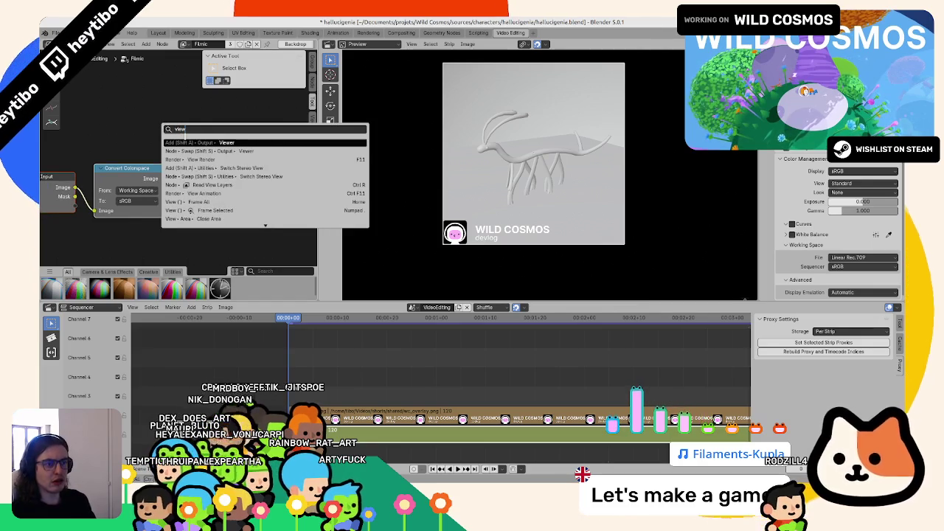
{"action": "key", "text": "Down"}
{"action": "key", "text": "Down"}
{"action": "key", "text": "Down"}
{"action": "key", "text": "Down"}
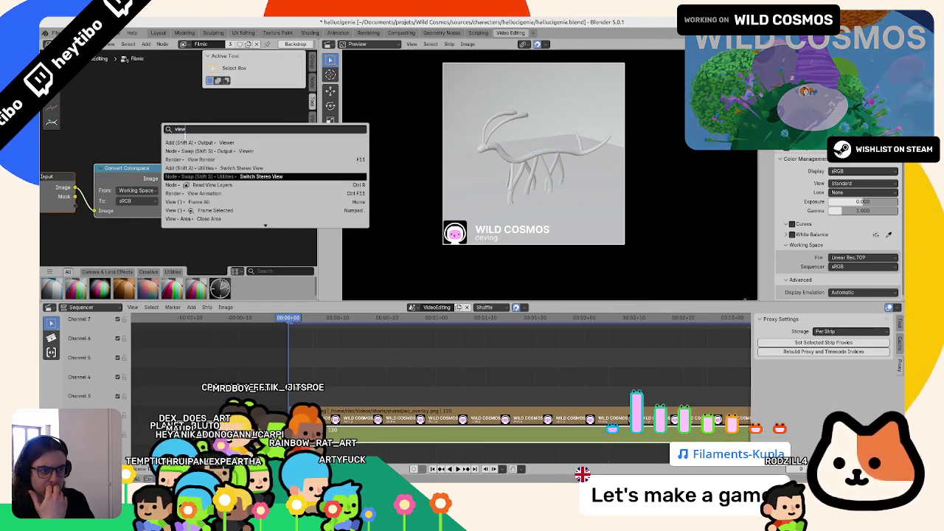
{"action": "key", "text": "Down"}
{"action": "key", "text": "Down"}
{"action": "key", "text": "Down"}
{"action": "key", "text": "Down"}
{"action": "key", "text": "Down"}
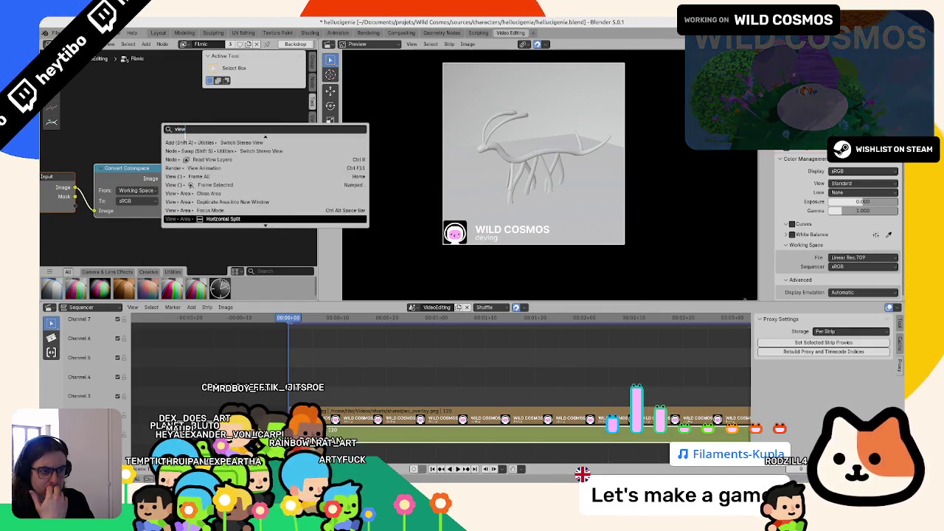
{"action": "key", "text": "Down"}
{"action": "key", "text": "Down"}
{"action": "key", "text": "Down"}
{"action": "key", "text": "Down"}
{"action": "key", "text": "Down"}
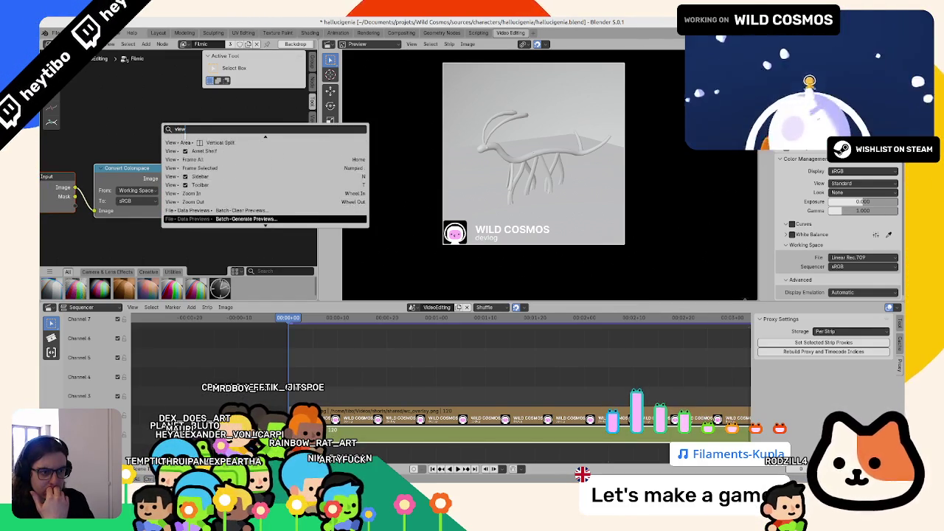
{"action": "key", "text": "Escape"}
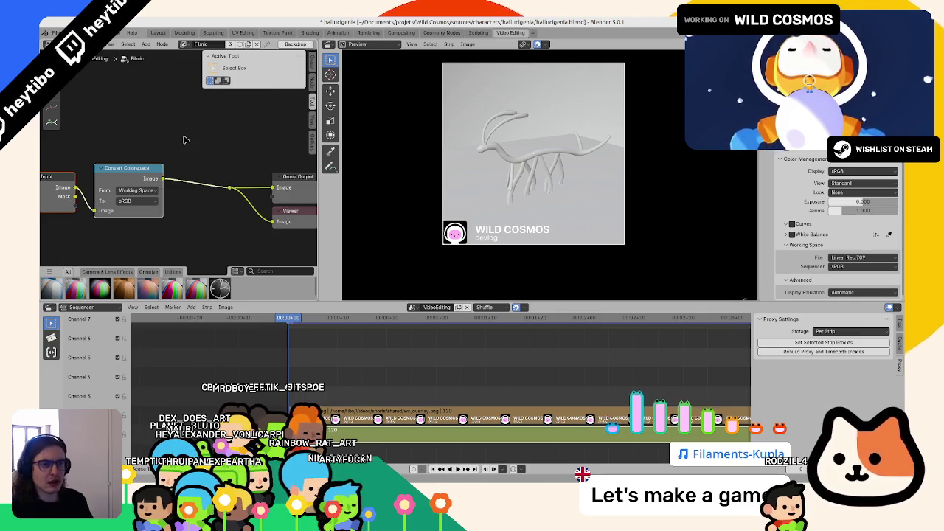
{"action": "key", "text": "shift+a"}
{"action": "mouse_move", "coordinate": [159, 166]}
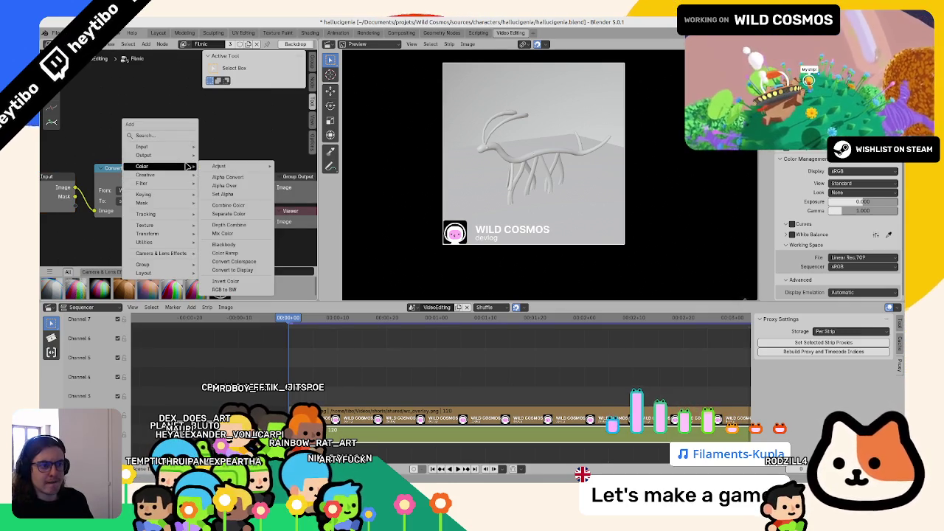
Add a Convert to Display node on the link with View AgX and Look Medium High Contrast.
{"action": "left_click", "coordinate": [263, 273]}
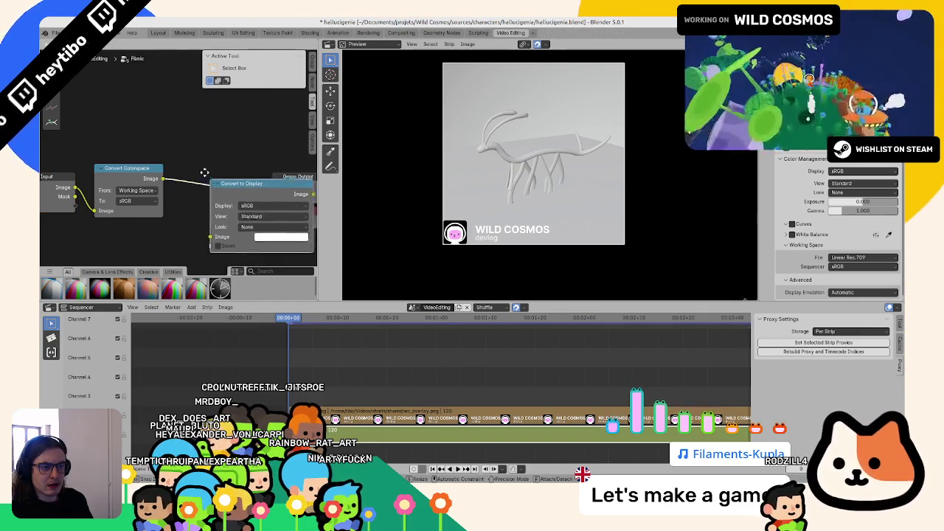
{"action": "left_click", "coordinate": [181, 138]}
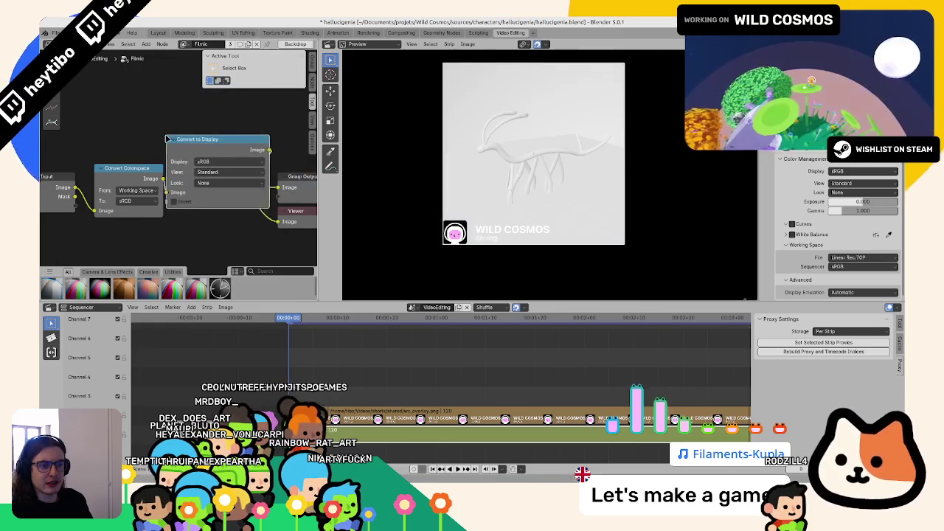
{"action": "left_click", "coordinate": [244, 172]}
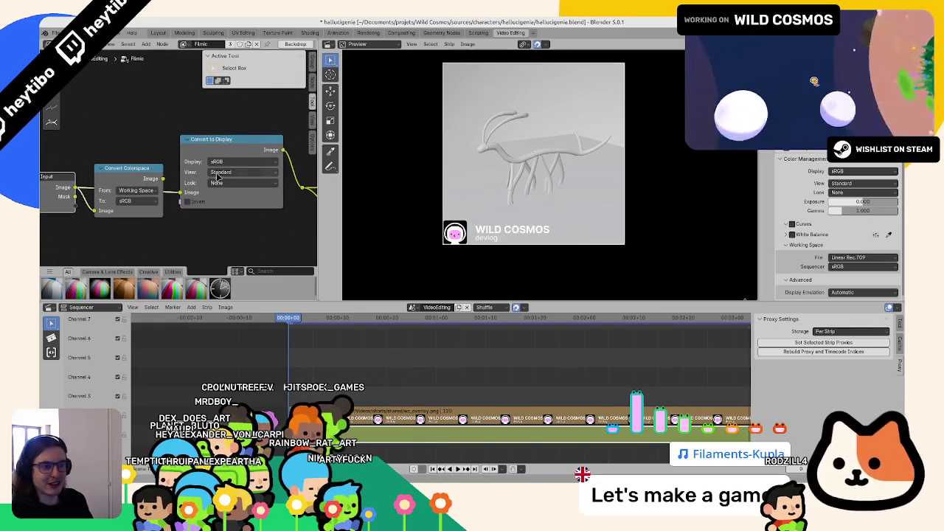
{"action": "left_click", "coordinate": [228, 172]}
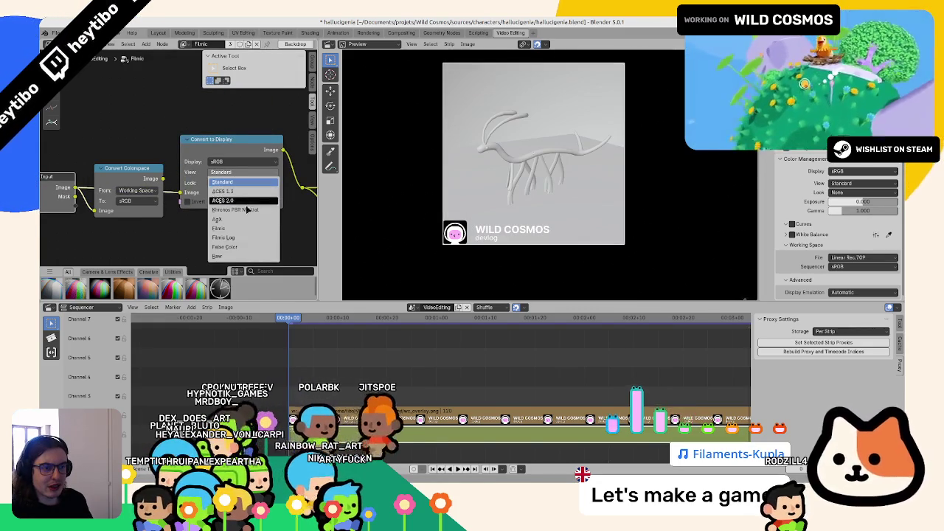
{"action": "left_click", "coordinate": [235, 219]}
{"action": "left_click", "coordinate": [240, 183]}
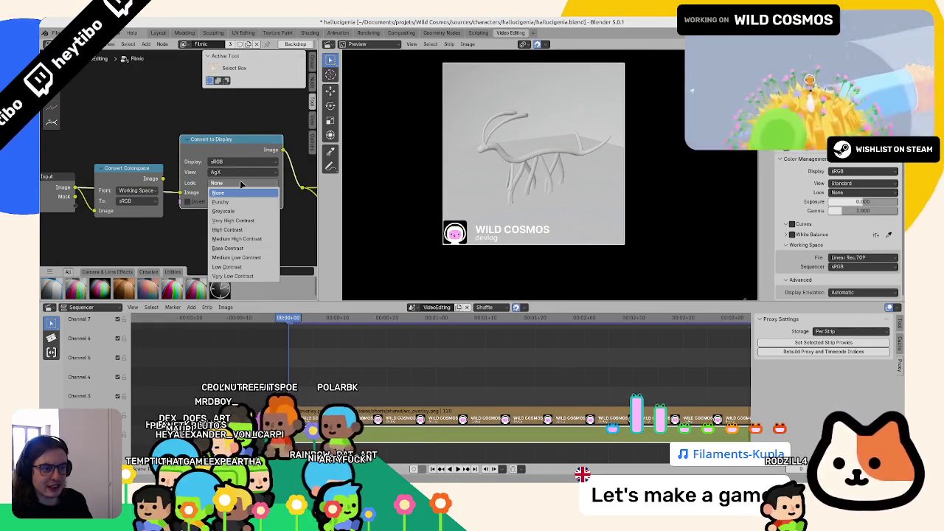
{"action": "left_click", "coordinate": [254, 239]}
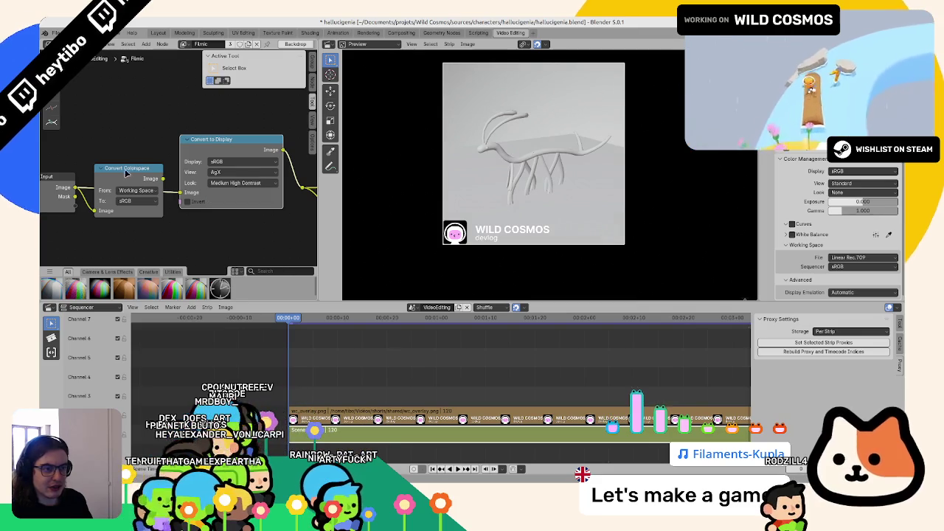
Remove the Convert Colorspace node while keeping the link, then render a test image.
{"action": "left_click", "coordinate": [135, 174]}
{"action": "key", "text": "ctrl+x"}
{"action": "key", "text": "F12"}
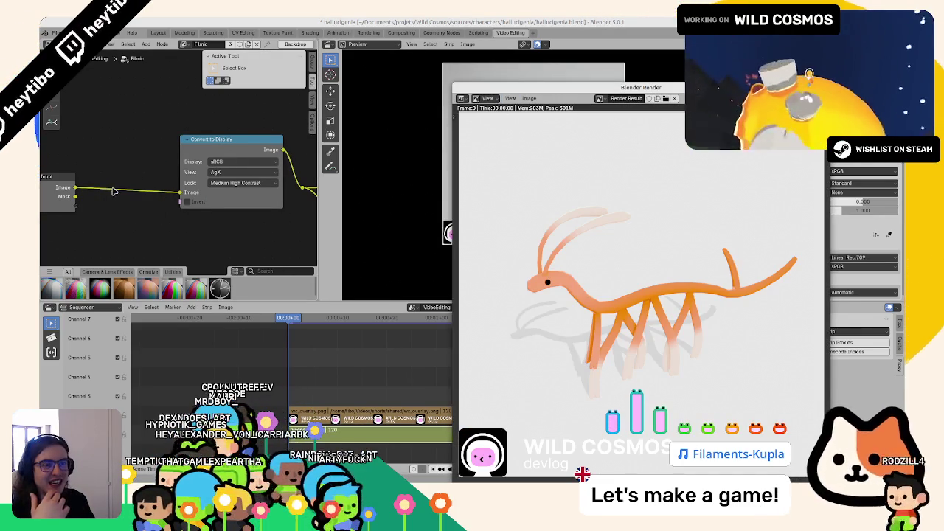
Restore the Convert Colorspace node with Ctrl+Z and render a comparison test.
{"action": "key", "text": "Escape"}
{"action": "key", "text": "ctrl+z"}
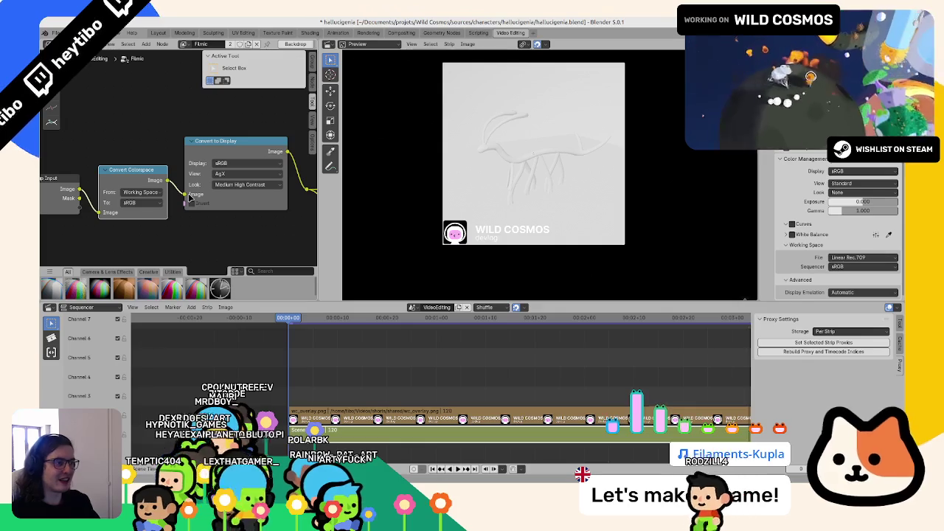
{"action": "key", "text": "F12"}
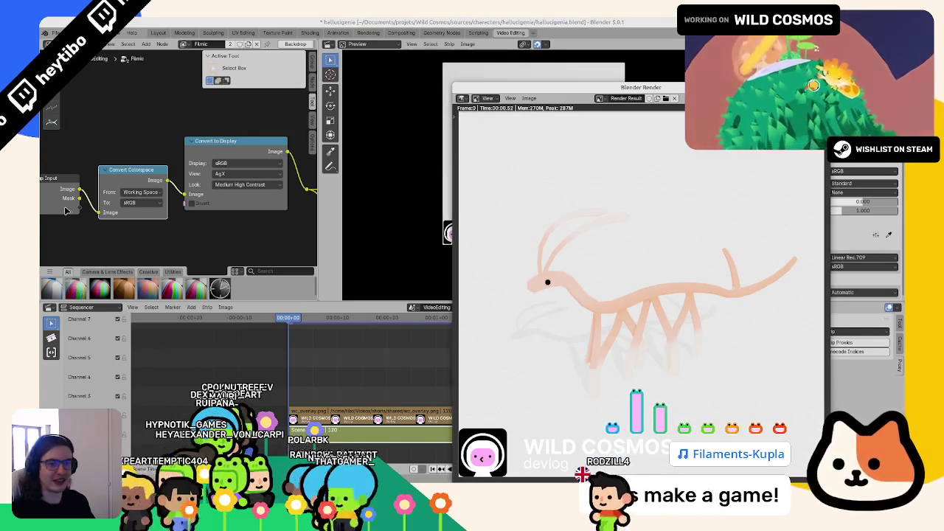
Remove Convert Colorspace again and render, leaving the look unchanged.
{"action": "key", "text": "Escape"}
{"action": "key", "text": "ctrl+x"}
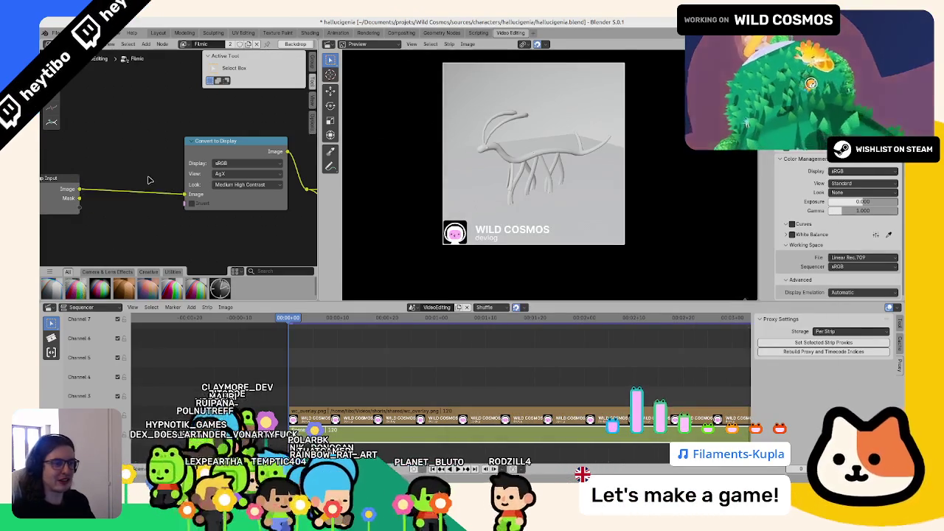
{"action": "key", "text": "F12"}
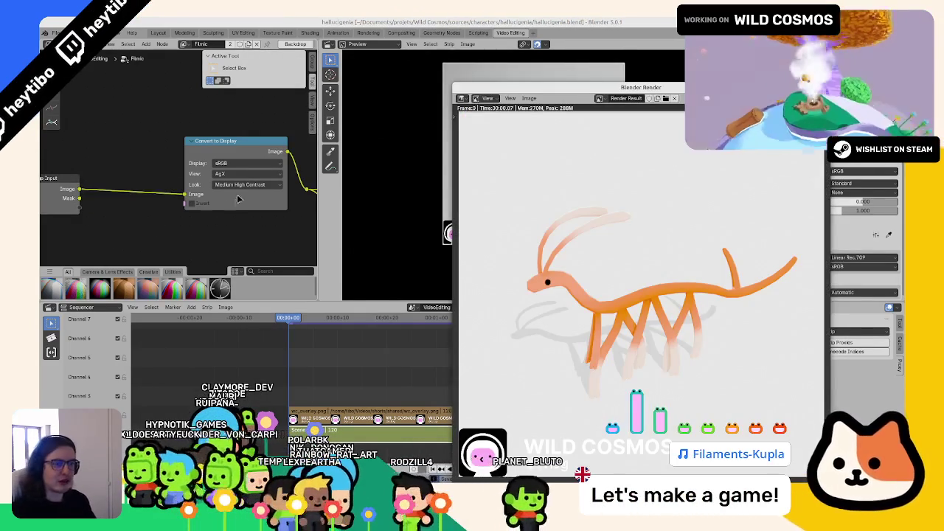
{"action": "left_click", "coordinate": [243, 185]}
{"action": "key", "text": "Escape"}
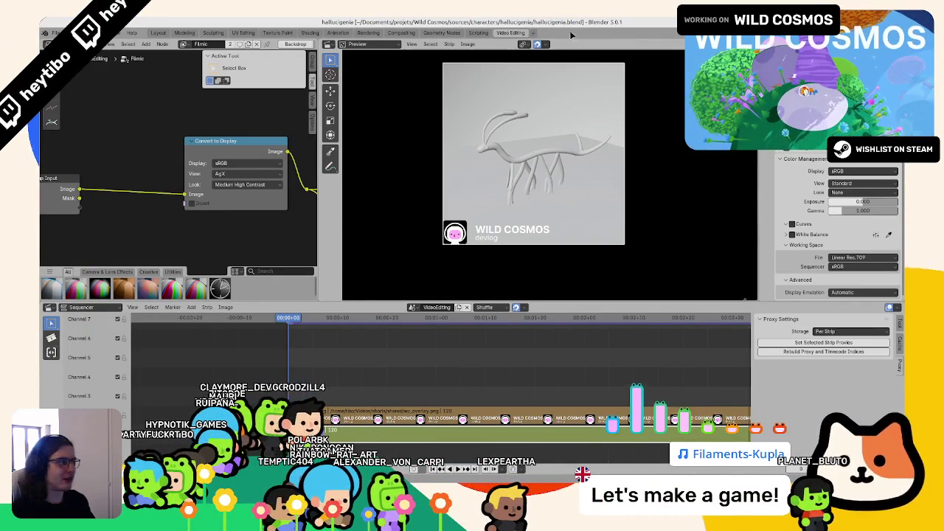
Undo and redo to compare the scene's AgX view transform, visit Layout, return to Video Editing, and render.
{"action": "key", "text": "ctrl+z"}
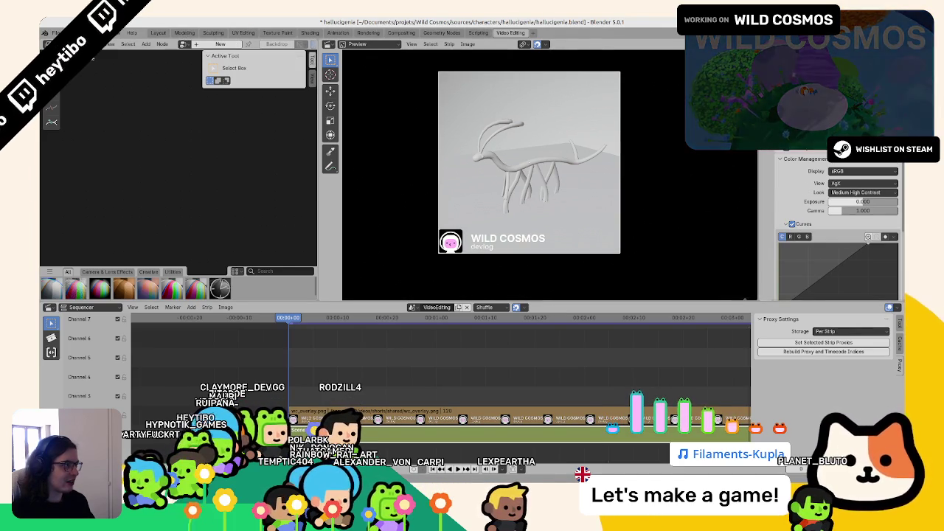
{"action": "key", "text": "ctrl+shift+z"}
{"action": "key", "text": "ctrl+z"}
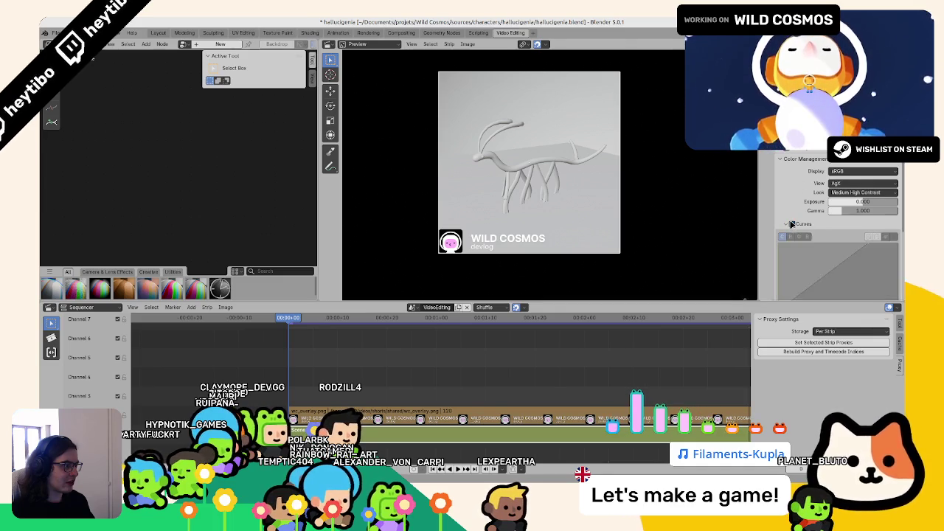
{"action": "left_click", "coordinate": [839, 182]}
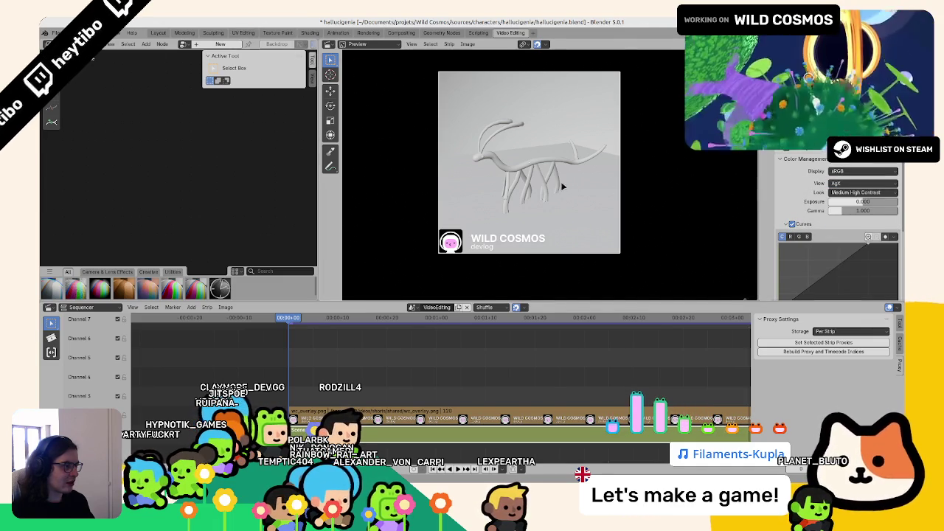
{"action": "left_click", "coordinate": [152, 33]}
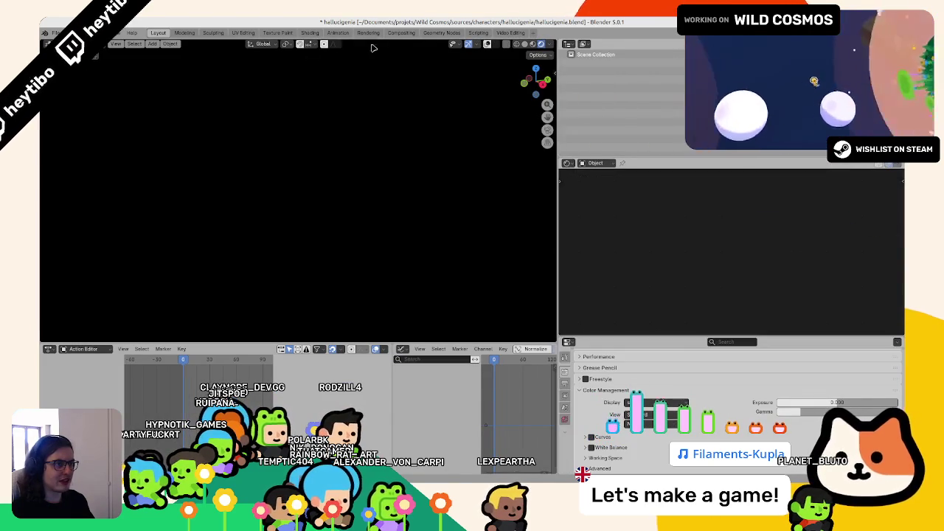
{"action": "left_click", "coordinate": [502, 34]}
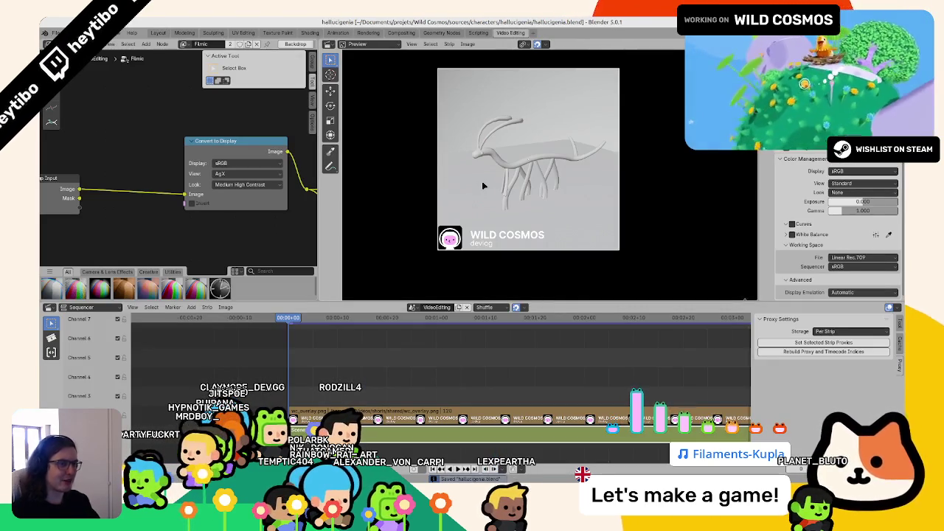
{"action": "key", "text": "F12"}
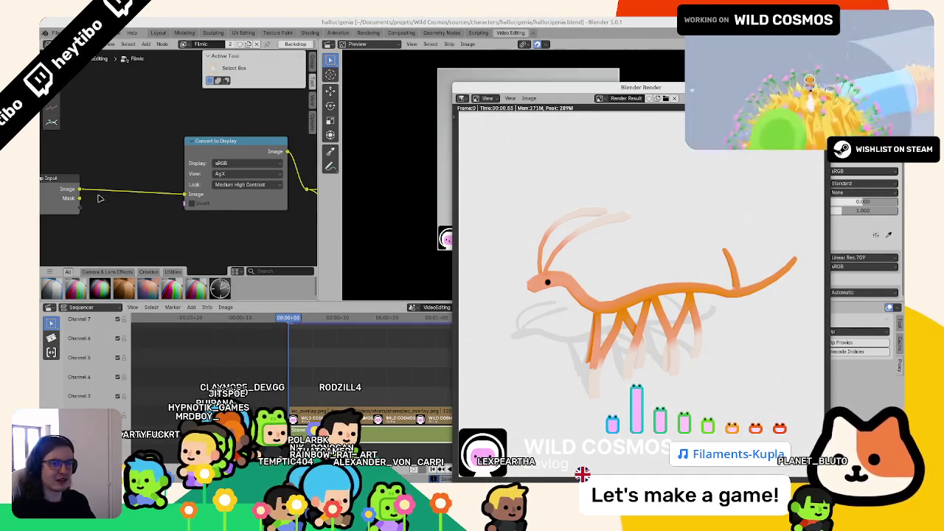
Render test images from the compositor with the Convert to Display node selected.
{"action": "left_click", "coordinate": [104, 199]}
{"action": "middle_click_drag", "start_coordinate": [307, 191], "coordinate": [273, 190]}
{"action": "key", "text": "F11"}
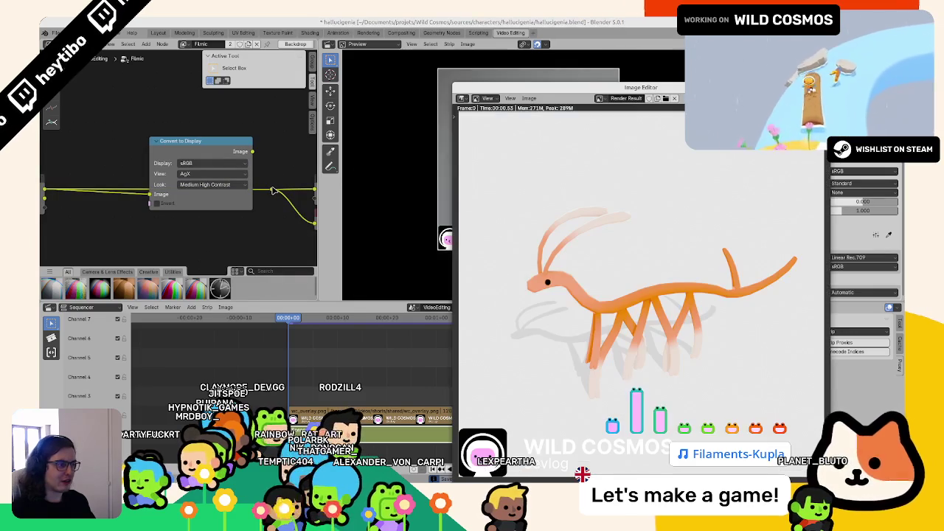
{"action": "key", "text": "F12"}
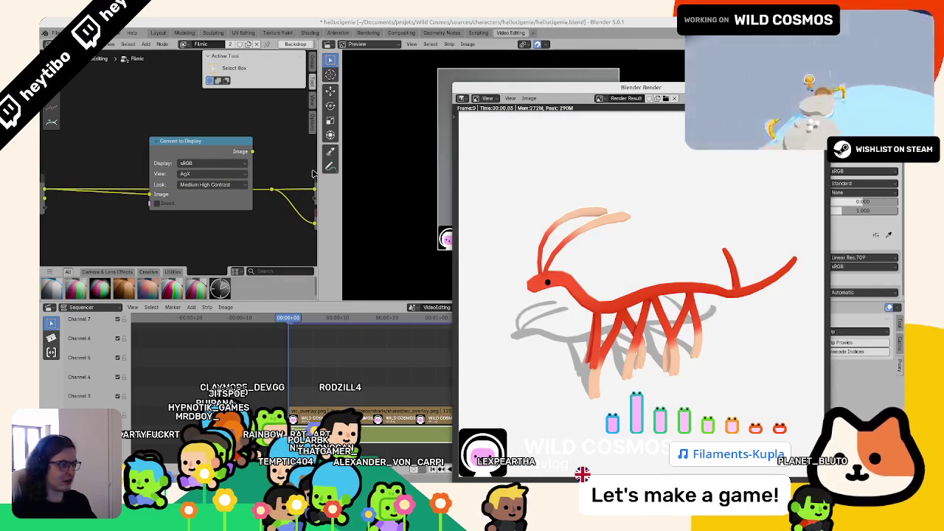
{"action": "right_click", "coordinate": [590, 91]}
{"action": "left_click", "coordinate": [600, 150]}
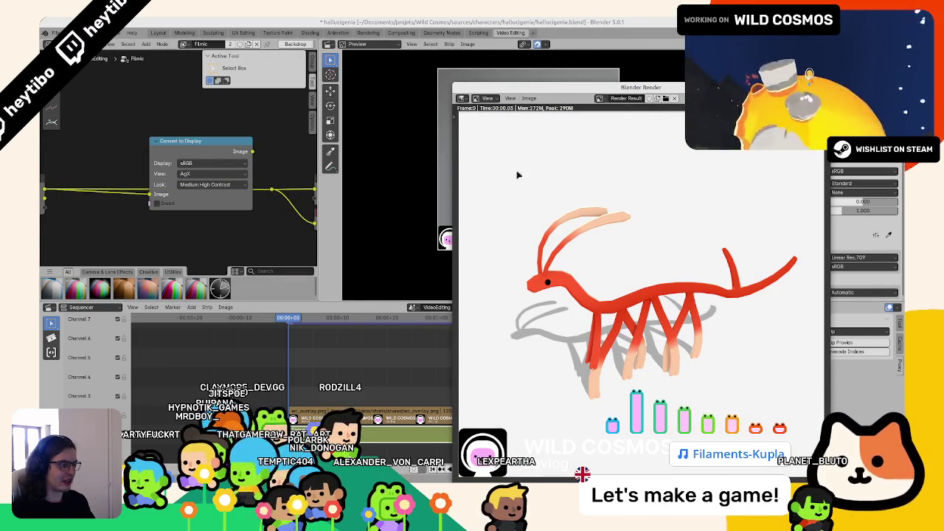
{"action": "left_click", "coordinate": [210, 206]}
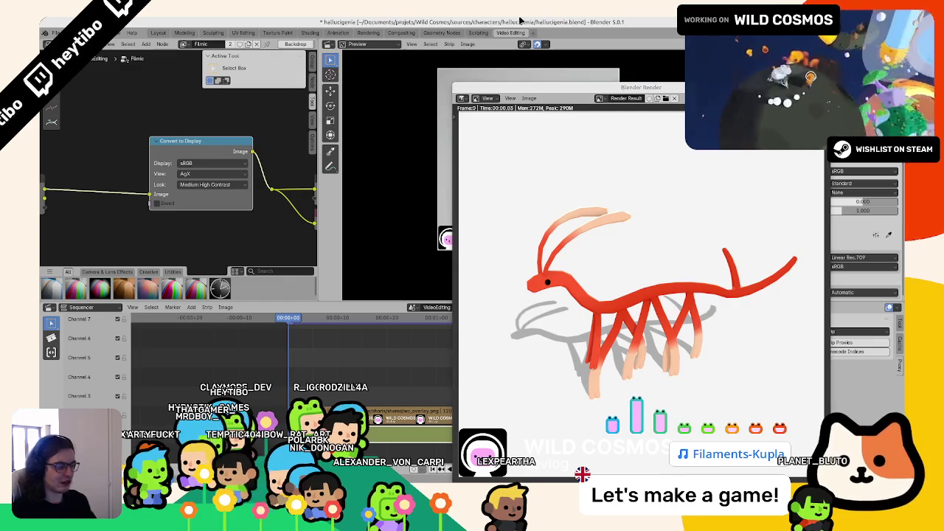
{"action": "key", "text": "F12"}
{"action": "mouse_move", "coordinate": [547, 93]}
{"action": "left_mouse_down"}
{"action": "mouse_move", "coordinate": [323, 219]}
{"action": "mouse_move", "coordinate": [438, 89]}
{"action": "left_mouse_up"}
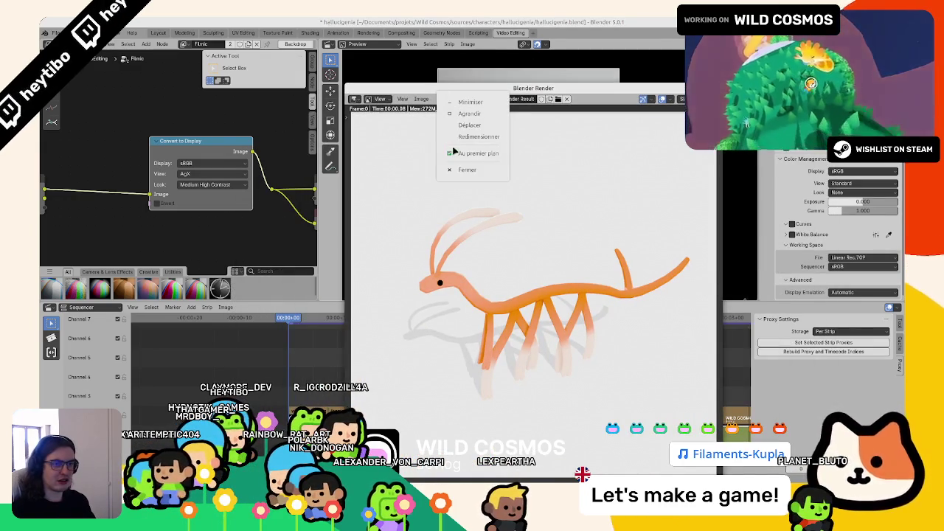
{"action": "key", "text": "Escape"}
Try Display P3 as the display device, revert to sRGB, and re-render the test image.
{"action": "left_click", "coordinate": [221, 164]}
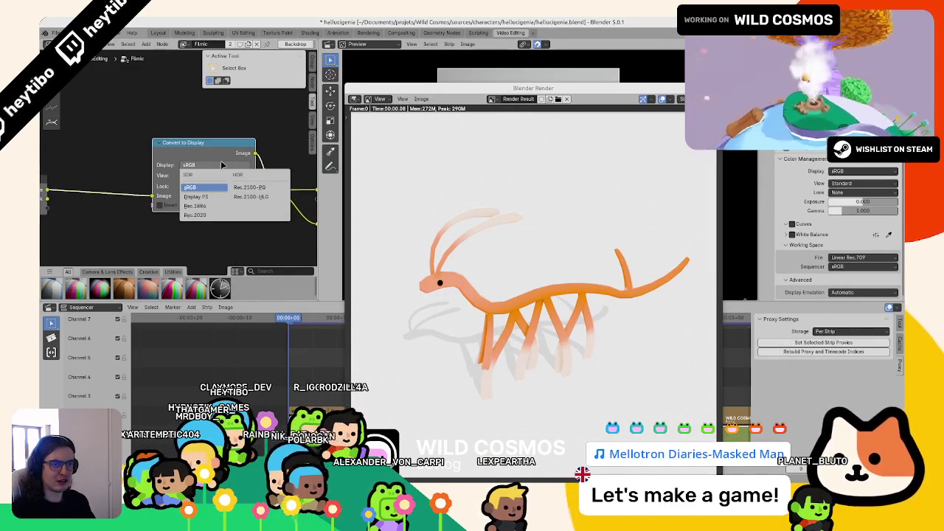
{"action": "left_click", "coordinate": [208, 197]}
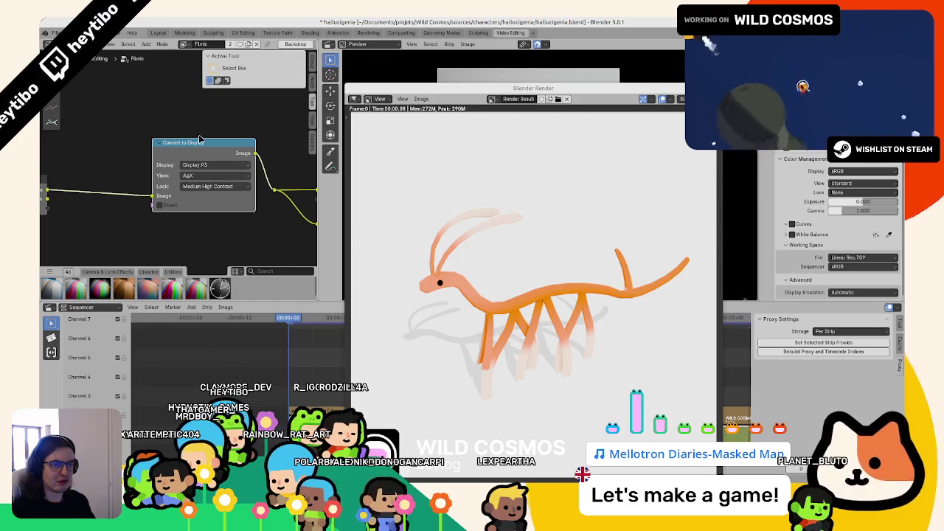
{"action": "left_click", "coordinate": [194, 165]}
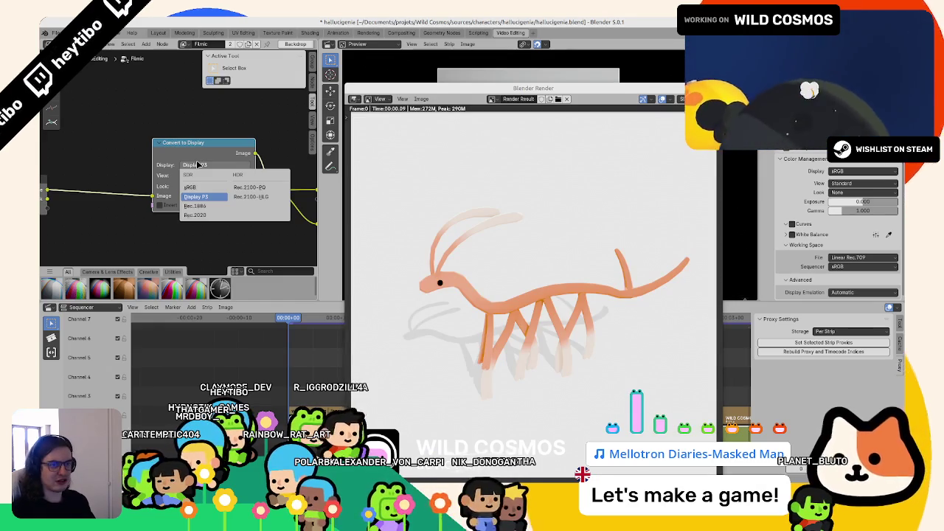
{"action": "left_click", "coordinate": [193, 188]}
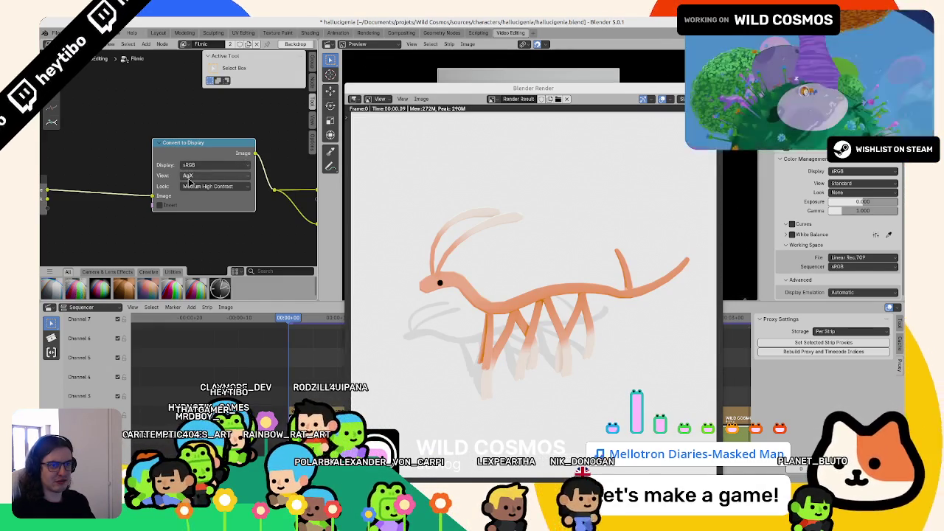
{"action": "middle_click_drag", "start_coordinate": [153, 198], "coordinate": [229, 190]}
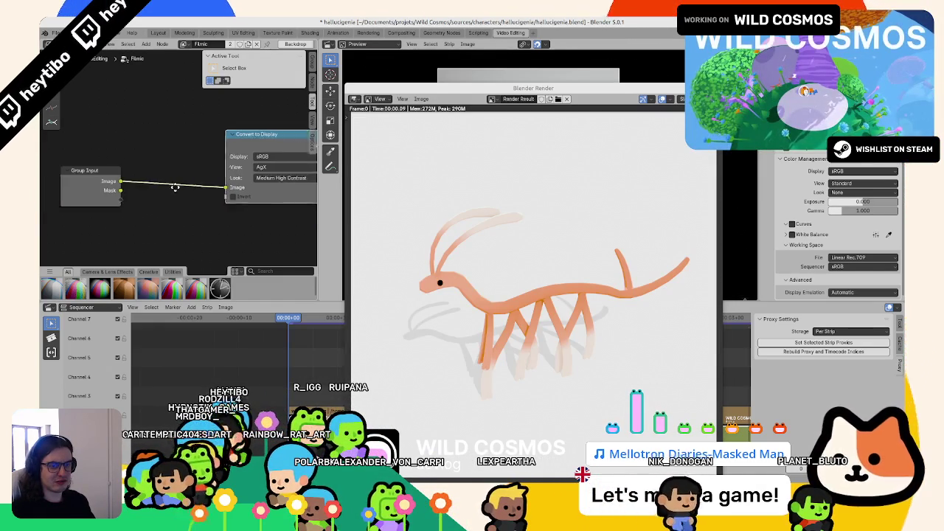
{"action": "key", "text": "F12"}
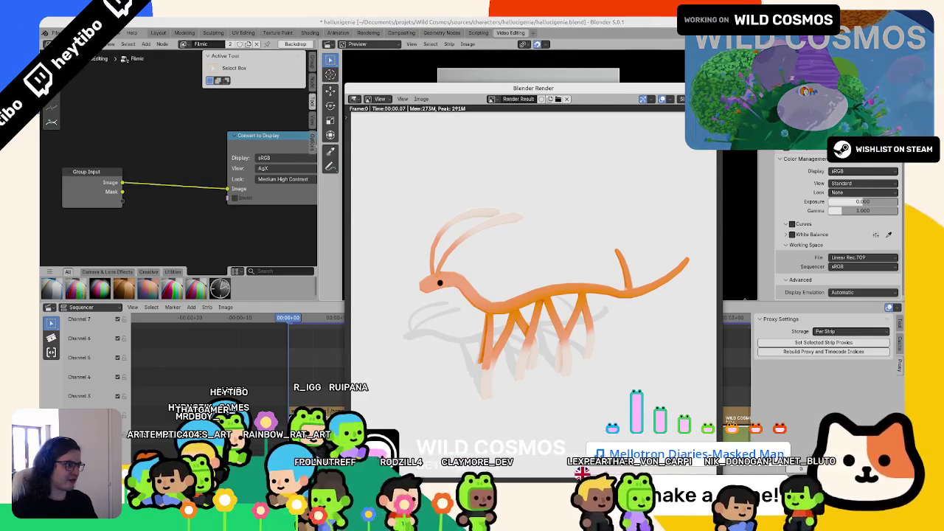
{"action": "key", "text": "Escape"}
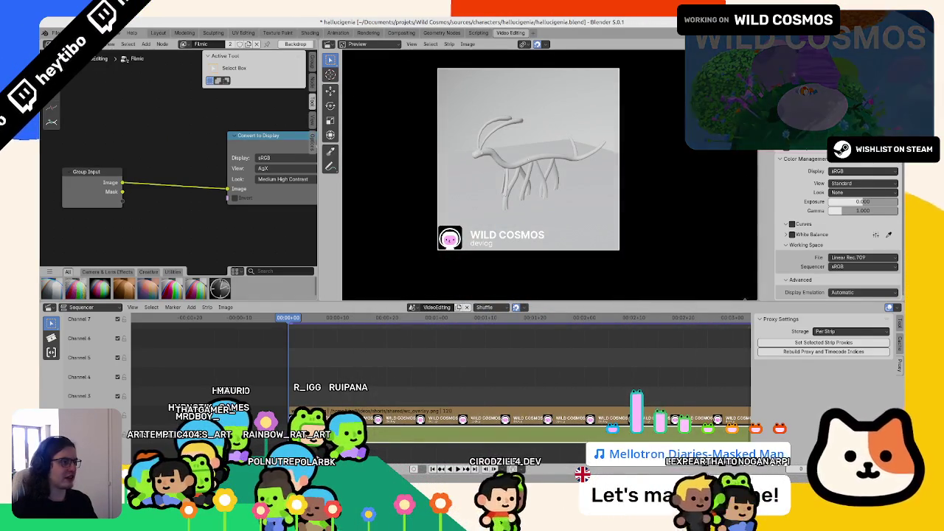
Undo the compositing changes, return to the Layout workspace, and play the creature animation.
{"action": "key", "text": "ctrl+z"}
{"action": "left_click", "coordinate": [161, 45]}
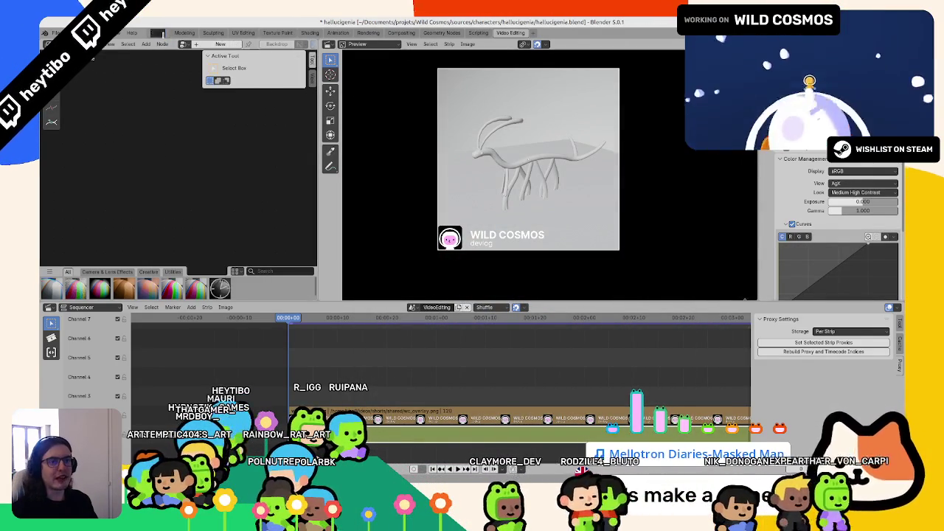
{"action": "left_click", "coordinate": [160, 34]}
{"action": "key", "text": "F12"}
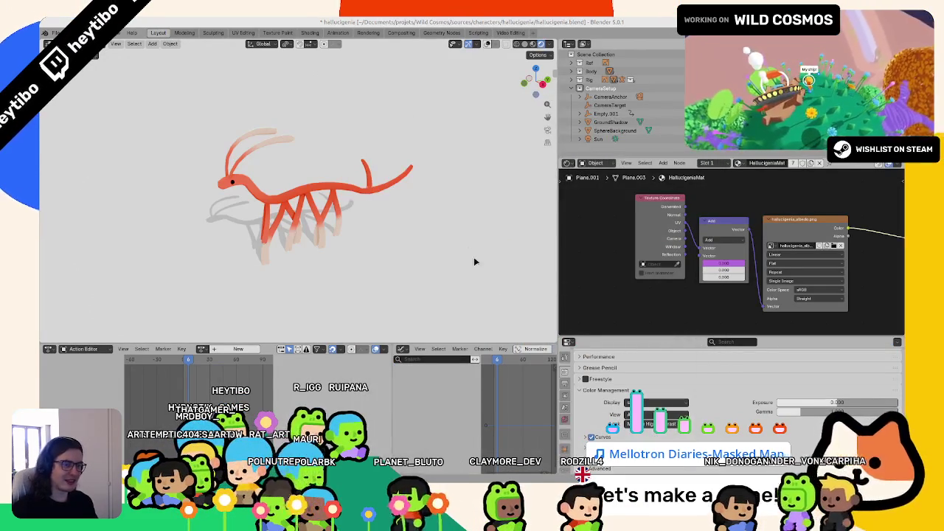
Watch the playing hallucigenia through the scene camera and check the View Layer and Output settings.
{"action": "key", "text": "KP_0"}
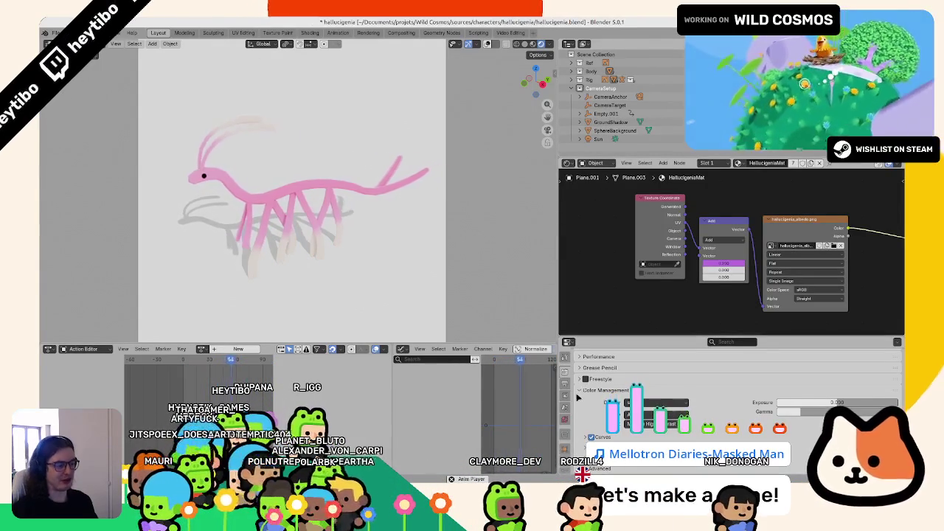
{"action": "left_click", "coordinate": [565, 394]}
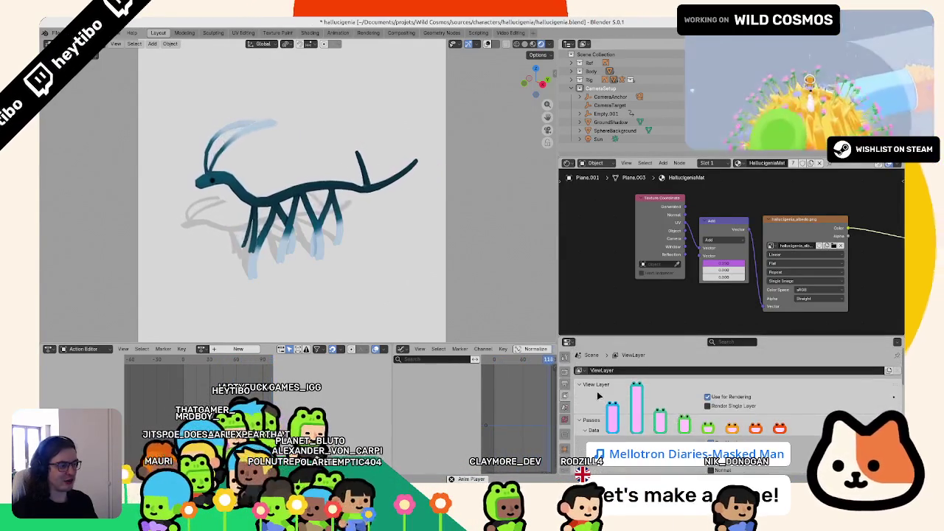
{"action": "left_click", "coordinate": [565, 382]}
{"action": "scroll", "coordinate": [874, 386], "scroll_direction": "down", "scroll_amount": 5}
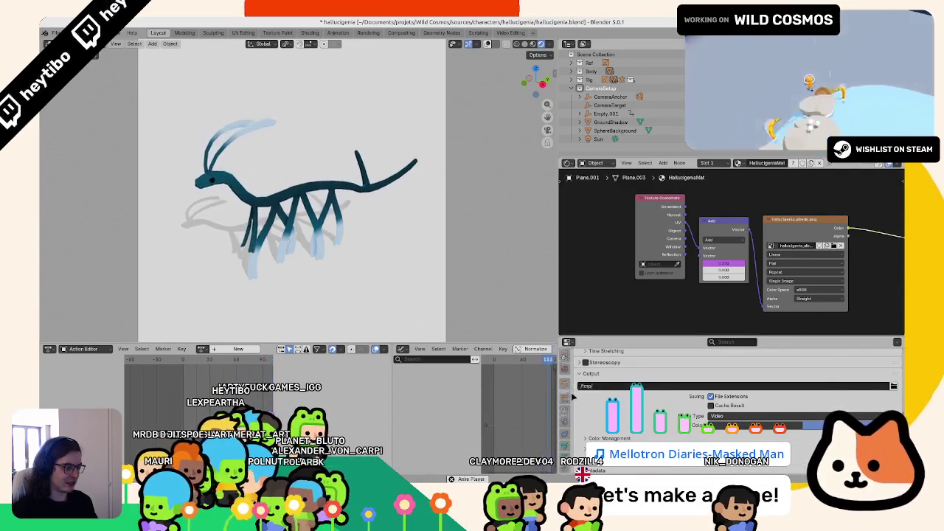
Review the AgX Medium High Contrast colour management and its curves, then stop playback at frame 0.
{"action": "left_click", "coordinate": [565, 368]}
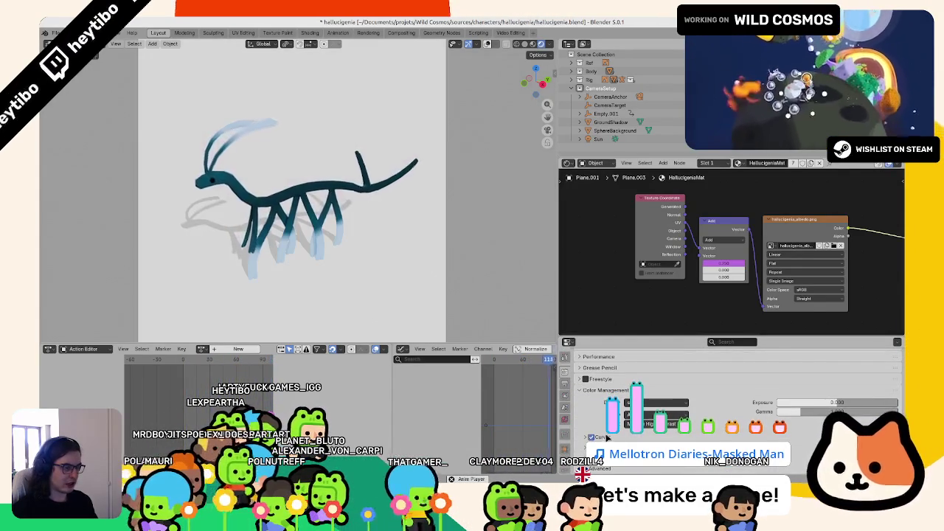
{"action": "left_click", "coordinate": [596, 437]}
{"action": "scroll", "coordinate": [612, 441], "scroll_direction": "down", "scroll_amount": 2}
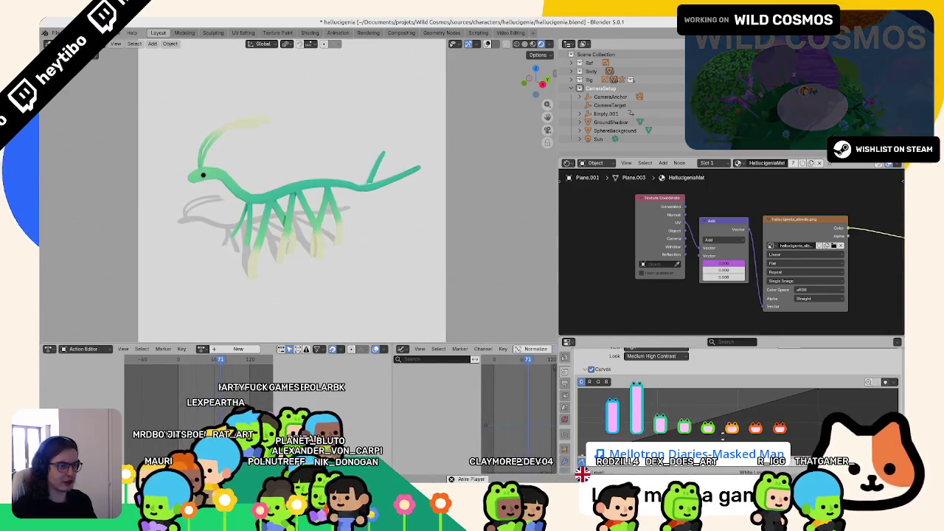
{"action": "scroll", "coordinate": [744, 406], "scroll_direction": "up", "scroll_amount": 3}
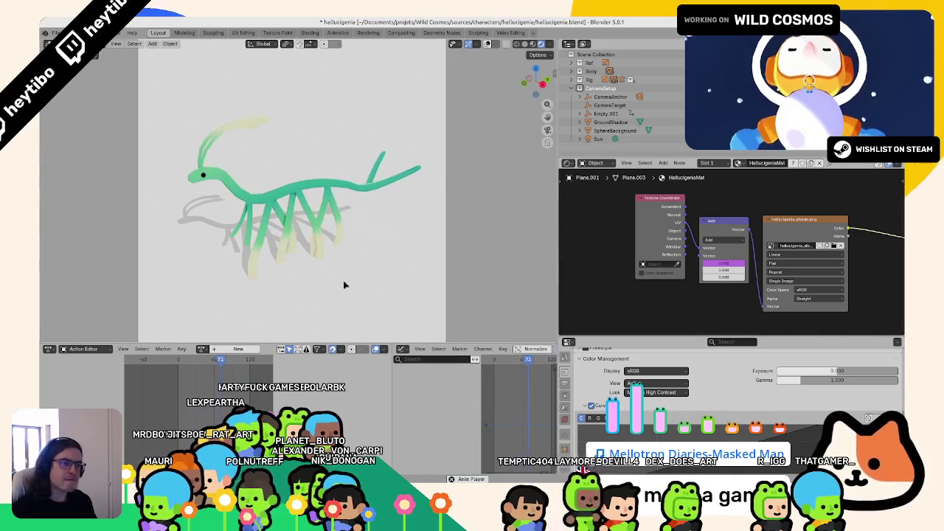
{"action": "key", "text": "Escape"}
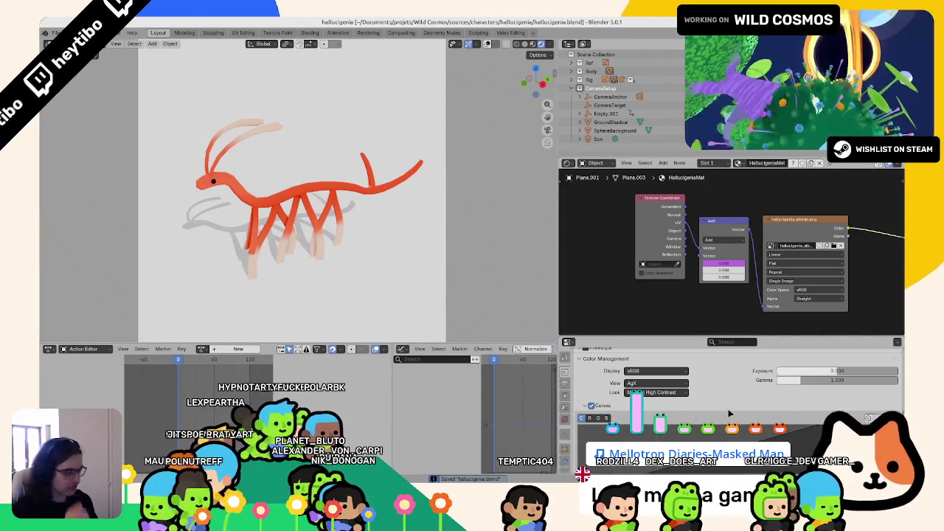
Confirm the 0–119 frame range in Output settings and browse to the Videos folder for the output path.
{"action": "scroll", "coordinate": [731, 404], "scroll_direction": "down", "scroll_amount": 3}
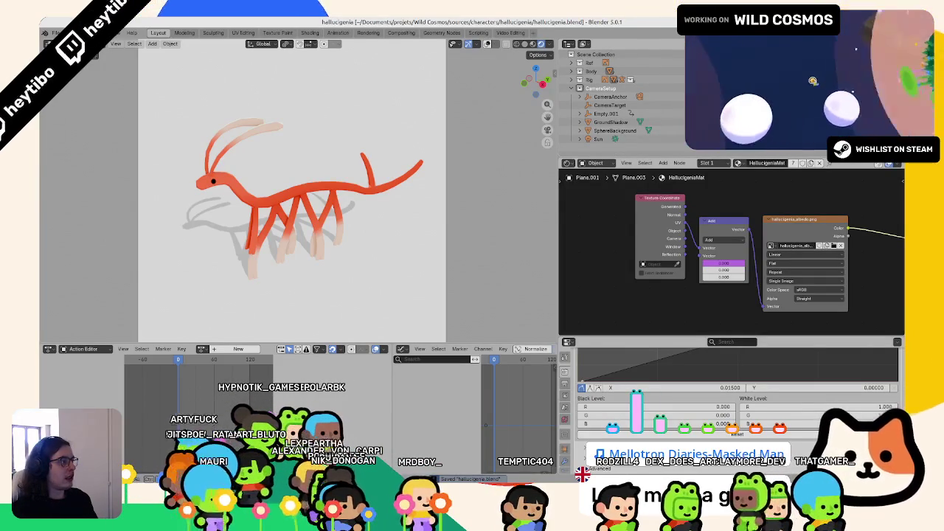
{"action": "left_click", "coordinate": [565, 389]}
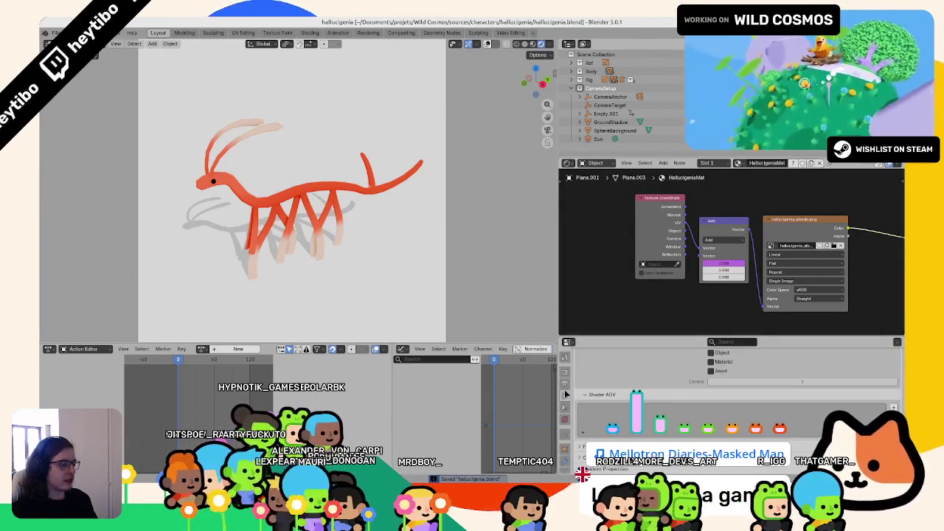
{"action": "scroll", "coordinate": [676, 384], "scroll_direction": "down", "scroll_amount": 3}
{"action": "left_click", "coordinate": [566, 383]}
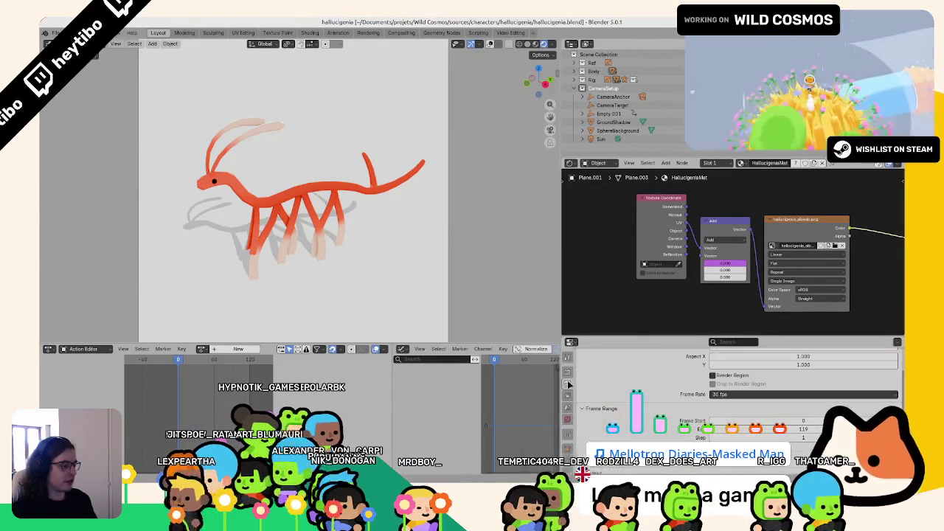
{"action": "scroll", "coordinate": [669, 399], "scroll_direction": "down", "scroll_amount": 5}
{"action": "scroll", "coordinate": [685, 404], "scroll_direction": "up", "scroll_amount": 2}
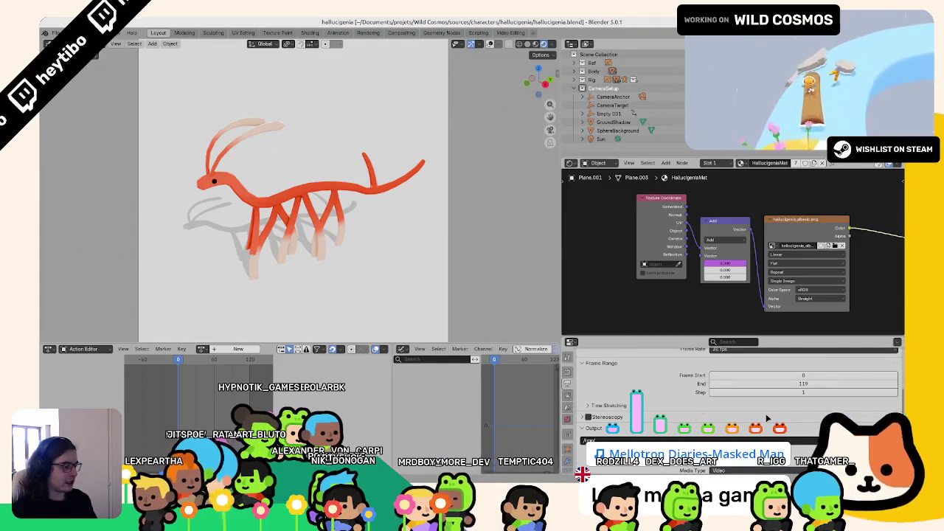
{"action": "key", "text": "ctrl+o"}
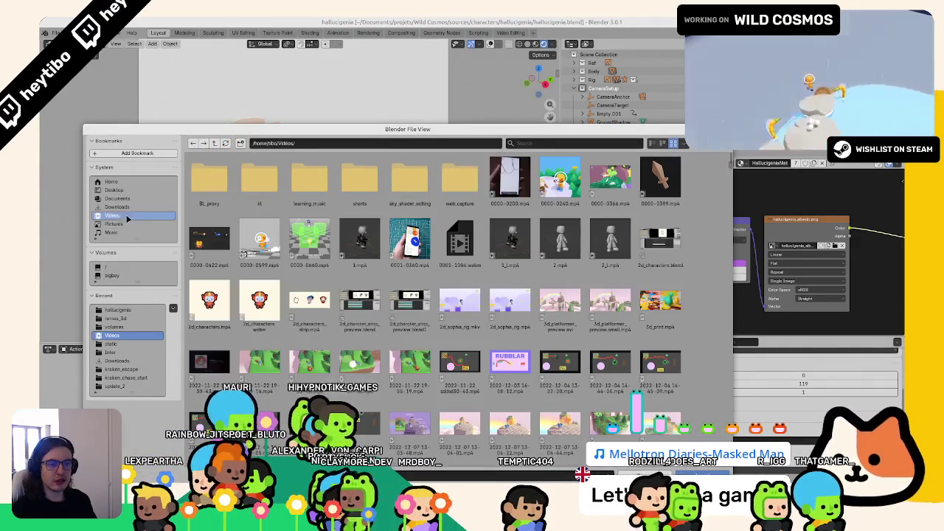
Name the output file hallucigenia.mp4 in the Videos folder and save the blend file.
{"action": "key", "text": "Escape"}
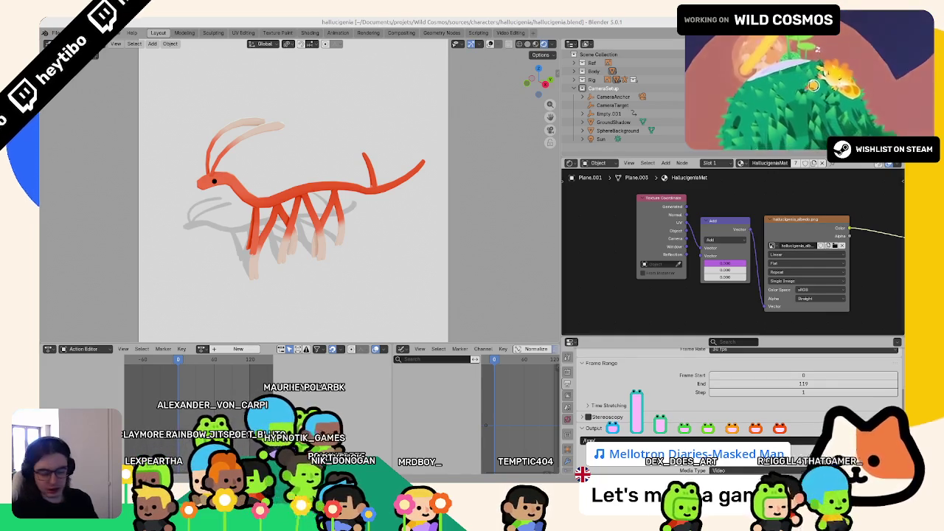
{"action": "key", "text": "ctrl+v"}
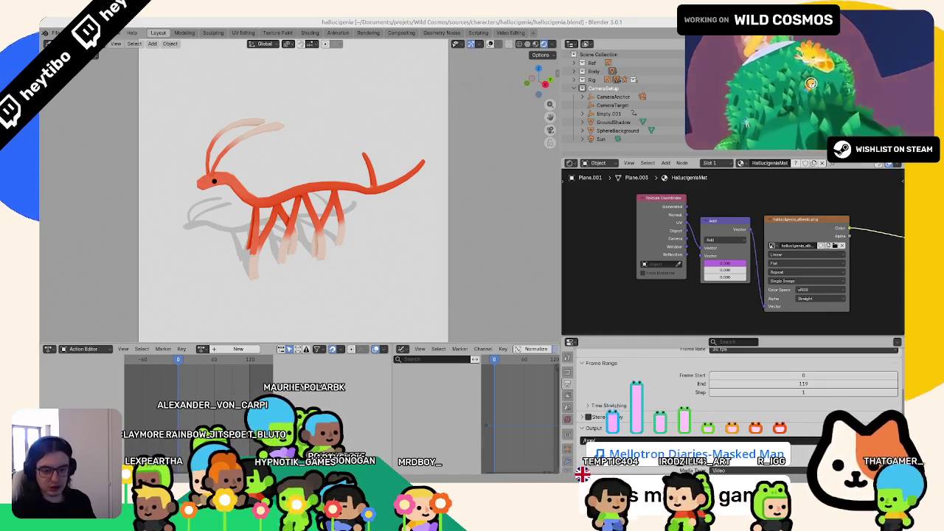
{"action": "key", "text": "ctrl+s"}
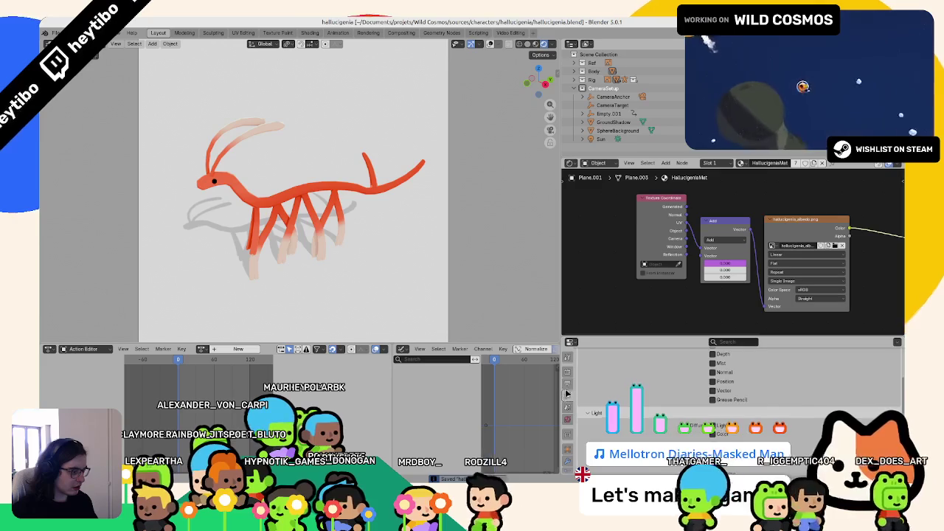
Set the Encoding container to MPEG-4 and start rendering the animation to video.
{"action": "scroll", "coordinate": [596, 370], "scroll_direction": "down", "scroll_amount": 2}
{"action": "scroll", "coordinate": [596, 370], "scroll_direction": "down", "scroll_amount": 2}
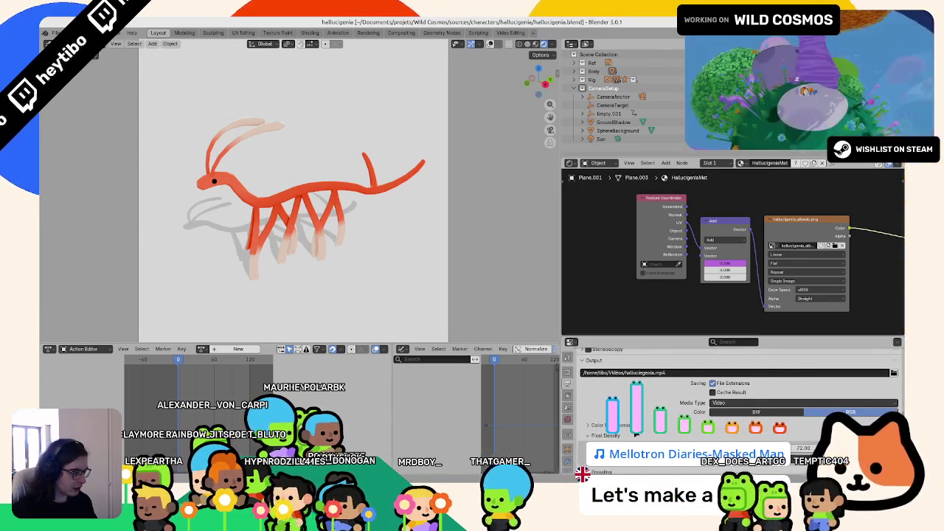
{"action": "scroll", "coordinate": [730, 398], "scroll_direction": "down", "scroll_amount": 2}
{"action": "scroll", "coordinate": [719, 368], "scroll_direction": "down", "scroll_amount": 2}
{"action": "scroll", "coordinate": [719, 361], "scroll_direction": "down", "scroll_amount": 2}
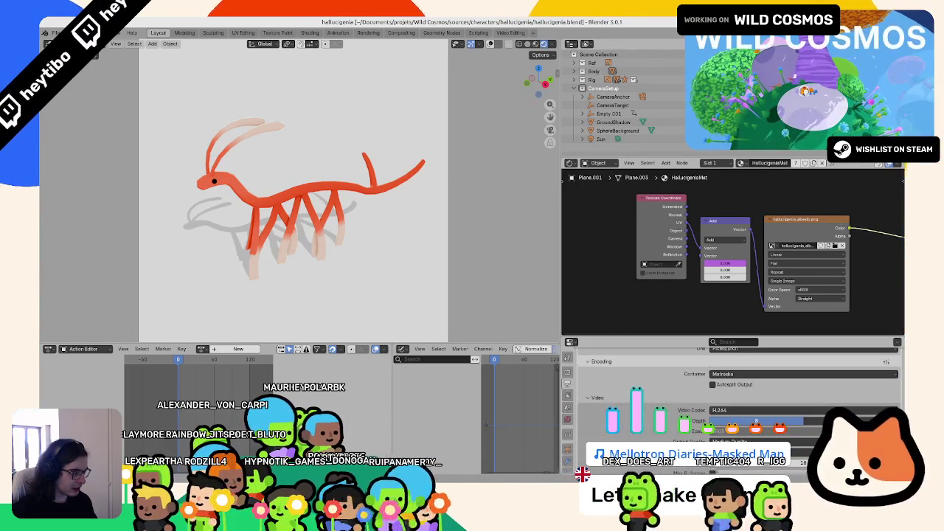
{"action": "left_click", "coordinate": [726, 374]}
{"action": "left_click", "coordinate": [730, 394]}
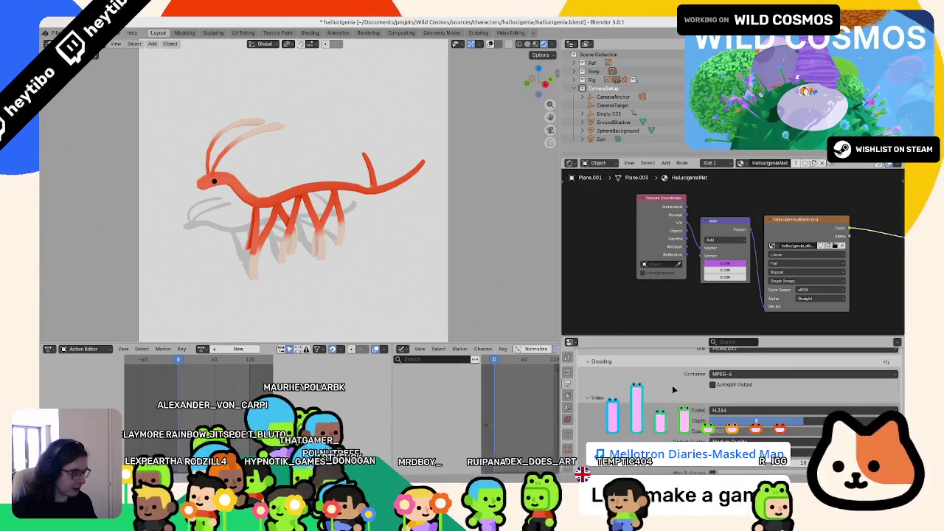
{"action": "key", "text": "ctrl+F12"}
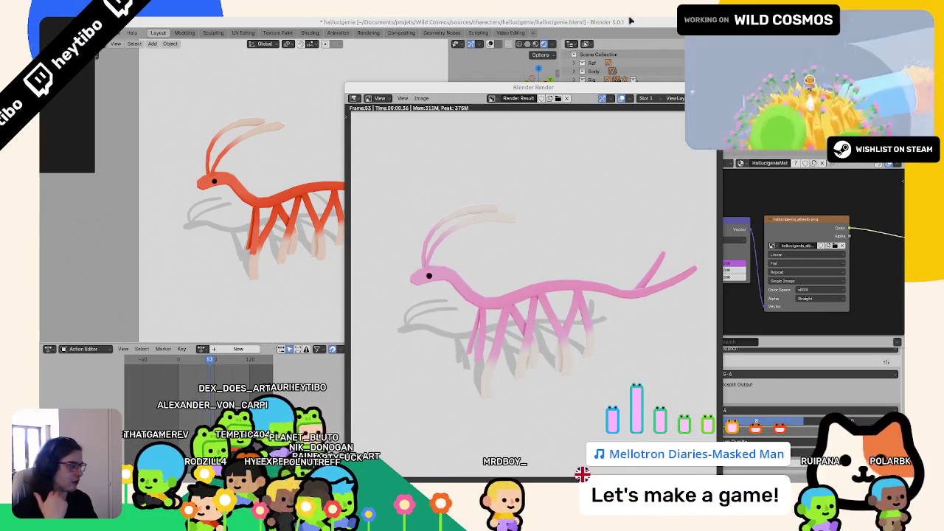
Bring the main Blender window back in front while the animation renders.
{"action": "left_click", "coordinate": [739, 392]}
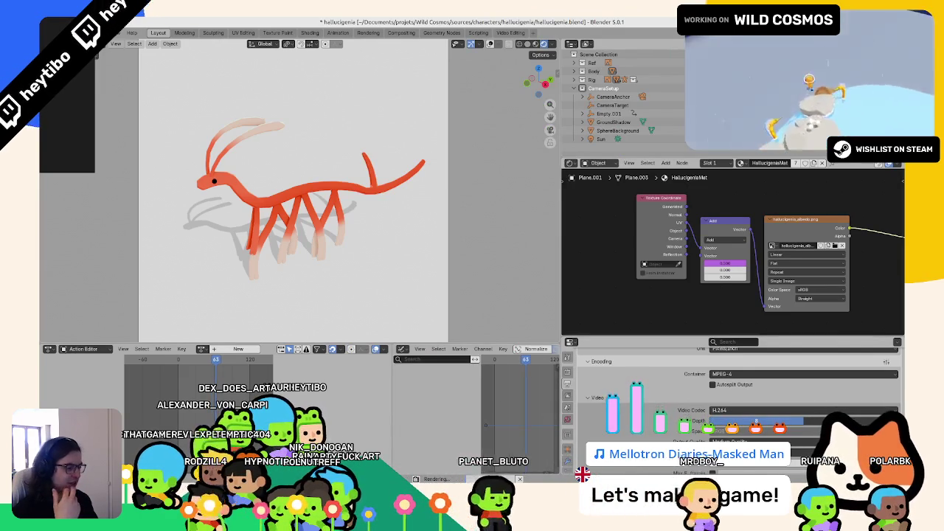
Bring the render preview back to the front while frames render through to 119.
{"action": "key", "text": "F11"}
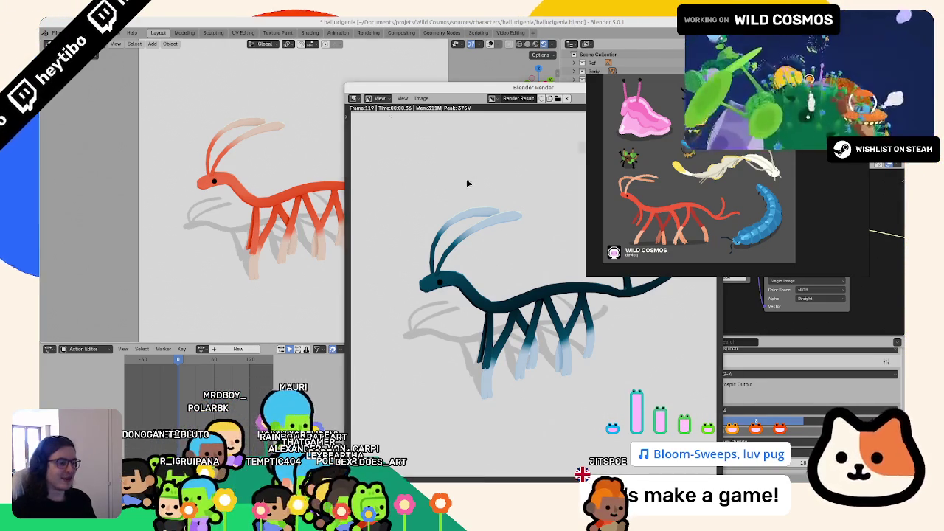
Close the render, watch hallucigenia.mp4 fullscreen in the video player, then close the player.
{"action": "key", "text": "Escape"}
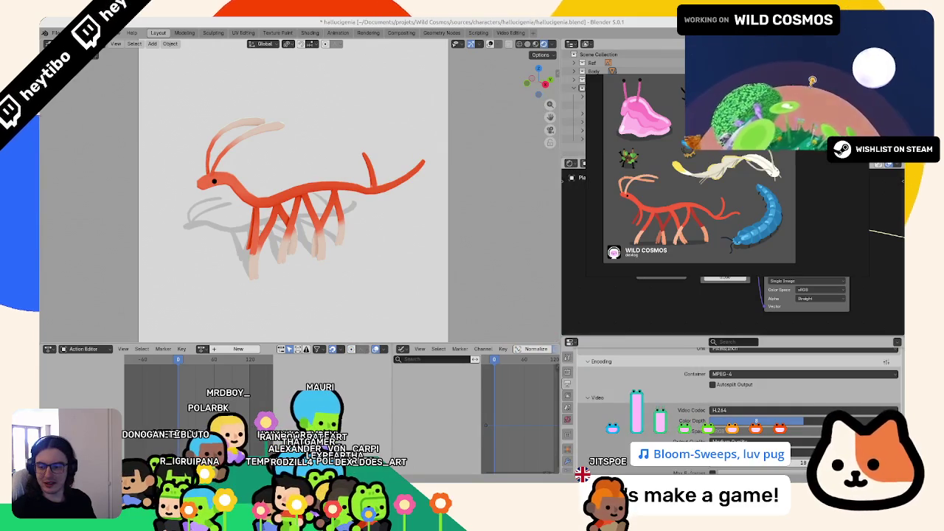
{"action": "key", "text": "ctrl+F11"}
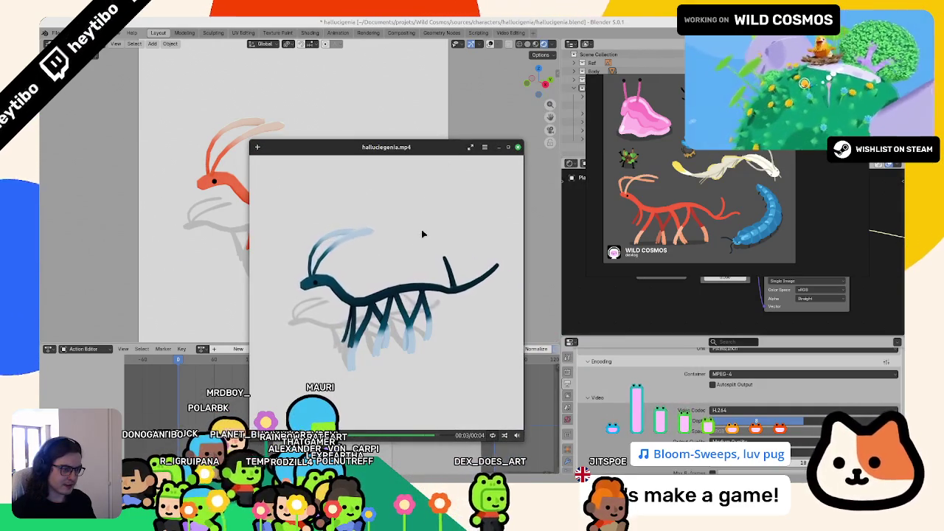
{"action": "double_click", "coordinate": [347, 248]}
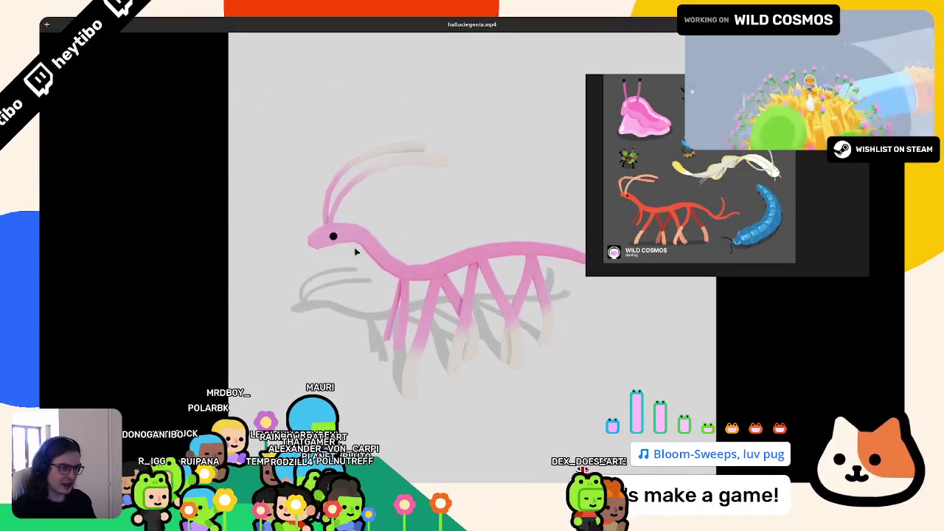
{"action": "double_click", "coordinate": [330, 274]}
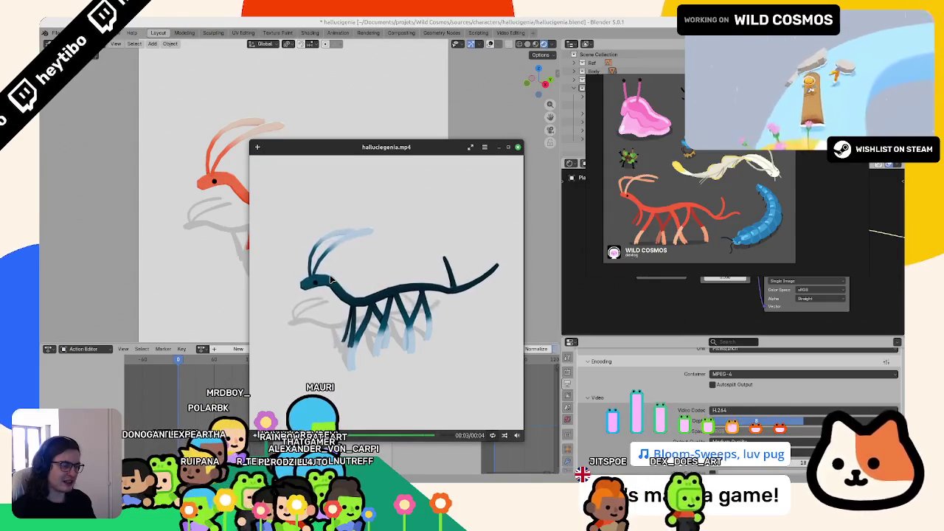
{"action": "left_click", "coordinate": [518, 147]}
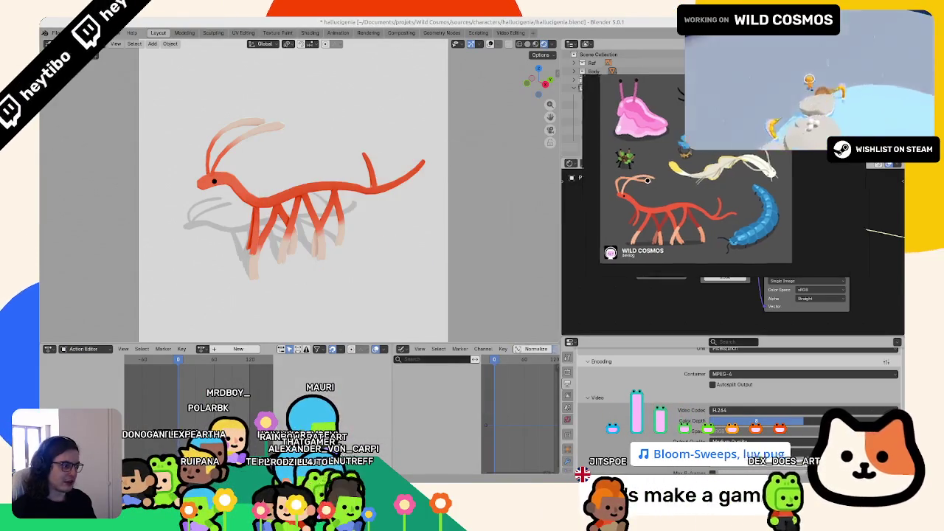
{"action": "left_click", "coordinate": [727, 374]}
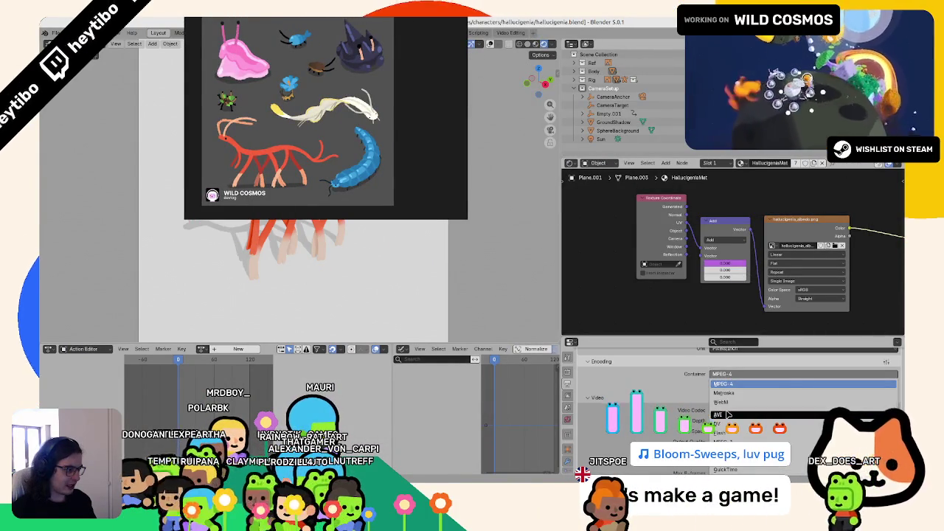
Switch the output to an AVI container with the AV1 video codec and render the animation.
{"action": "left_click", "coordinate": [728, 415]}
{"action": "left_click", "coordinate": [729, 411]}
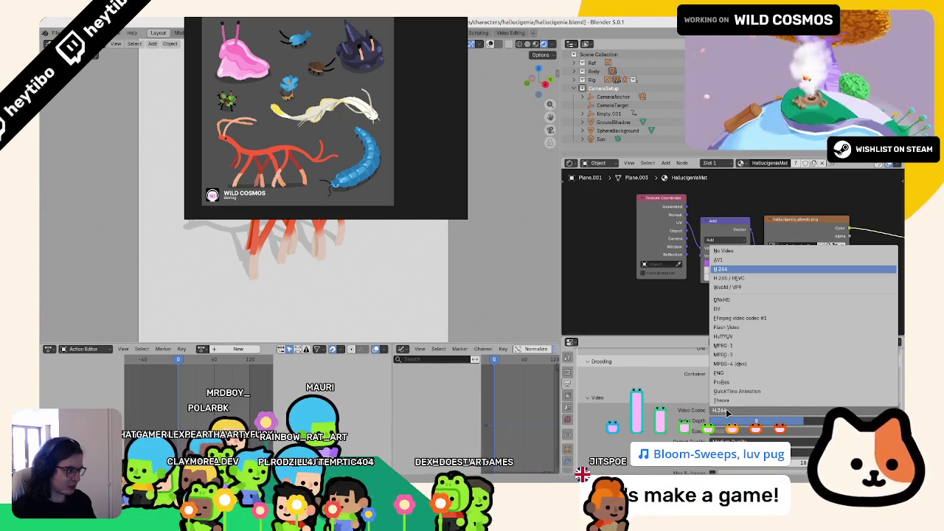
{"action": "left_click", "coordinate": [727, 260]}
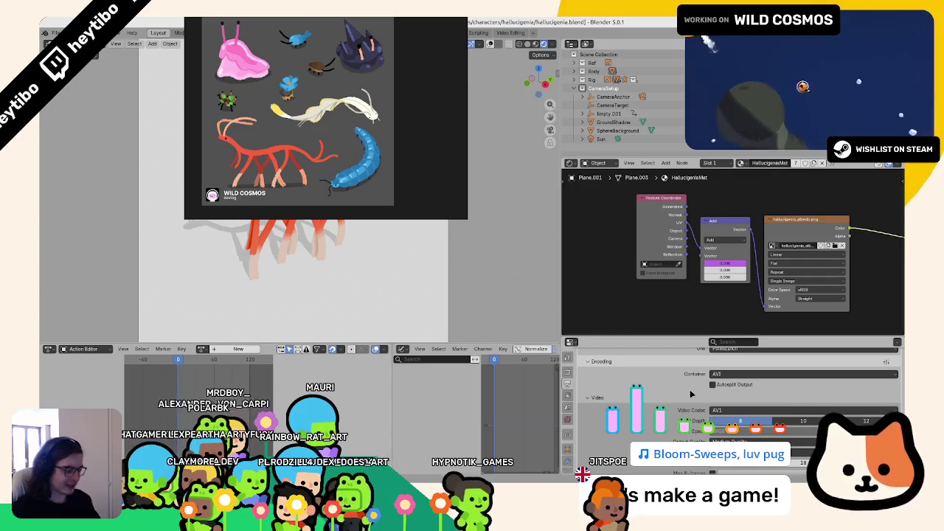
{"action": "key", "text": "ctrl+F12"}
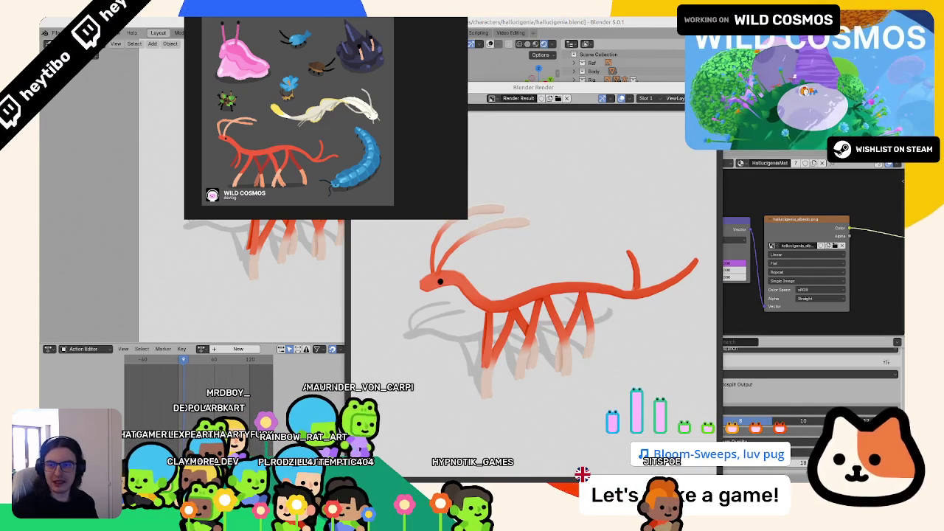
{"action": "left_click", "coordinate": [640, 20]}
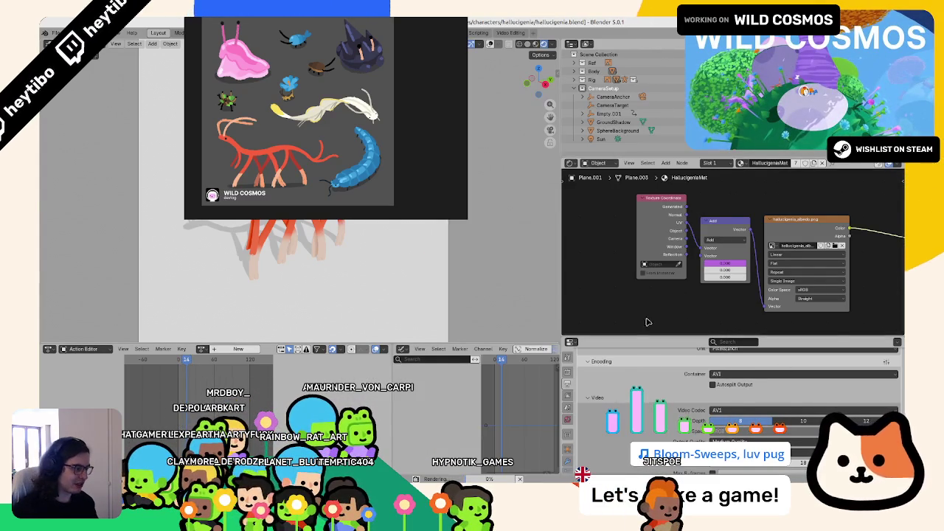
Check render progress and expand then collapse the Output colour management settings.
{"action": "key", "text": "alt+Tab"}
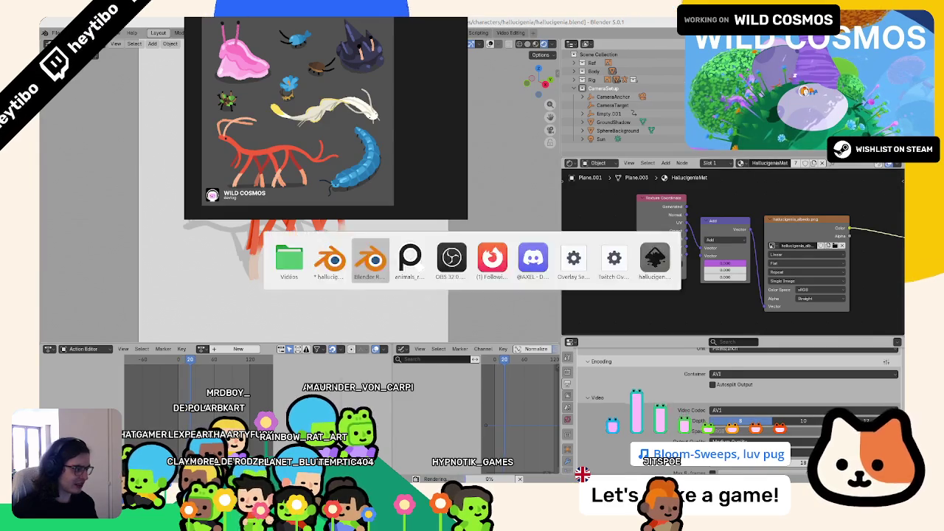
{"action": "key", "text": "alt+Tab"}
{"action": "scroll", "coordinate": [676, 402], "scroll_direction": "up", "scroll_amount": 3}
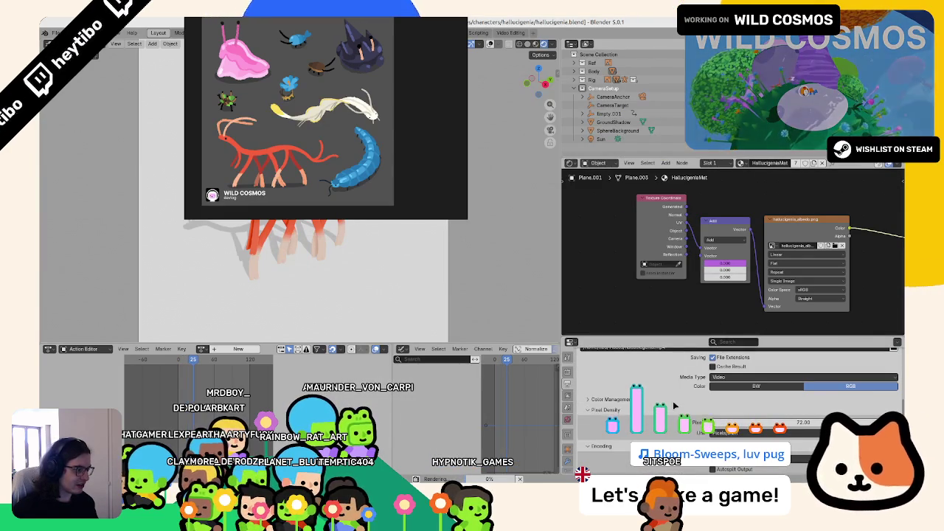
{"action": "scroll", "coordinate": [670, 414], "scroll_direction": "down", "scroll_amount": 2}
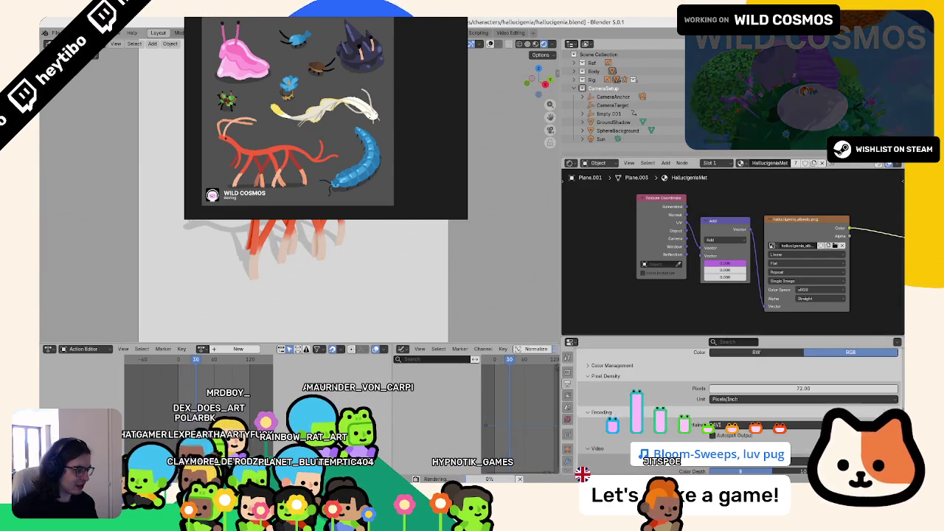
{"action": "left_click", "coordinate": [615, 366]}
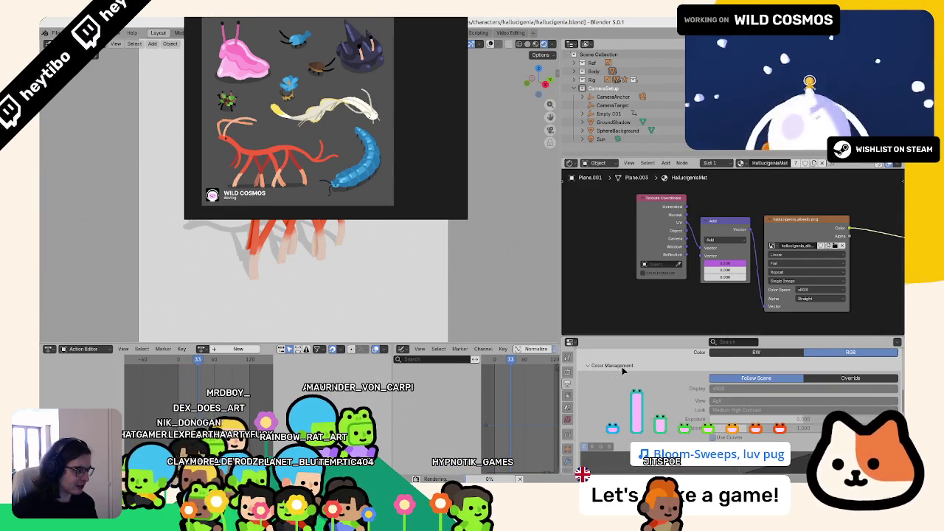
{"action": "left_click", "coordinate": [622, 367]}
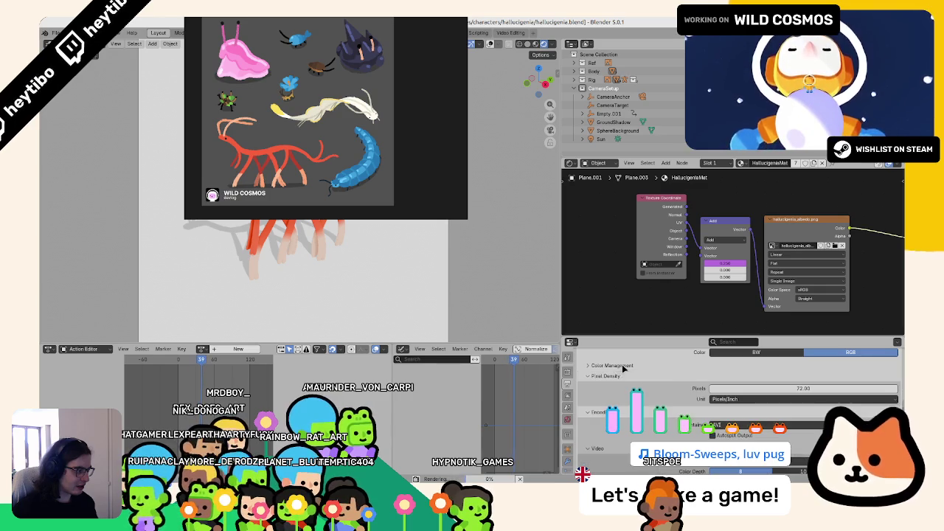
{"action": "scroll", "coordinate": [656, 383], "scroll_direction": "down", "scroll_amount": 4}
{"action": "scroll", "coordinate": [659, 398], "scroll_direction": "up", "scroll_amount": 1}
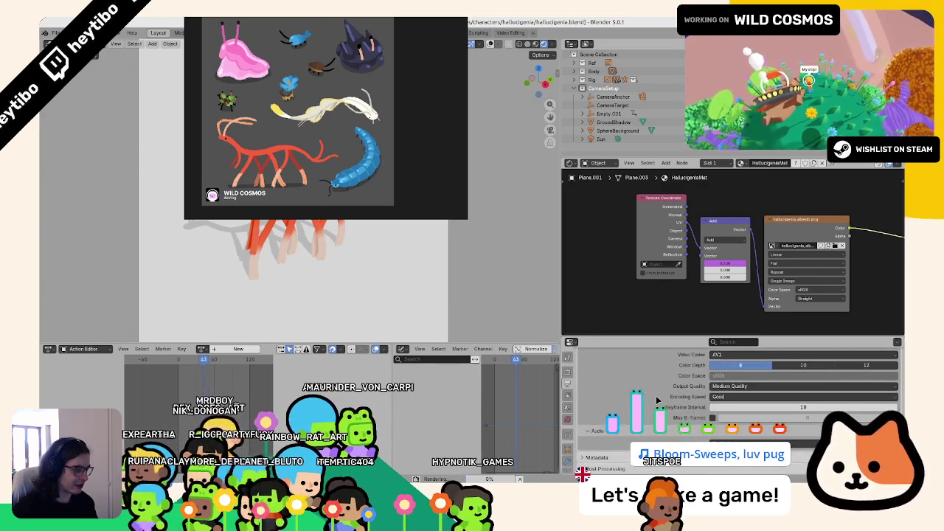
{"action": "scroll", "coordinate": [658, 401], "scroll_direction": "up", "scroll_amount": 2}
{"action": "key", "text": "super+Tab"}
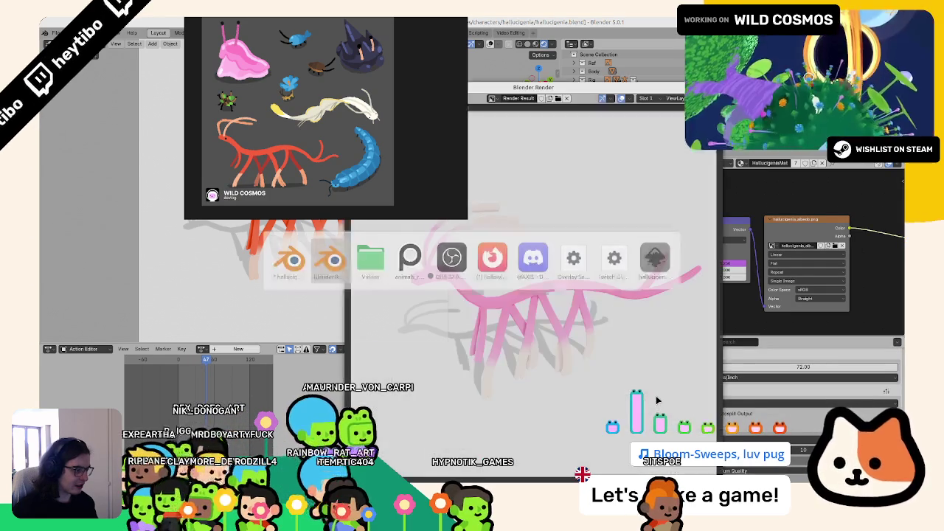
Set the Output Quality to Lossless and re-render the animation.
{"action": "scroll", "coordinate": [653, 402], "scroll_direction": "down", "scroll_amount": 3}
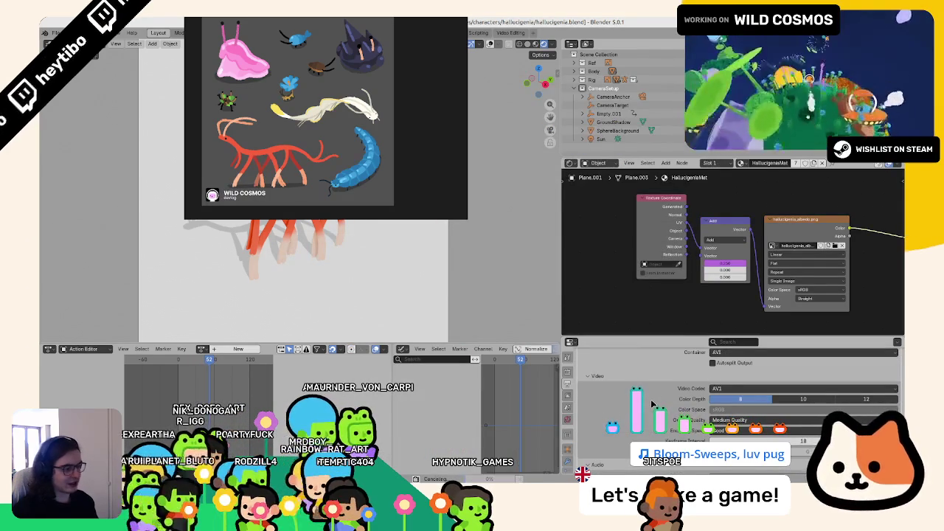
{"action": "left_click", "coordinate": [737, 419]}
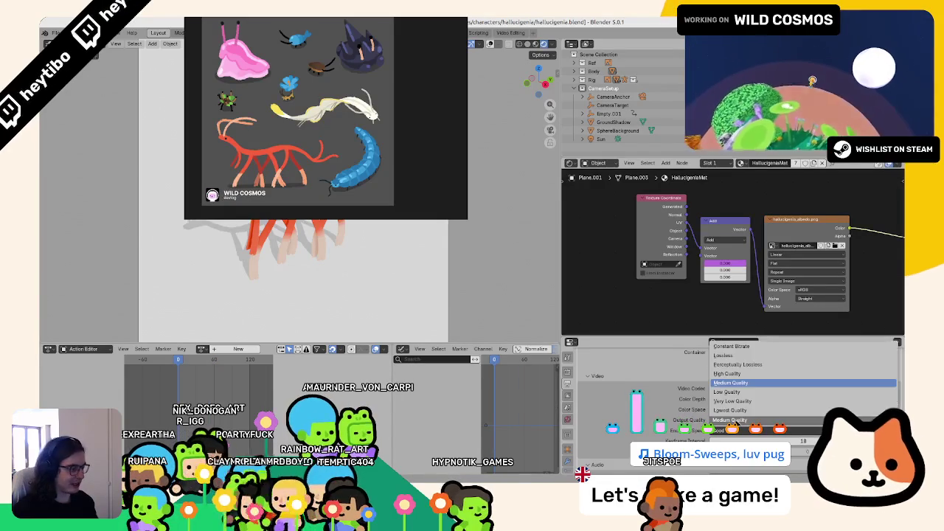
{"action": "left_click", "coordinate": [740, 356]}
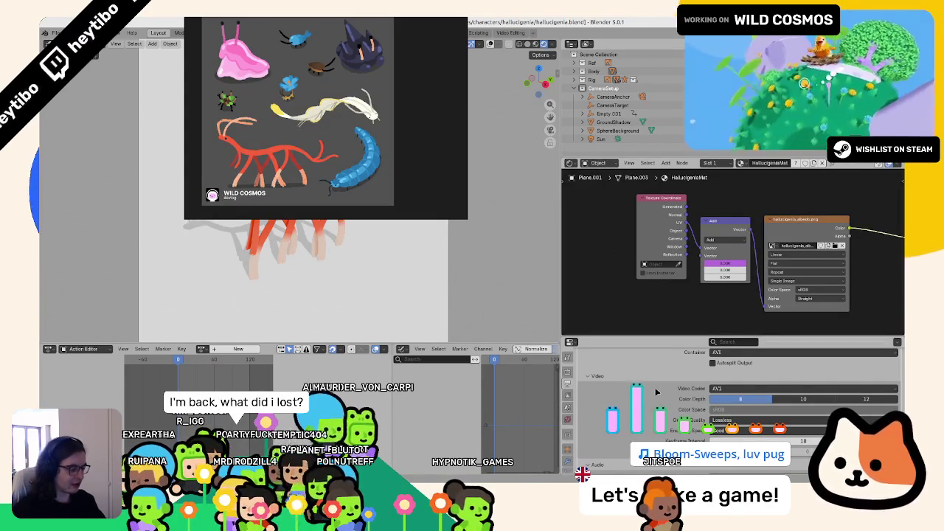
{"action": "key", "text": "ctrl+F12"}
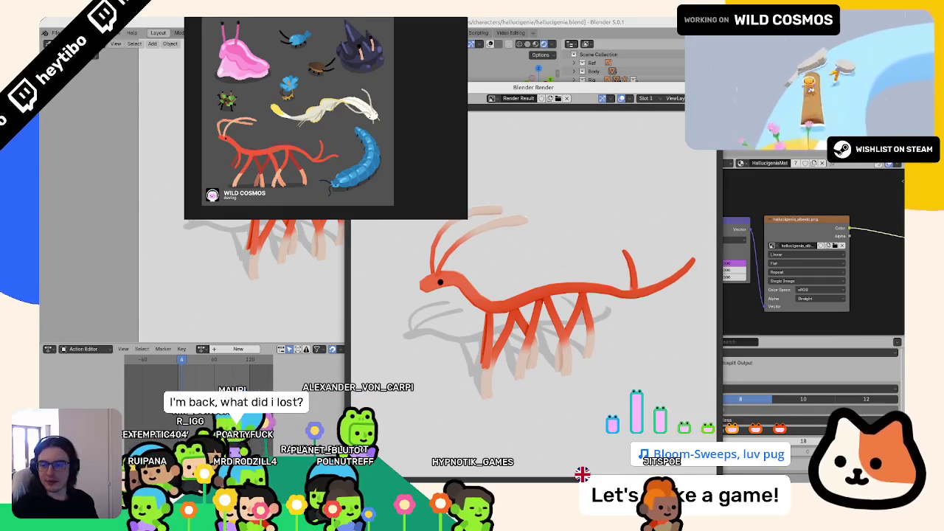
Let the render finish, then bring up hallucigenia.mp4 full-screen in the video player.
{"action": "key", "text": "F11"}
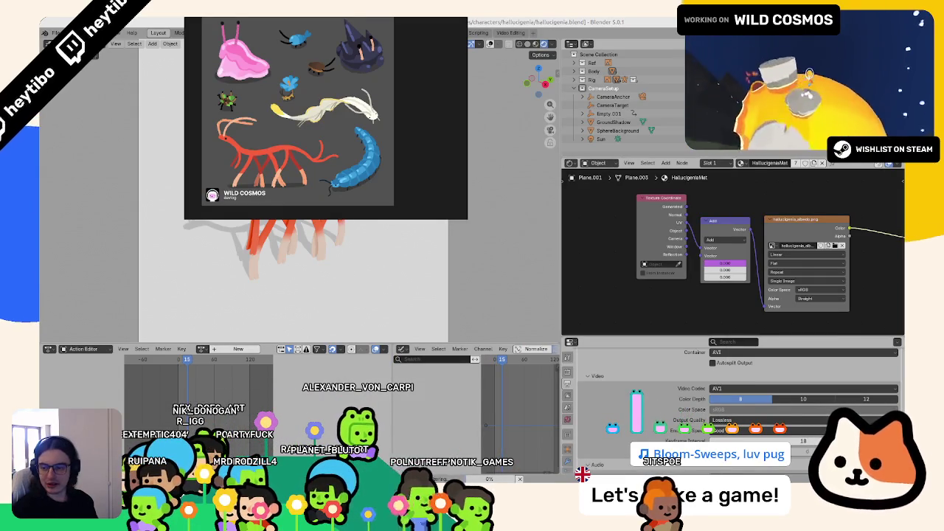
{"action": "key", "text": "F11"}
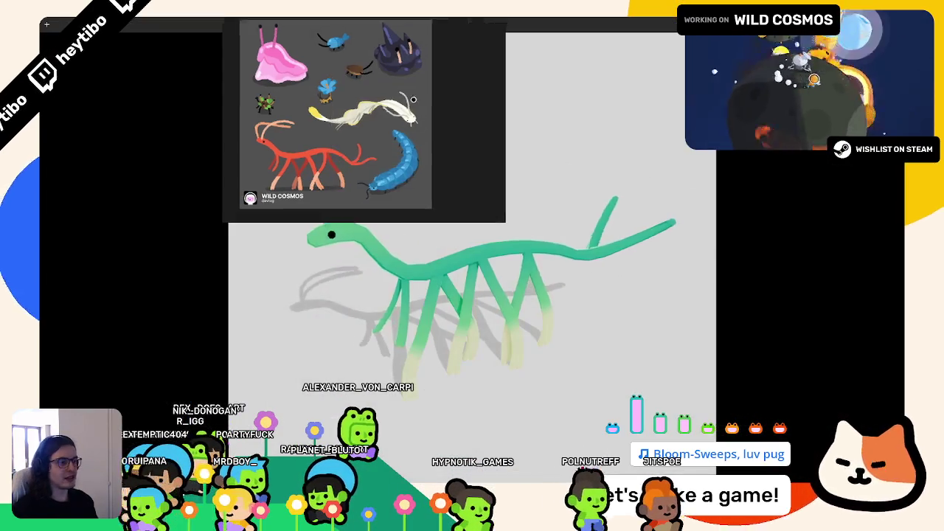
{"action": "left_click_drag", "start_coordinate": [413, 99], "coordinate": [814, 96]}
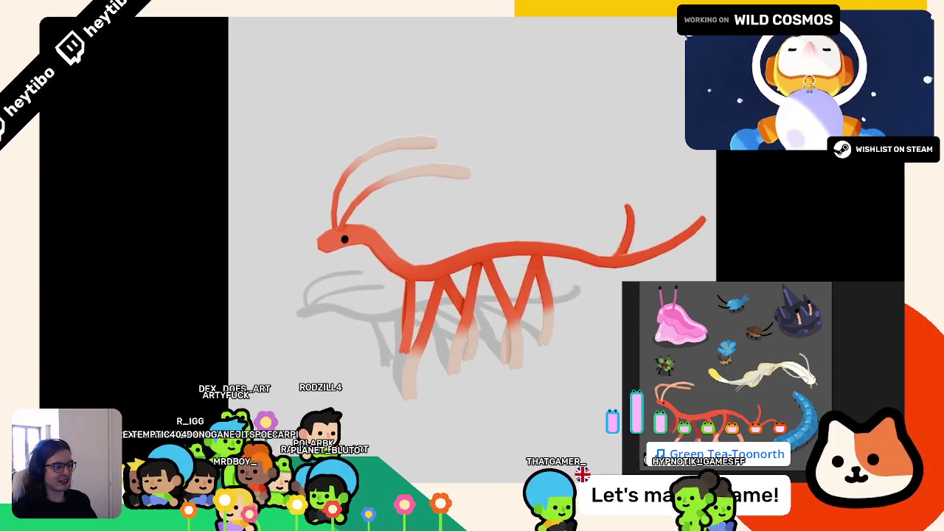
Replay the rendered hallucigenia .avi enlarged in the player, then close it to return to Blender.
{"action": "double_click", "coordinate": [415, 208]}
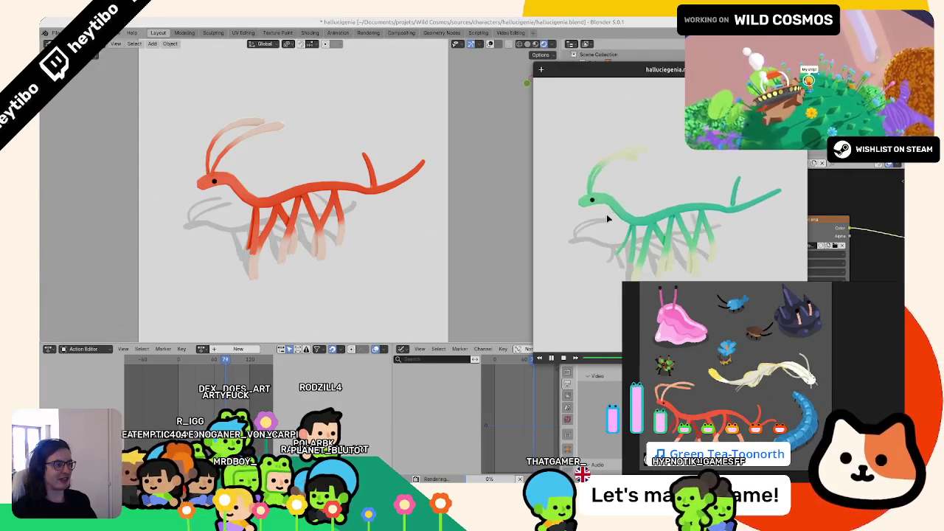
{"action": "key", "text": "q"}
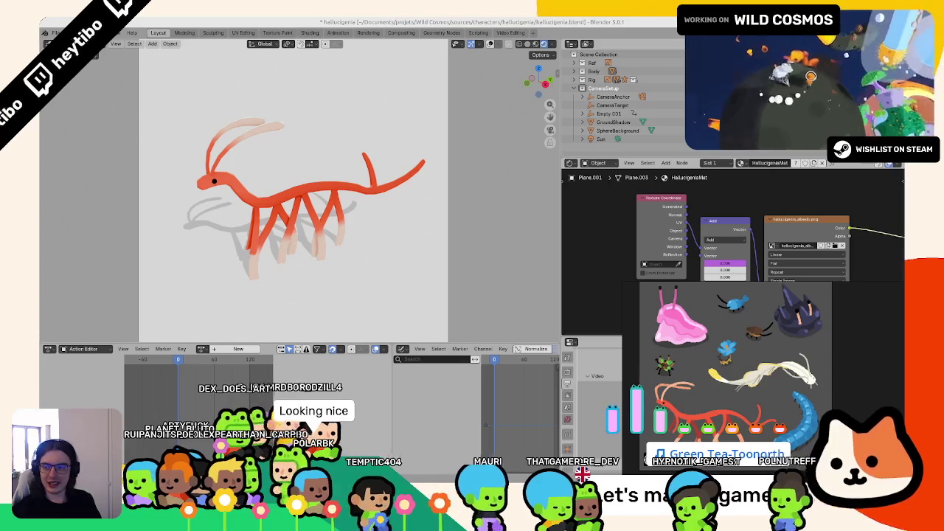
{"action": "key", "text": "ctrl+F11"}
{"action": "double_click", "coordinate": [242, 64]}
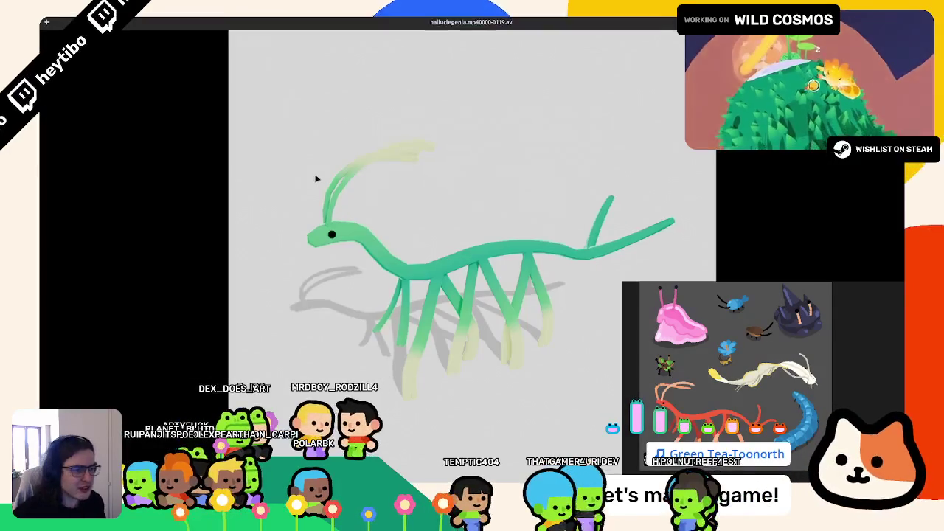
{"action": "key", "text": "Escape"}
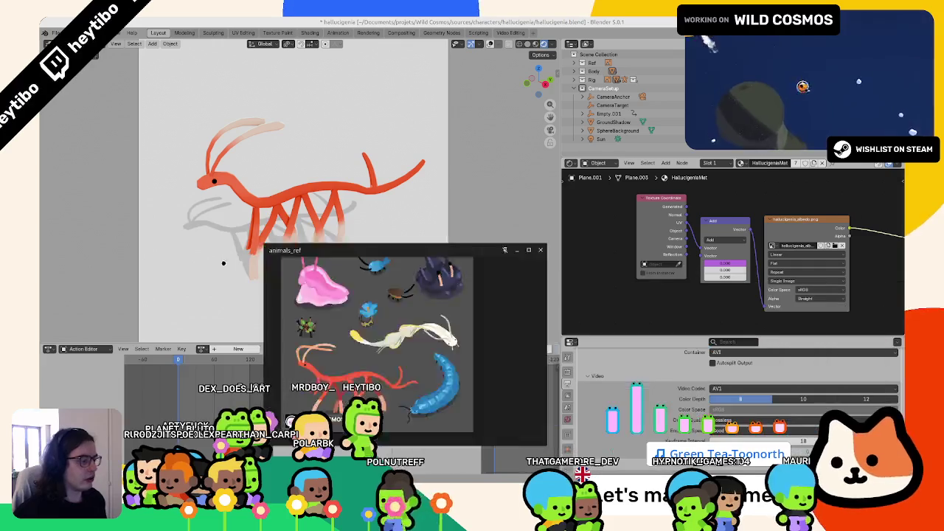
Restore viewport overlays, save hallucigenia.blend, and switch the AnimationRig into Pose Mode.
{"action": "left_click", "coordinate": [491, 45]}
{"action": "key", "text": "ctrl+s"}
{"action": "key", "text": "ctrl+Tab"}
{"action": "scroll", "coordinate": [259, 219], "scroll_direction": "up", "scroll_amount": 2}
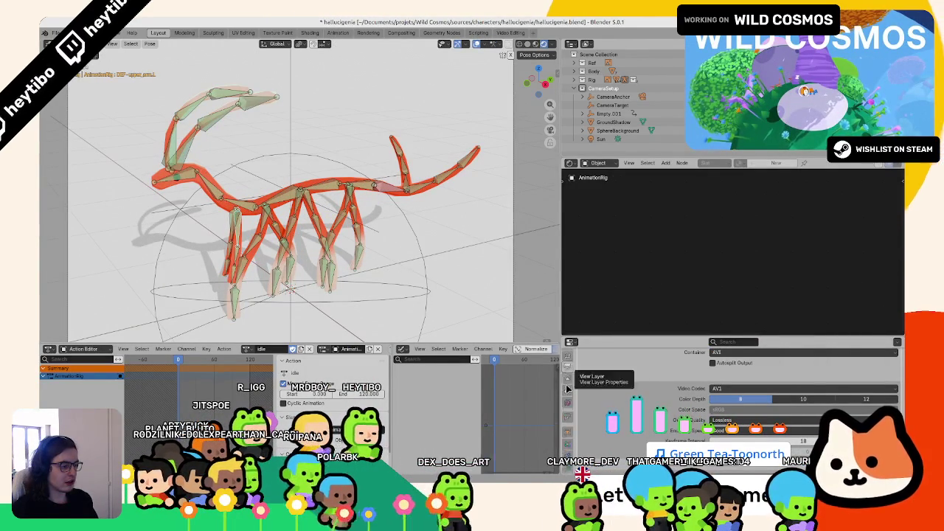
Hide the rig's Bones collection in Armature properties so only the FK leg controls show.
{"action": "left_click", "coordinate": [567, 428]}
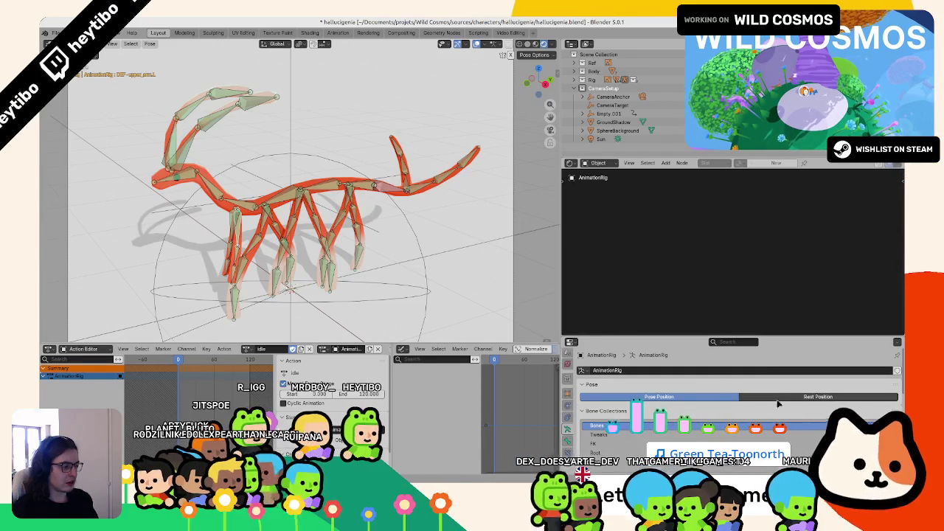
{"action": "scroll", "coordinate": [791, 402], "scroll_direction": "down", "scroll_amount": 1}
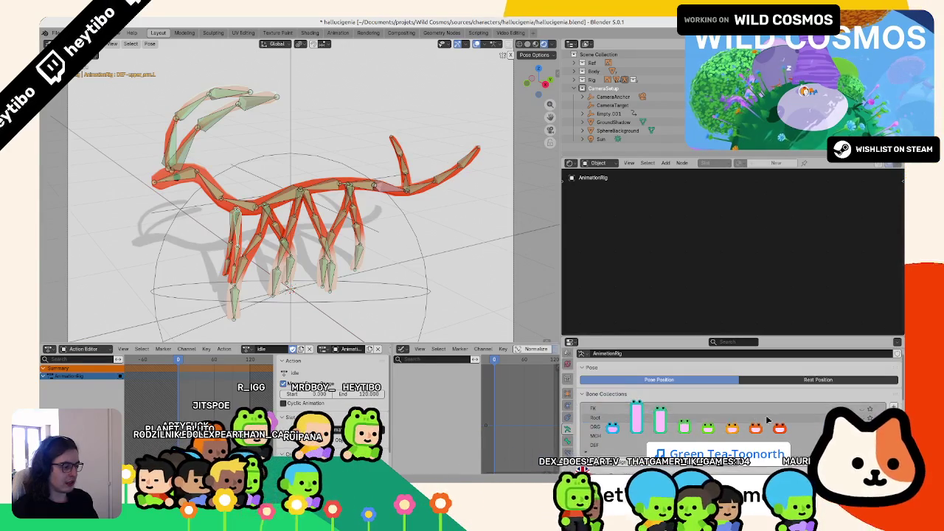
{"action": "scroll", "coordinate": [862, 417], "scroll_direction": "down", "scroll_amount": 2}
{"action": "left_click", "coordinate": [870, 417]}
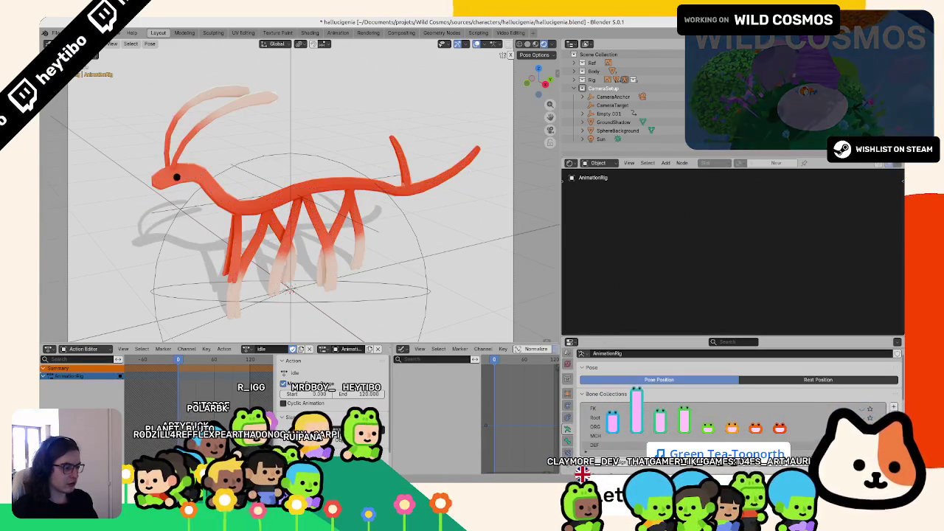
{"action": "left_click", "coordinate": [870, 408]}
Frame the creature, select the upper_arm_fk.R control, and show its transform values in the sidebar.
{"action": "key", "text": "KP_Decimal"}
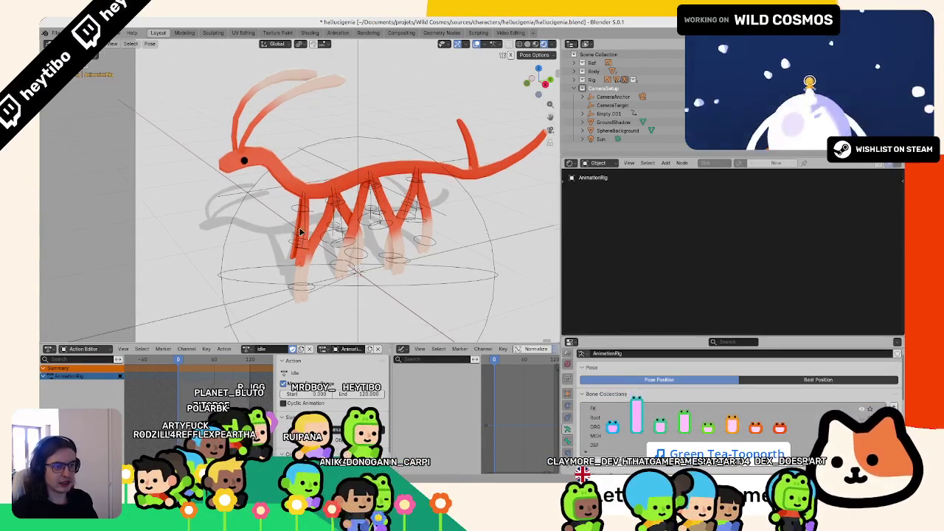
{"action": "left_click", "coordinate": [319, 235]}
{"action": "key", "text": "n"}
{"action": "scroll", "coordinate": [414, 159], "scroll_direction": "up", "scroll_amount": 3}
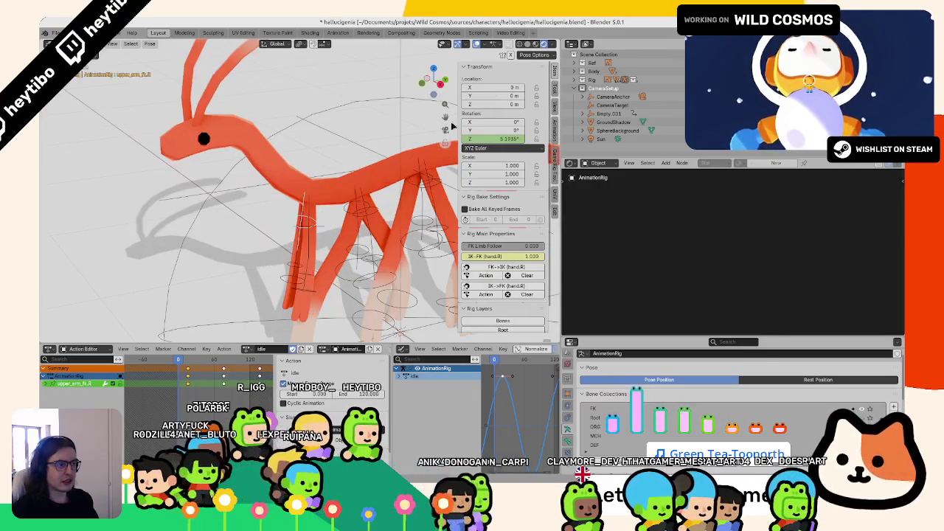
Rotate the upper-arm bone to 25° on X and insert a keyframe on its rotation.
{"action": "left_click_drag", "start_coordinate": [492, 122], "coordinate": [516, 122]}
{"action": "mouse_move", "coordinate": [493, 122]}
{"action": "left_mouse_down"}
{"action": "mouse_move", "coordinate": [492, 130]}
{"action": "mouse_move", "coordinate": [487, 123]}
{"action": "mouse_move", "coordinate": [510, 120]}
{"action": "left_mouse_up"}
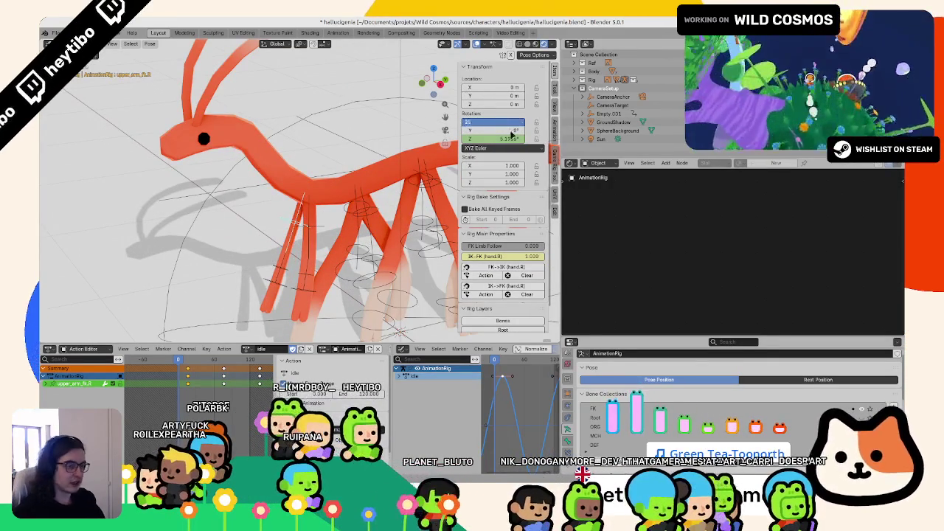
{"action": "right_click", "coordinate": [510, 120]}
{"action": "left_click", "coordinate": [479, 104]}
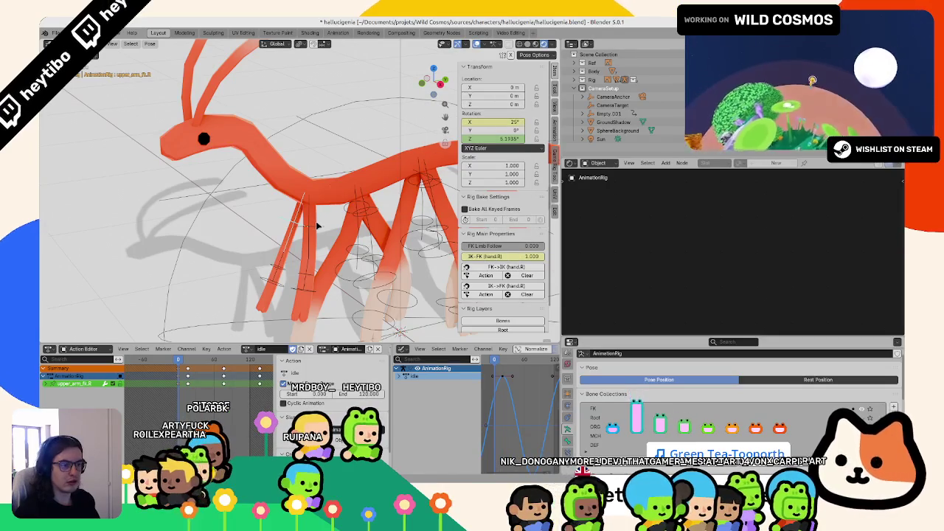
{"action": "key", "text": "Return"}
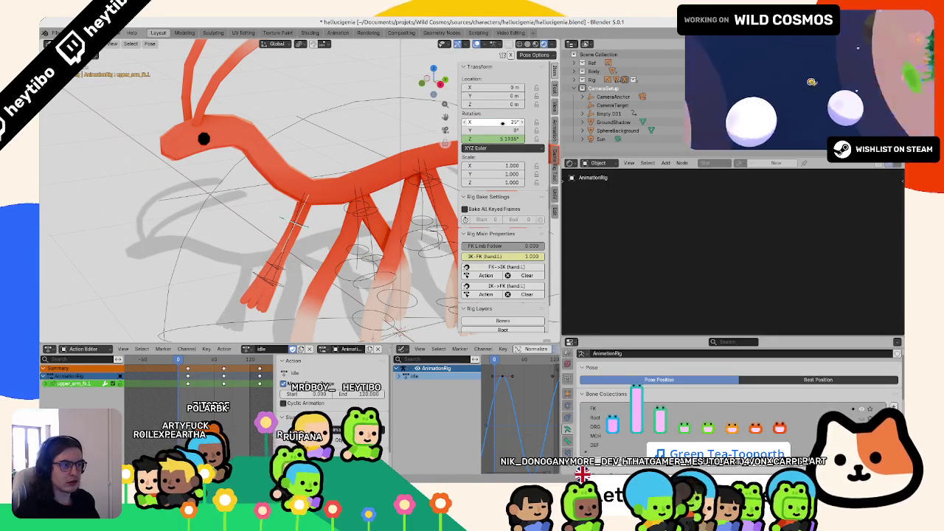
{"action": "right_click", "coordinate": [502, 122]}
{"action": "left_click", "coordinate": [487, 120]}
Reset the leg bone's X, Y and Z rotations to 0°, then play the idle animation.
{"action": "mouse_move", "coordinate": [487, 120]}
{"action": "middle_mouse_down"}
{"action": "mouse_move", "coordinate": [303, 174]}
{"action": "mouse_move", "coordinate": [229, 147]}
{"action": "mouse_move", "coordinate": [282, 190]}
{"action": "middle_mouse_up"}
{"action": "scroll", "coordinate": [229, 147], "scroll_direction": "up", "scroll_amount": 3}
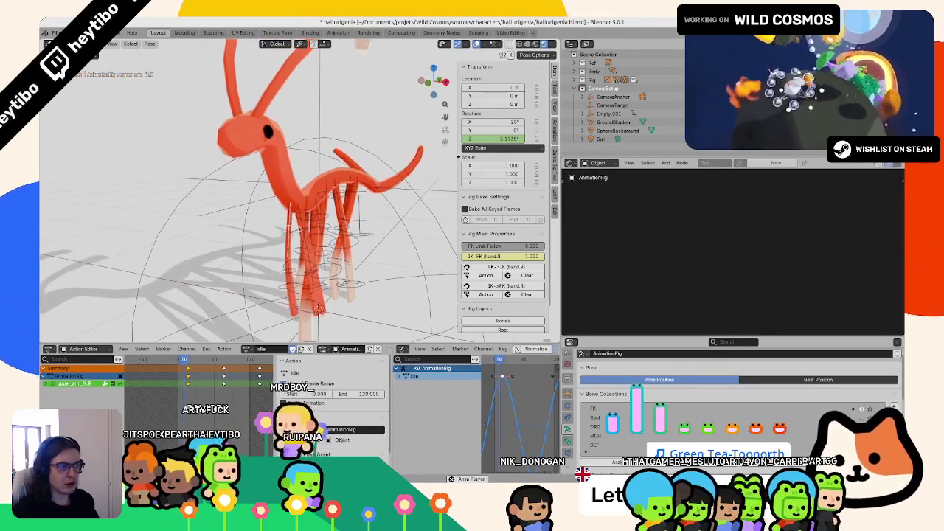
{"action": "middle_click_drag", "start_coordinate": [381, 206], "coordinate": [289, 221]}
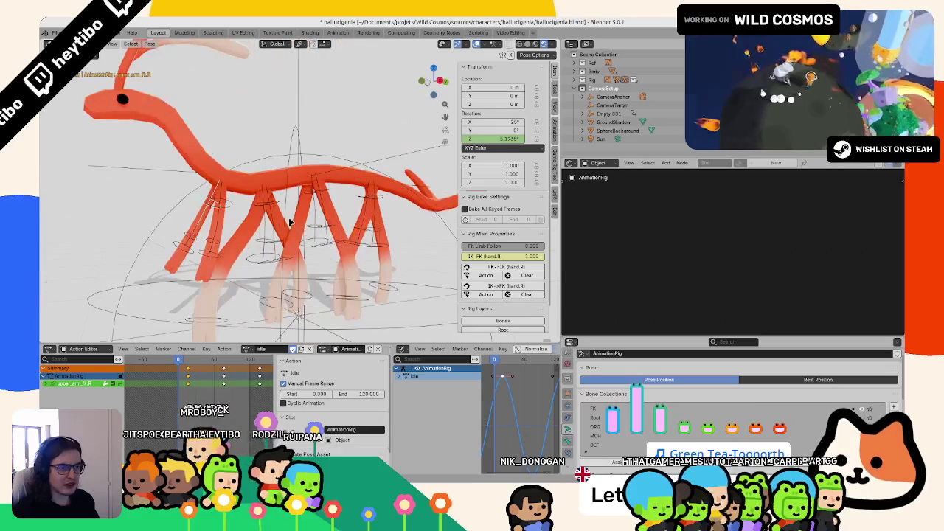
{"action": "left_click_drag", "start_coordinate": [481, 139], "coordinate": [449, 139]}
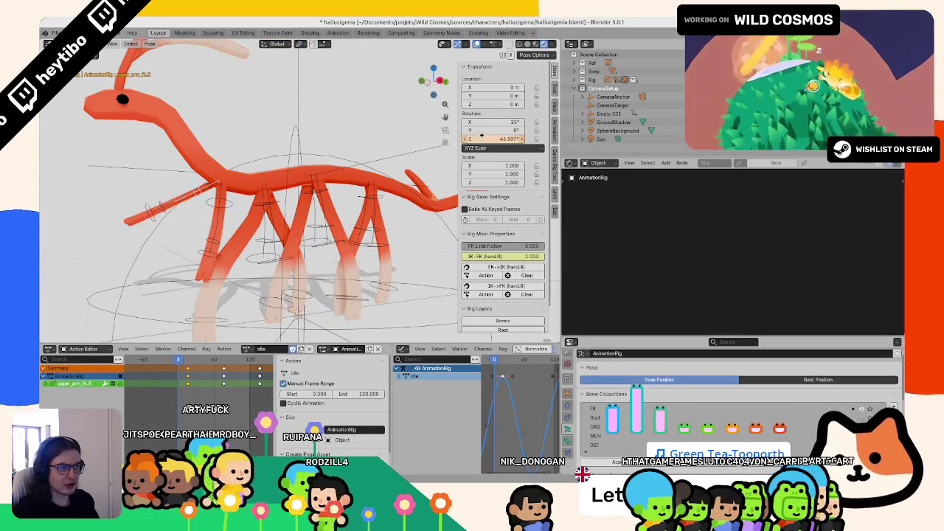
{"action": "middle_click_drag", "start_coordinate": [331, 155], "coordinate": [383, 156]}
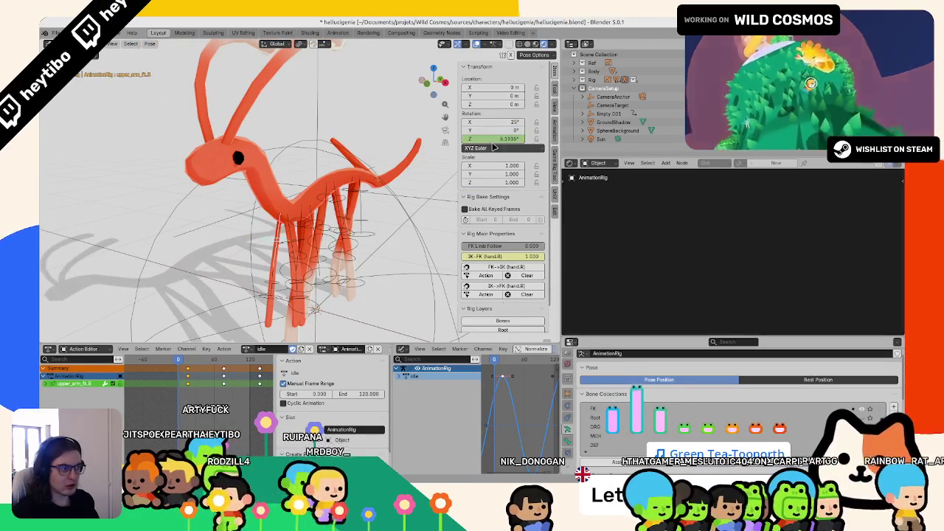
{"action": "left_click_drag", "start_coordinate": [493, 122], "coordinate": [492, 131]}
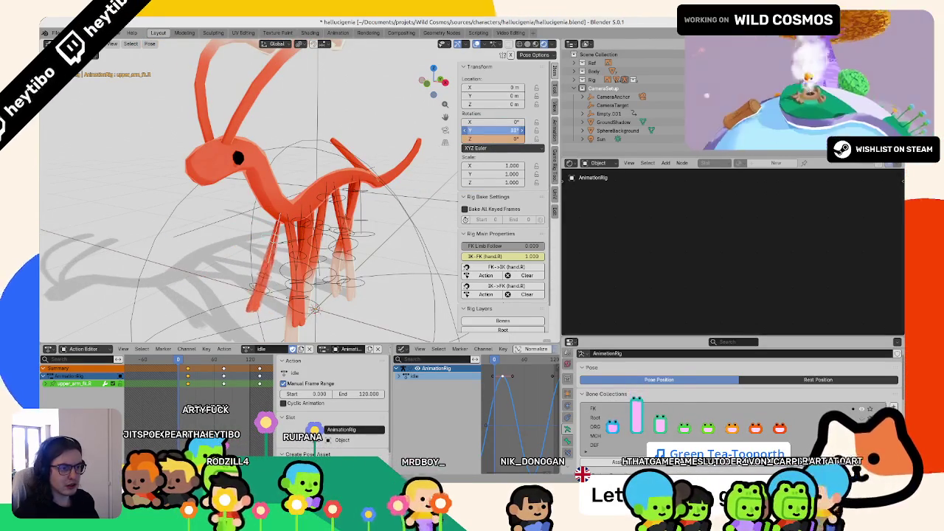
{"action": "left_click", "coordinate": [509, 131]}
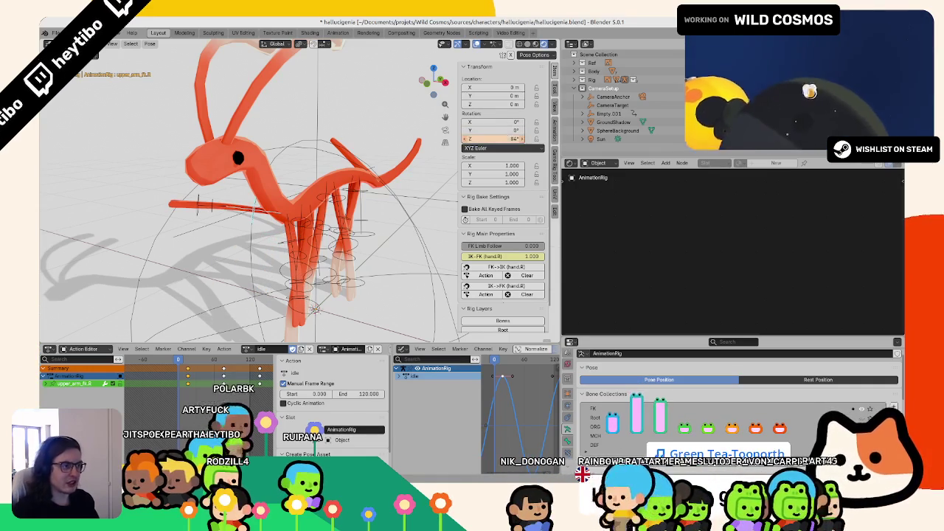
{"action": "key", "text": "BackSpace"}
{"action": "middle_click_drag", "start_coordinate": [353, 191], "coordinate": [288, 242]}
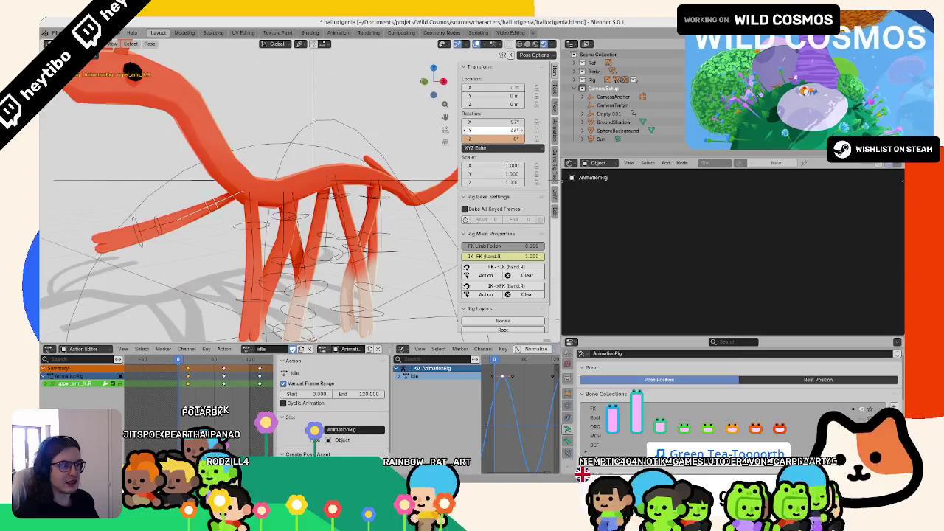
{"action": "key", "text": "space"}
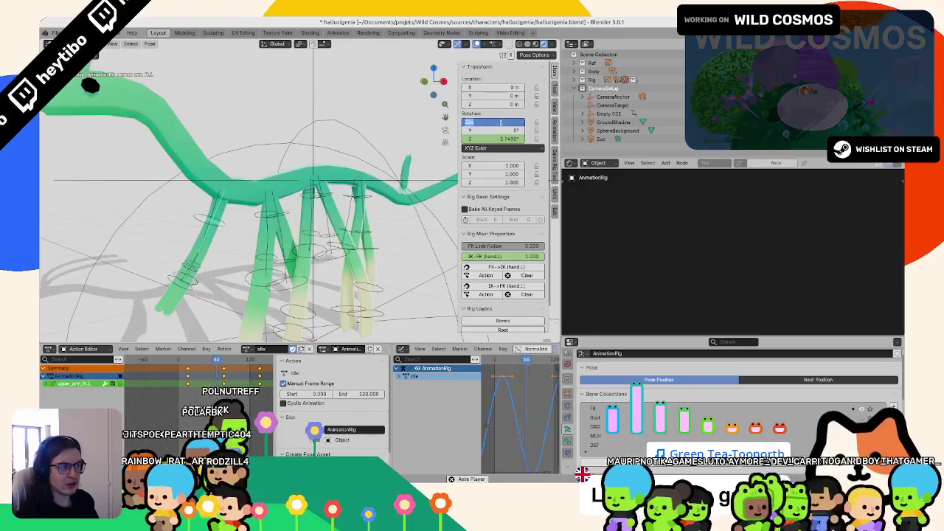
Set the upper-arm bone's X rotation to 15° and key that single channel.
{"action": "right_click", "coordinate": [500, 121]}
{"action": "left_click", "coordinate": [498, 124]}
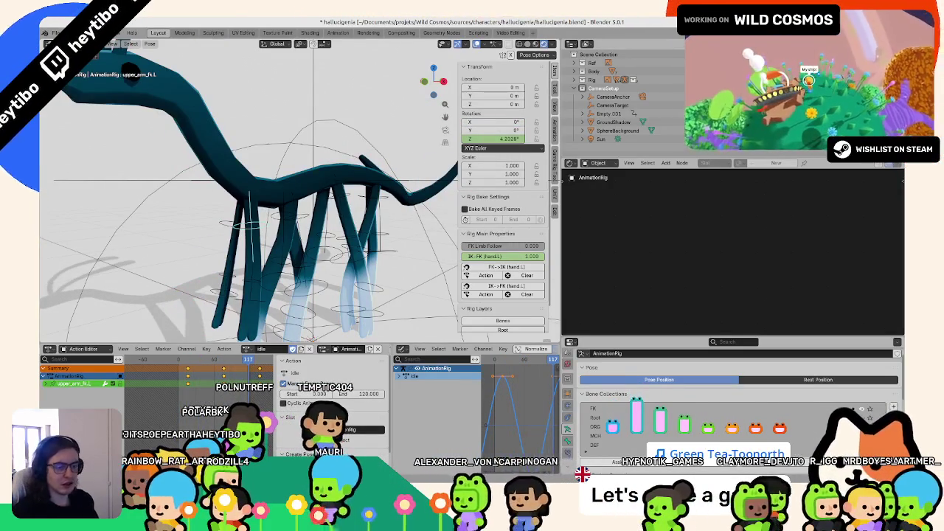
{"action": "right_click", "coordinate": [480, 126]}
{"action": "double_click", "coordinate": [488, 122]}
{"action": "type", "text": "19"}
{"action": "key", "text": "Return"}
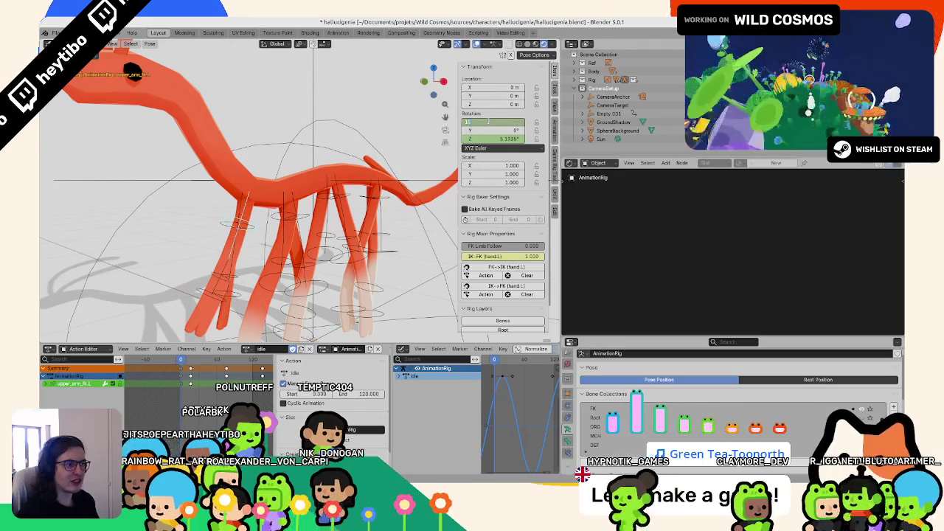
{"action": "right_click", "coordinate": [488, 121]}
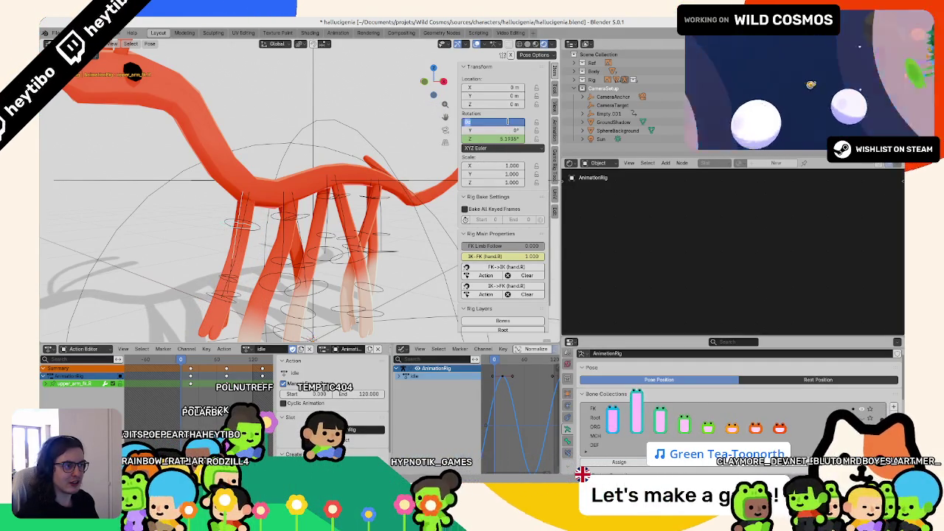
{"action": "key", "text": "Return"}
{"action": "right_click", "coordinate": [488, 122]}
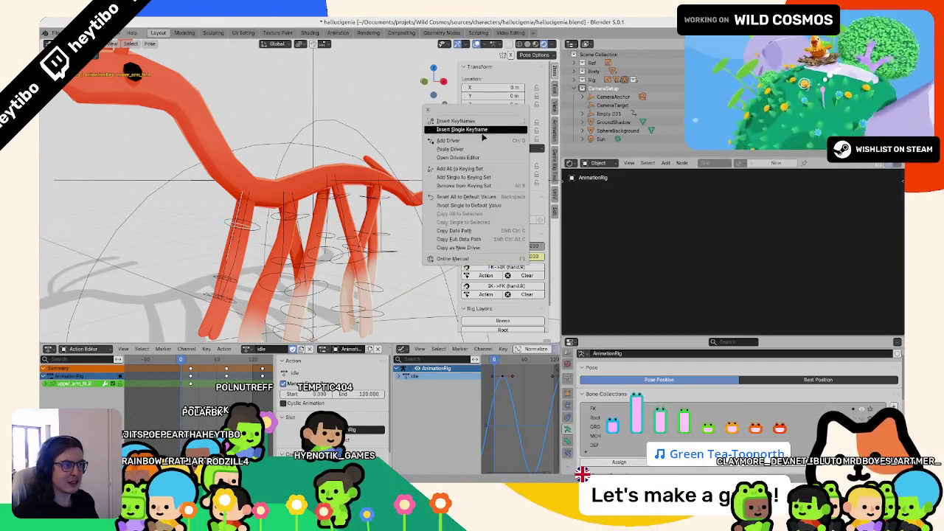
{"action": "left_click", "coordinate": [488, 127]}
Key the Y rotation at -45°, then play the idle animation to review the legs.
{"action": "middle_click_drag", "start_coordinate": [413, 169], "coordinate": [318, 158]}
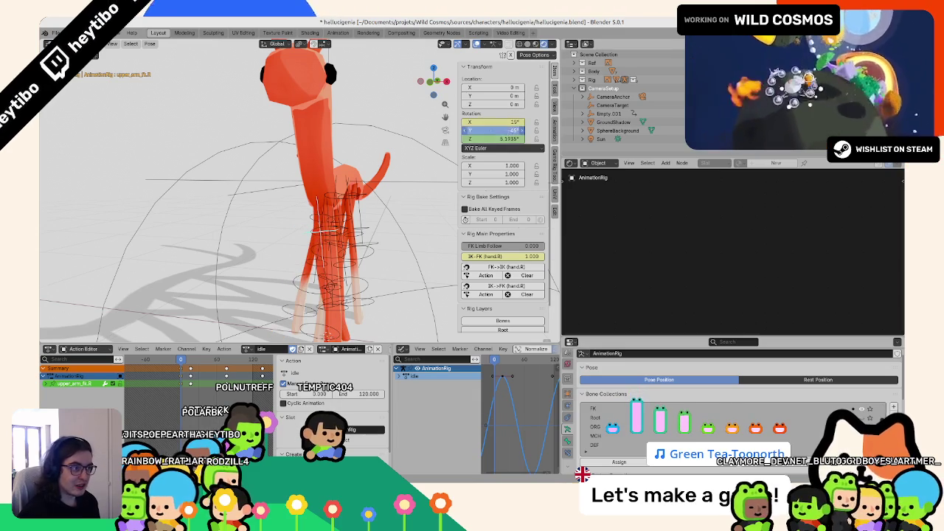
{"action": "right_click", "coordinate": [489, 129]}
{"action": "left_click", "coordinate": [490, 127]}
{"action": "scroll", "coordinate": [309, 188], "scroll_direction": "up", "scroll_amount": 3}
{"action": "middle_click_drag", "start_coordinate": [317, 184], "coordinate": [298, 193]}
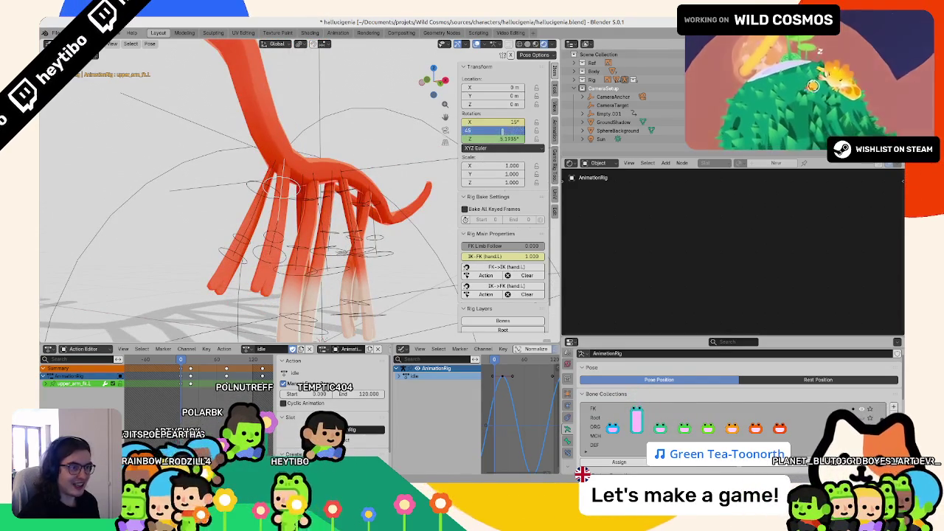
{"action": "type", "text": "d"}
{"action": "key", "text": "Return"}
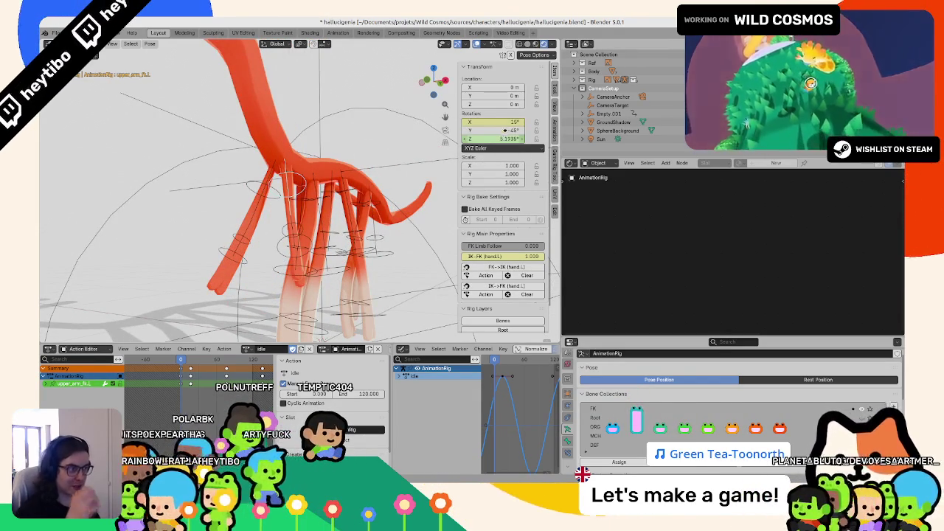
{"action": "right_click", "coordinate": [503, 135]}
{"action": "left_click", "coordinate": [501, 137]}
{"action": "mouse_move", "coordinate": [317, 185]}
{"action": "middle_mouse_down"}
{"action": "mouse_move", "coordinate": [176, 190]}
{"action": "mouse_move", "coordinate": [177, 174]}
{"action": "middle_mouse_up"}
{"action": "key", "text": "space"}
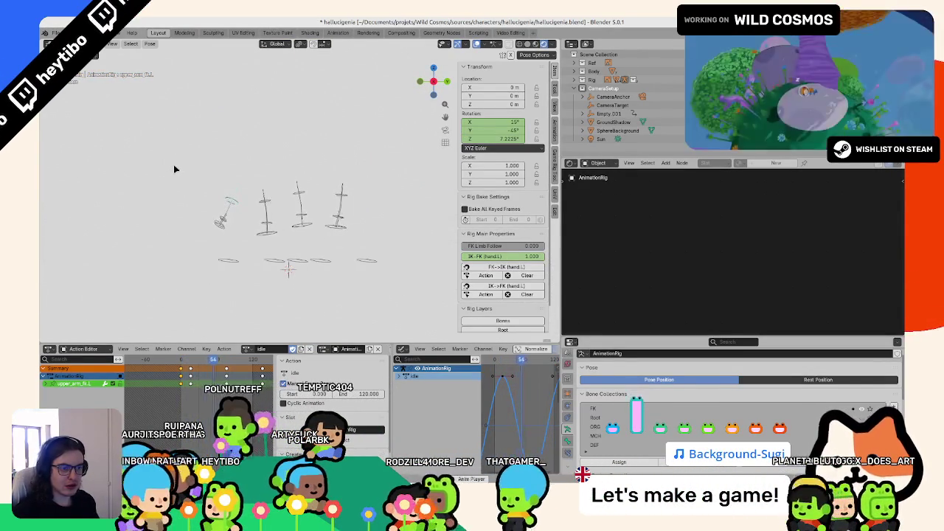
Check the idle animation through the camera without overlays, return to frame 0 in Object Mode, and save.
{"action": "scroll", "coordinate": [175, 169], "scroll_direction": "up", "scroll_amount": 5}
{"action": "middle_click_drag", "start_coordinate": [175, 169], "coordinate": [249, 162]}
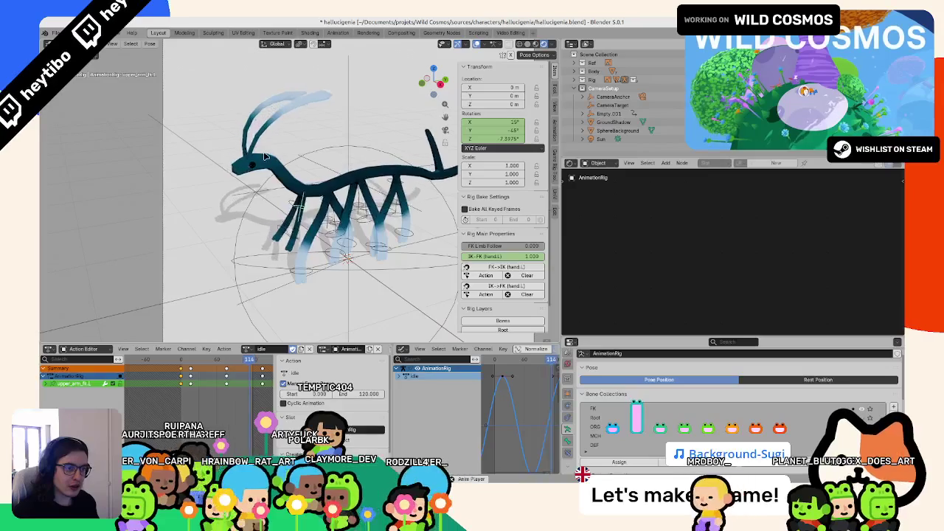
{"action": "left_click", "coordinate": [476, 44]}
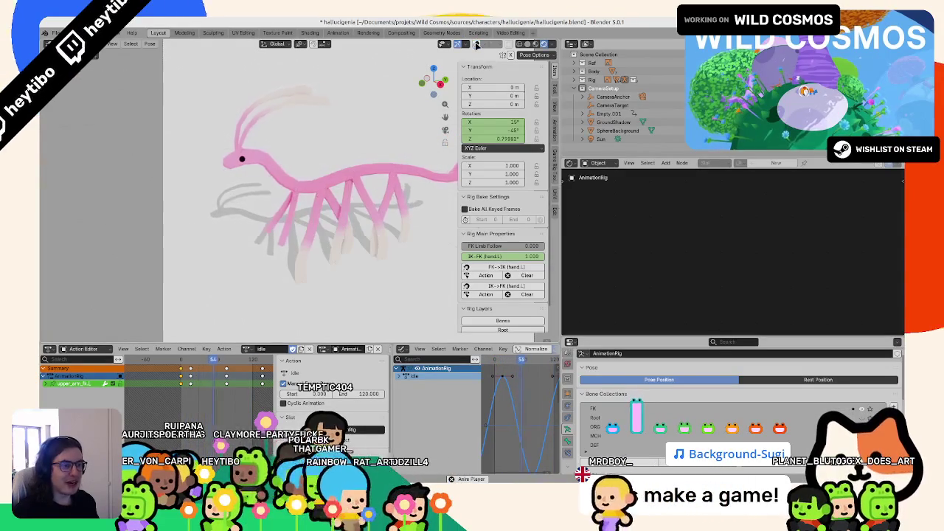
{"action": "key", "text": "KP_0"}
{"action": "key", "text": "Escape"}
{"action": "middle_click_drag", "start_coordinate": [342, 190], "coordinate": [365, 149]}
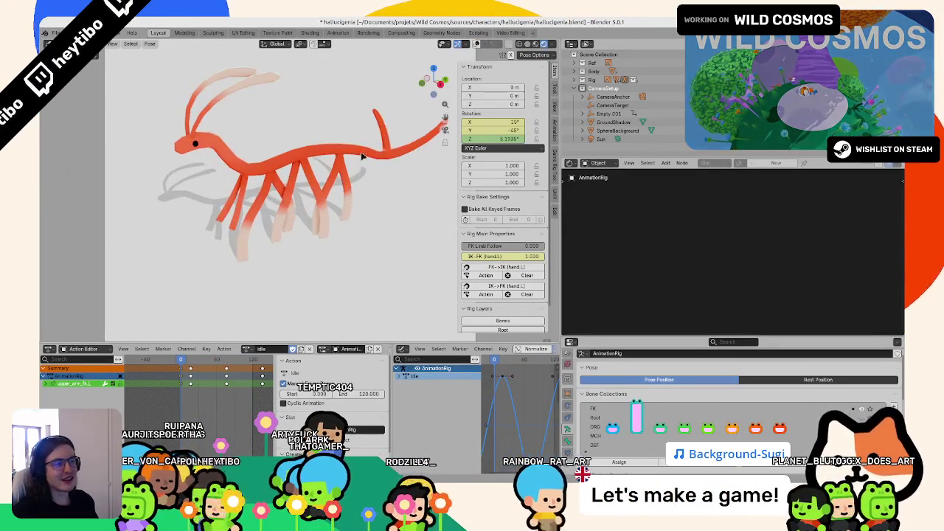
{"action": "key", "text": "ctrl+Tab"}
{"action": "key", "text": "ctrl+s"}
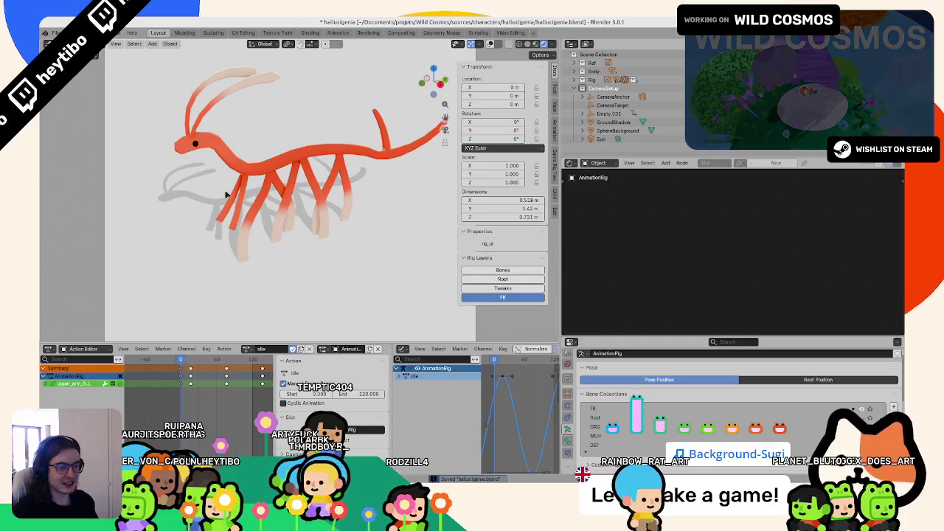
Change the viewport shading lighting, restore overlays, and render a test image of the creature.
{"action": "key", "text": "z"}
{"action": "left_click", "coordinate": [447, 185]}
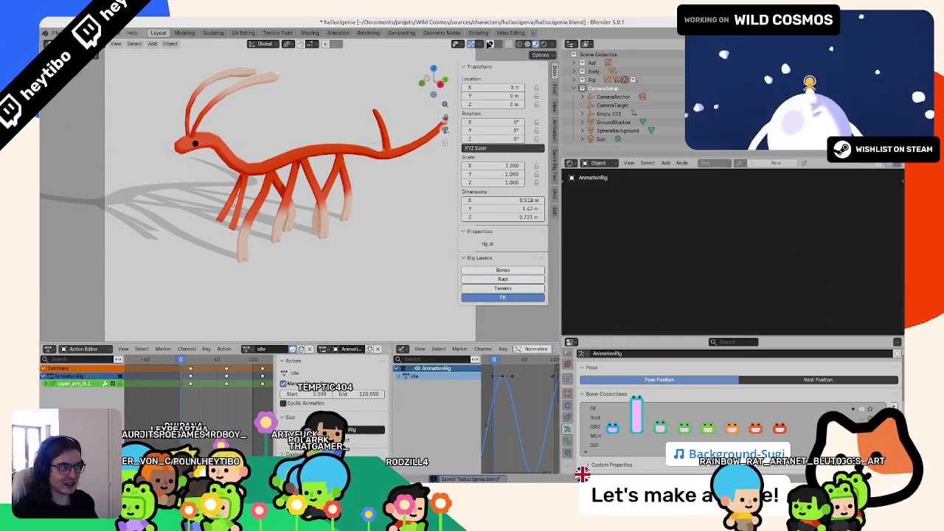
{"action": "left_click", "coordinate": [489, 44]}
{"action": "left_click", "coordinate": [308, 349]}
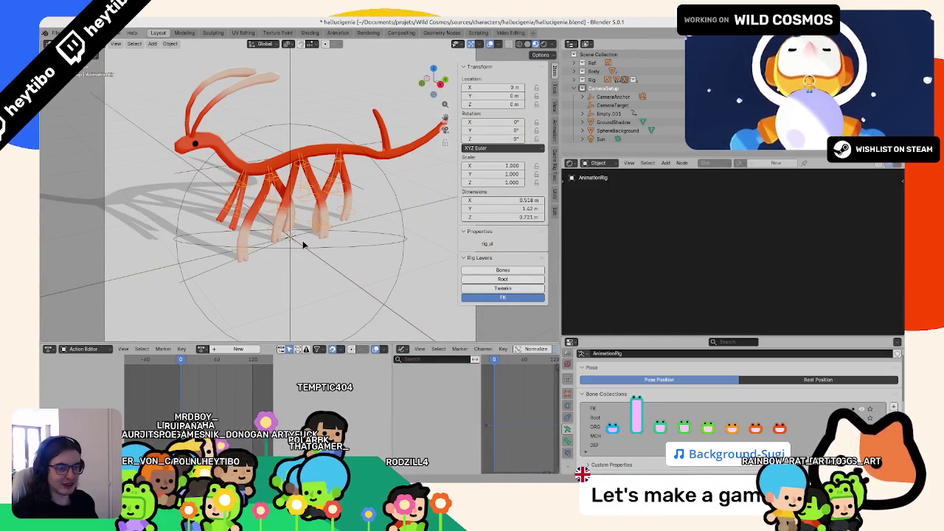
{"action": "key", "text": "ctrl+z"}
{"action": "key", "text": "ctrl+z"}
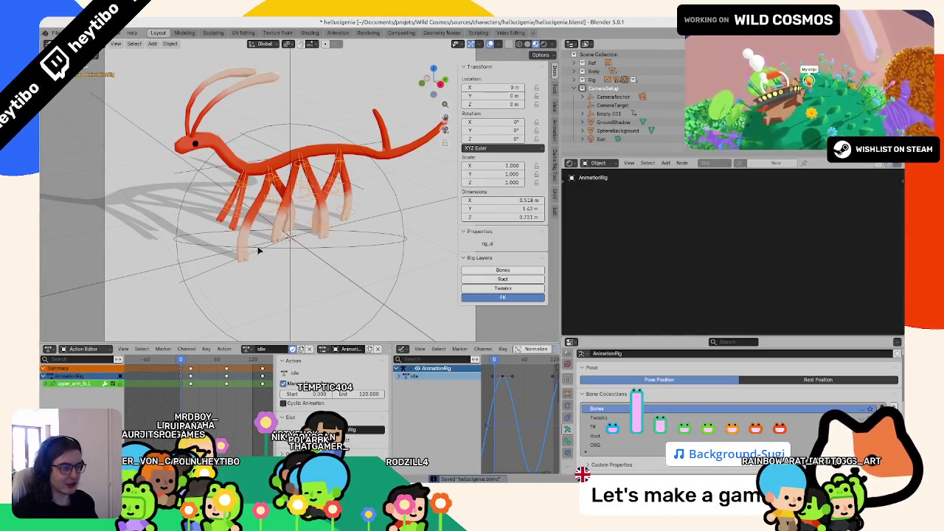
{"action": "key", "text": "F12"}
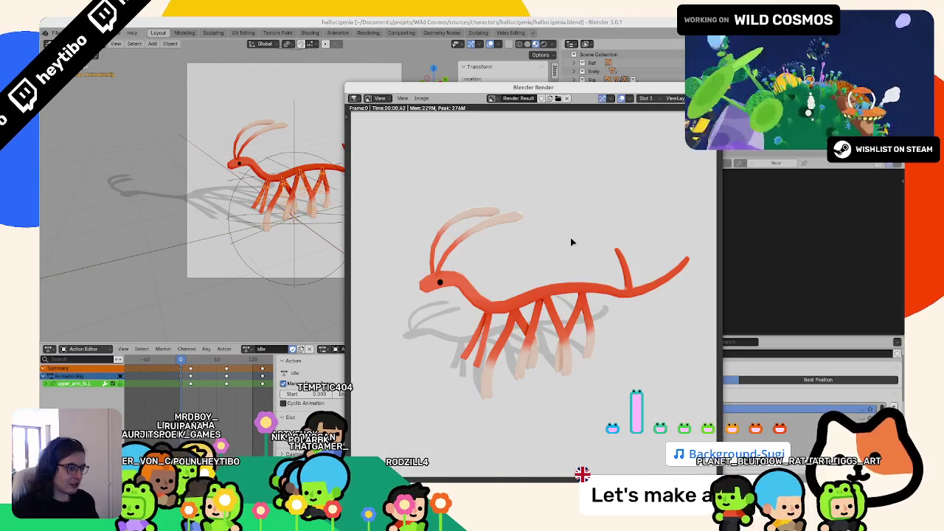
{"action": "key", "text": "Escape"}
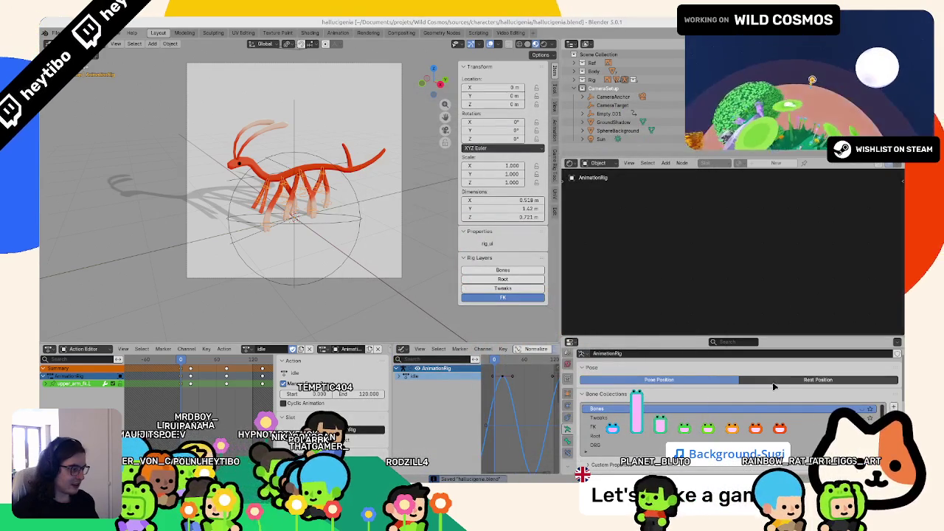
{"action": "key", "text": "ctrl+z"}
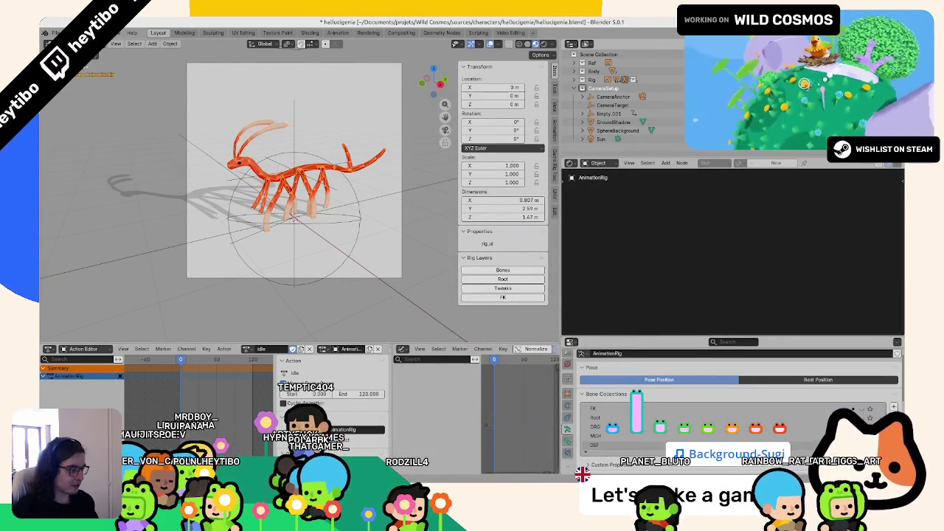
{"action": "key", "text": "KP_0"}
{"action": "key", "text": "ctrl+s"}
{"action": "key", "text": "space"}
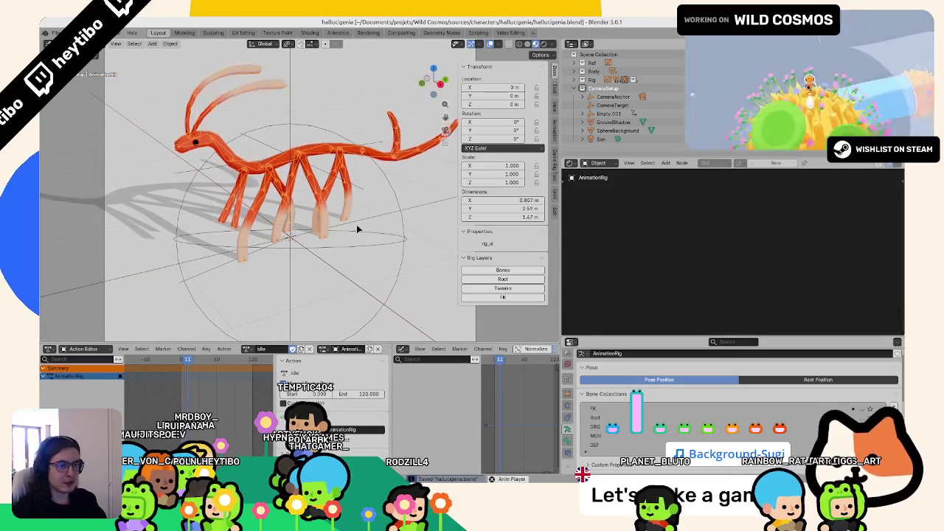
{"action": "left_click", "coordinate": [322, 248]}
{"action": "key", "text": "F12"}
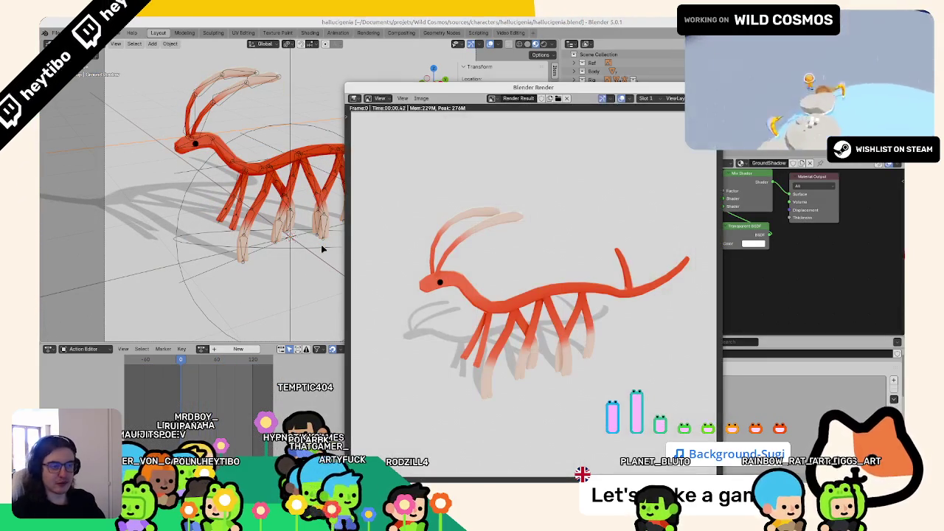
{"action": "key", "text": "Escape"}
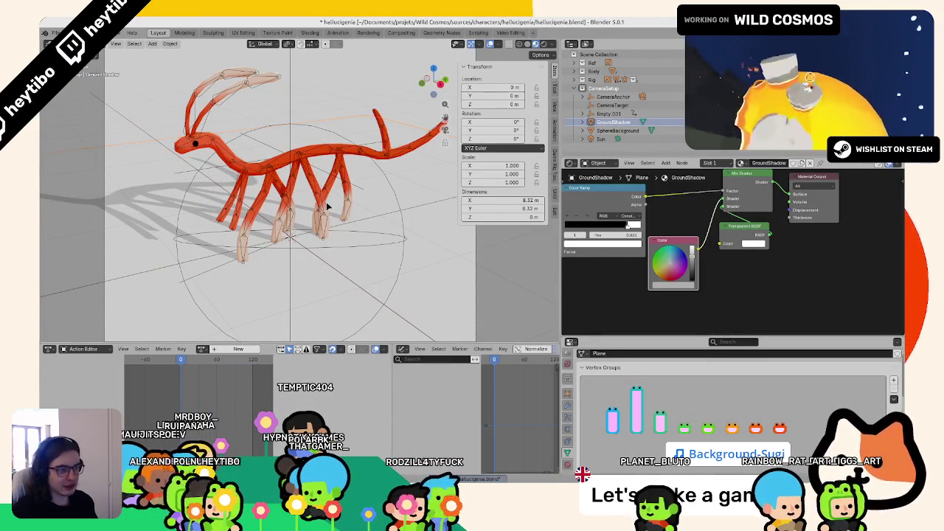
{"action": "left_click", "coordinate": [319, 202]}
{"action": "left_click", "coordinate": [870, 409]}
{"action": "scroll", "coordinate": [855, 413], "scroll_direction": "down", "scroll_amount": 2}
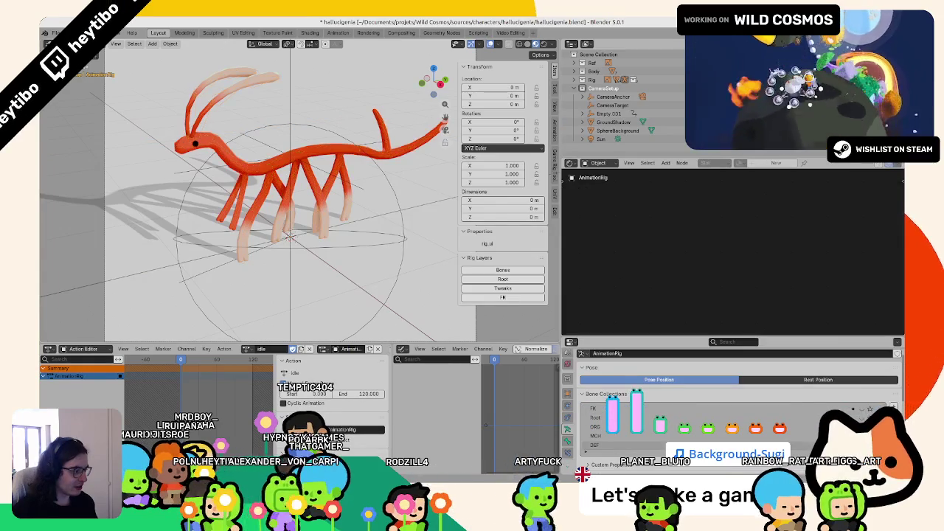
{"action": "scroll", "coordinate": [857, 414], "scroll_direction": "up", "scroll_amount": 2}
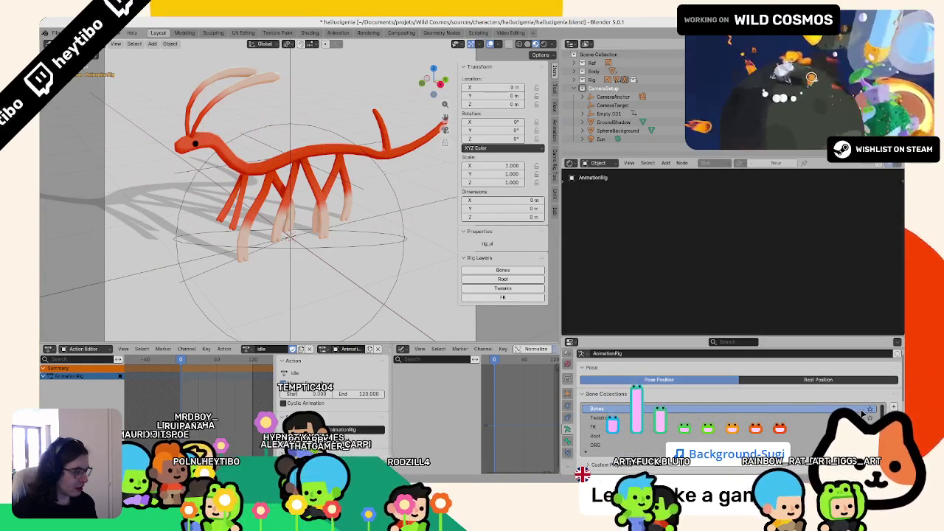
{"action": "left_click", "coordinate": [227, 231]}
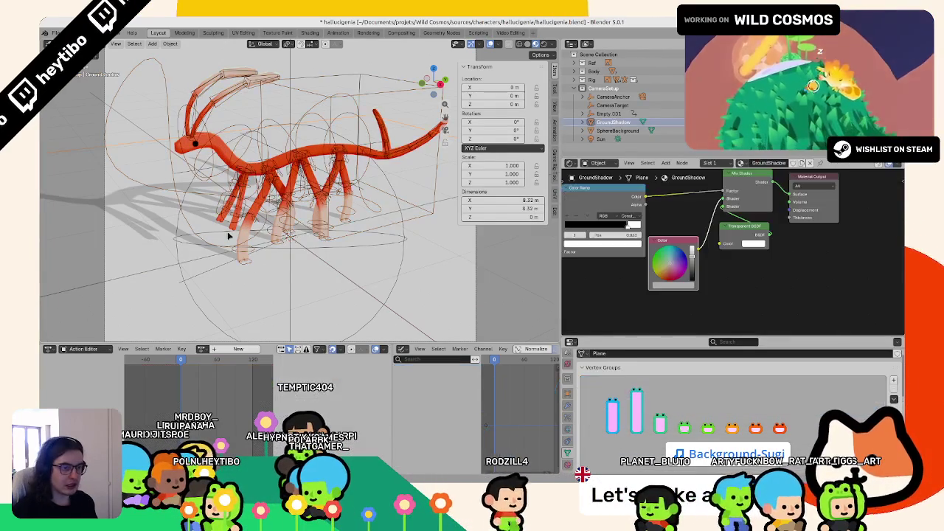
Select the rig, toggle Pose Mode on and off, play the animation, and save the file.
{"action": "left_click", "coordinate": [247, 250]}
{"action": "key", "text": "ctrl+Tab"}
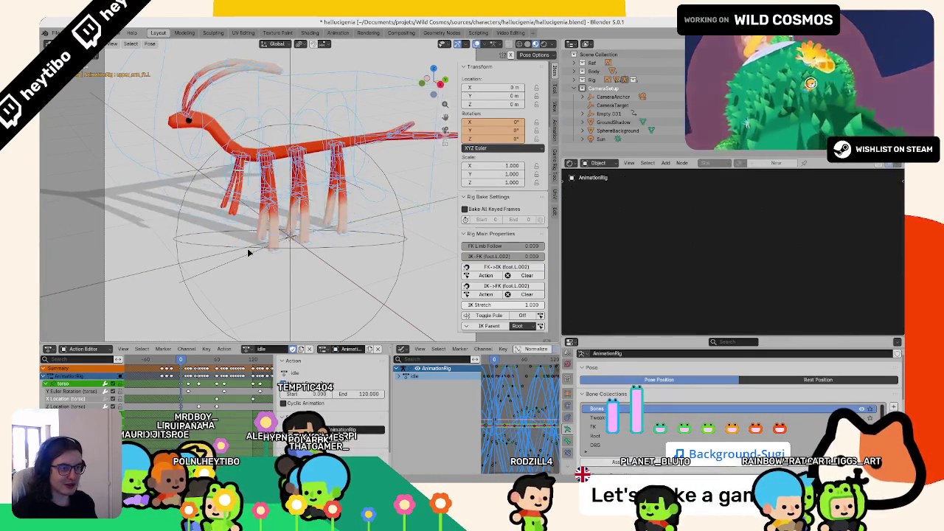
{"action": "key", "text": "ctrl+Tab"}
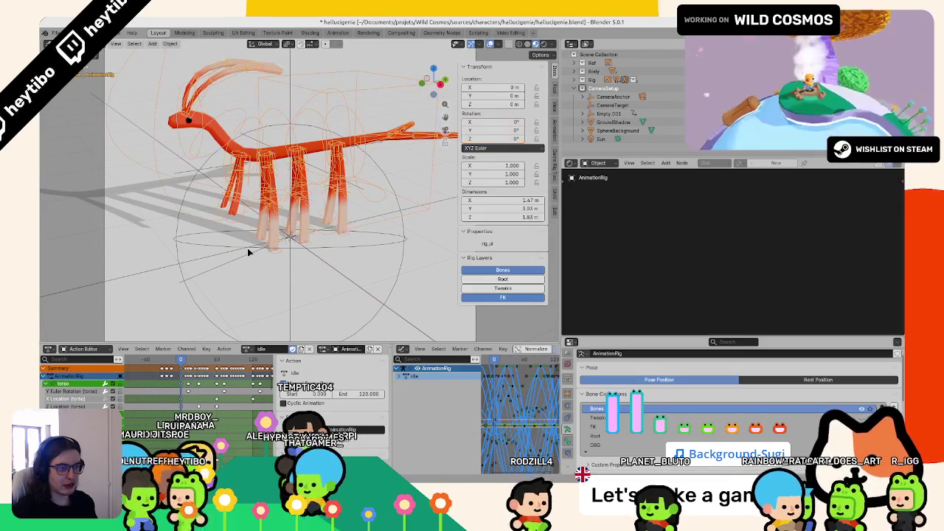
{"action": "key", "text": "space"}
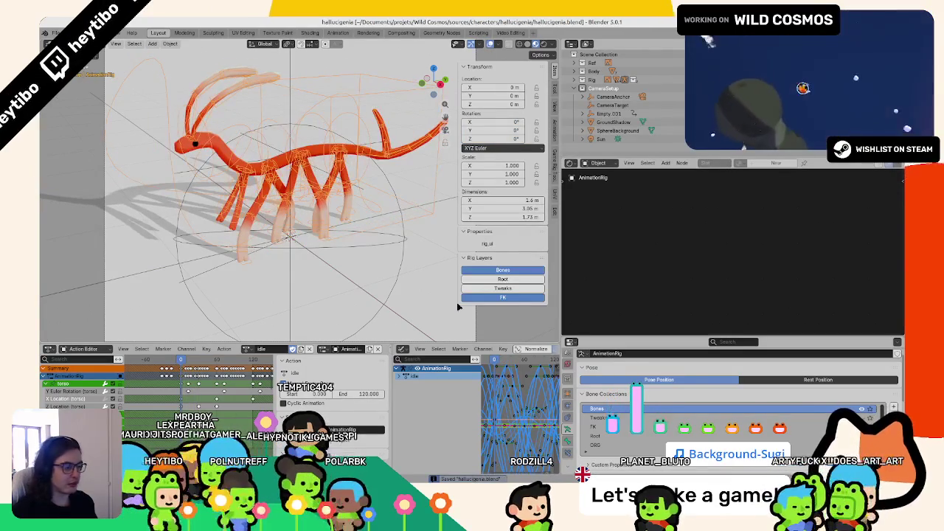
{"action": "key", "text": "ctrl+s"}
Hide the FK bone layer and switch the viewport to Material Preview.
{"action": "left_click", "coordinate": [503, 297]}
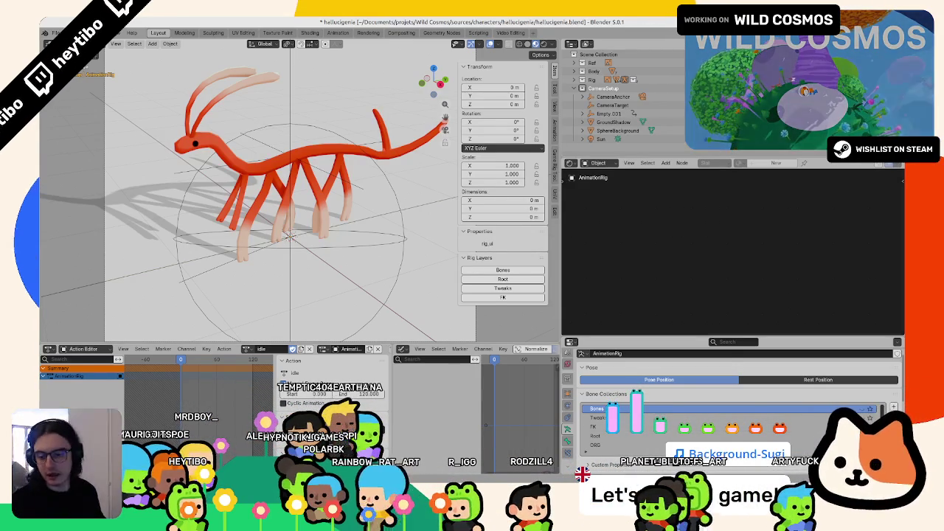
{"action": "key", "text": "z"}
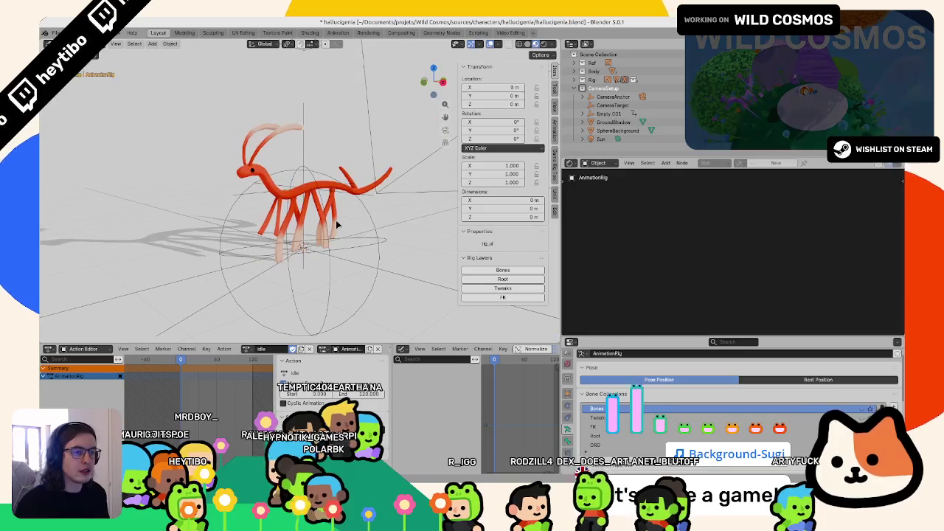
{"action": "key", "text": "z"}
{"action": "key", "text": "z"}
{"action": "left_click", "coordinate": [315, 315]}
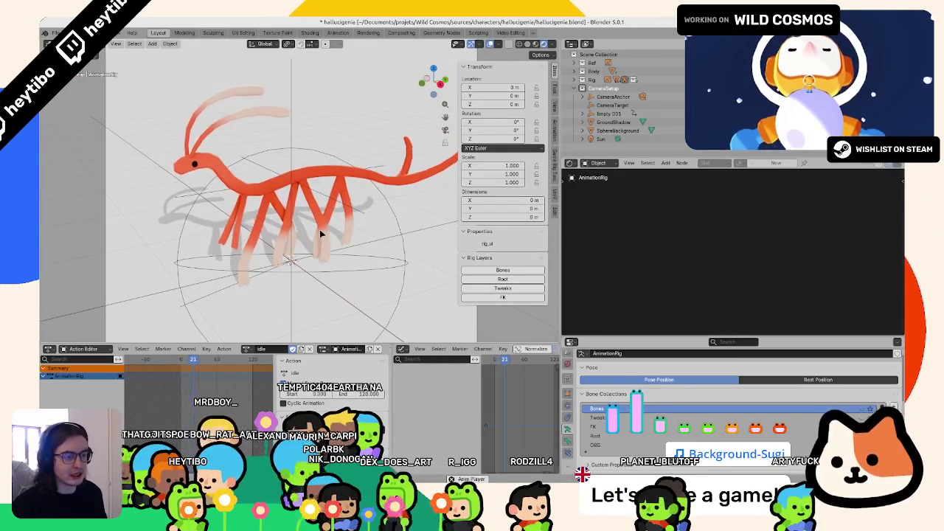
Render F12 test images of the creature at two frames, then cancel and close the render window.
{"action": "middle_click_drag", "start_coordinate": [332, 228], "coordinate": [391, 316]}
{"action": "key", "text": "z"}
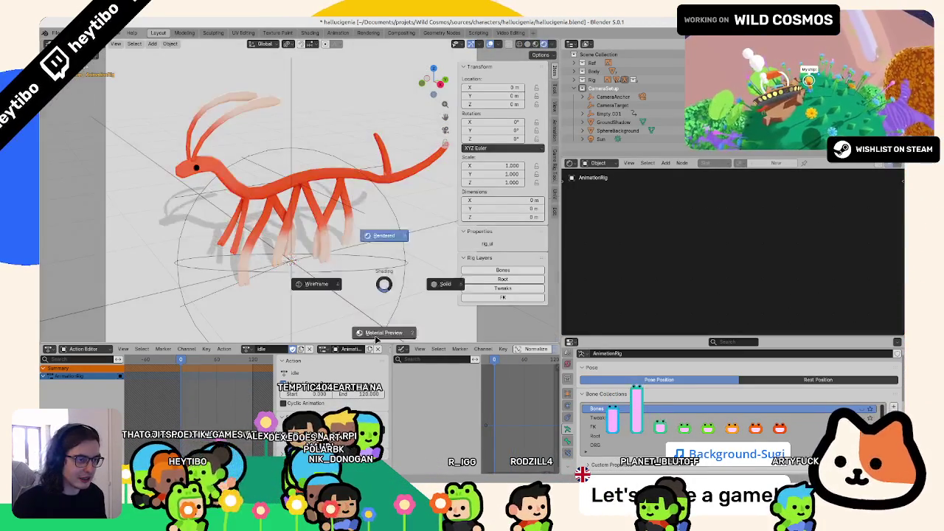
{"action": "key", "text": "F12"}
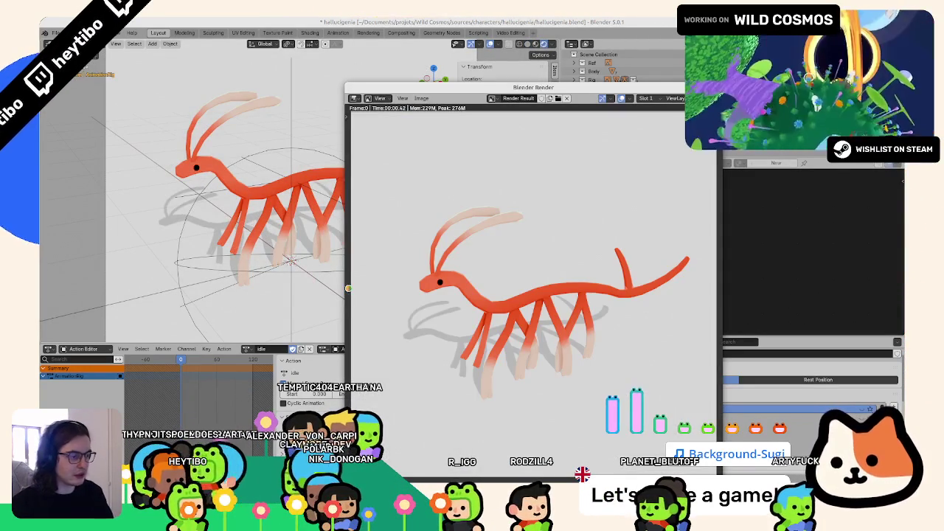
{"action": "key", "text": "Escape"}
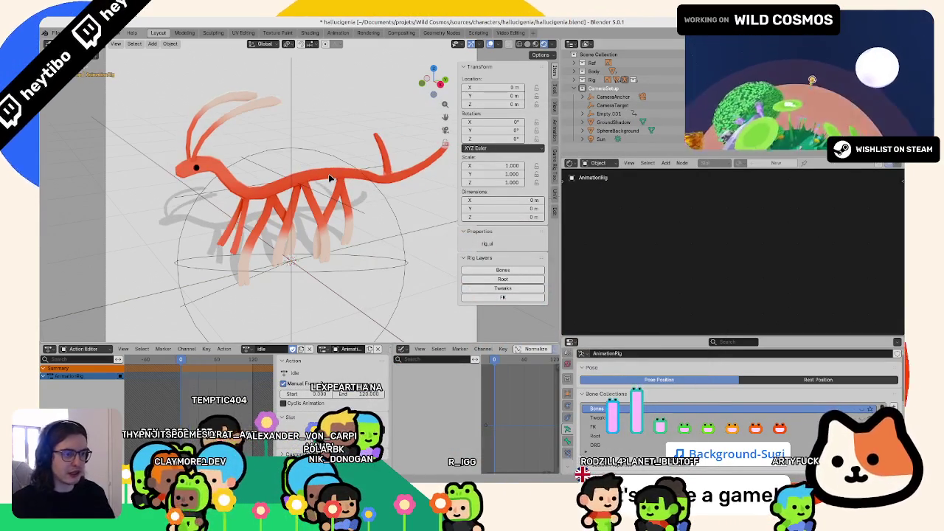
{"action": "key", "text": "F12"}
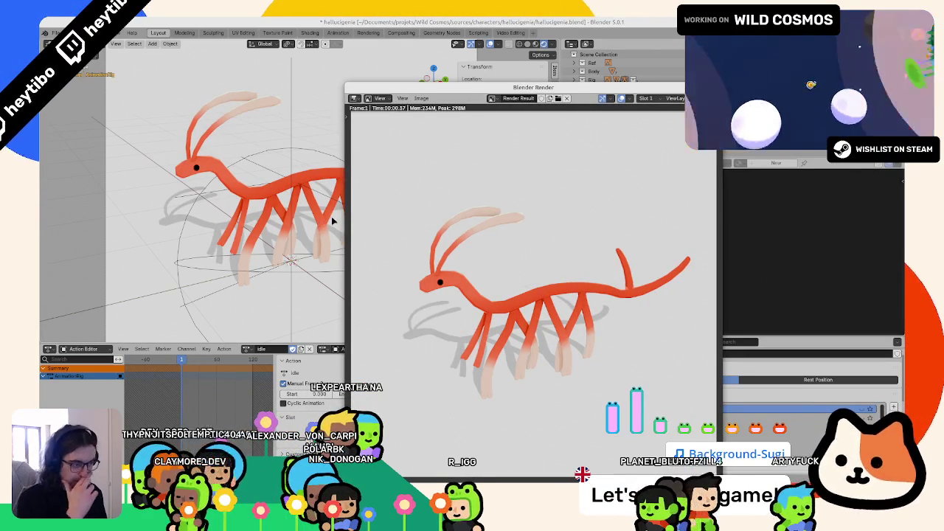
{"action": "left_click_drag", "start_coordinate": [487, 93], "coordinate": [445, 47]}
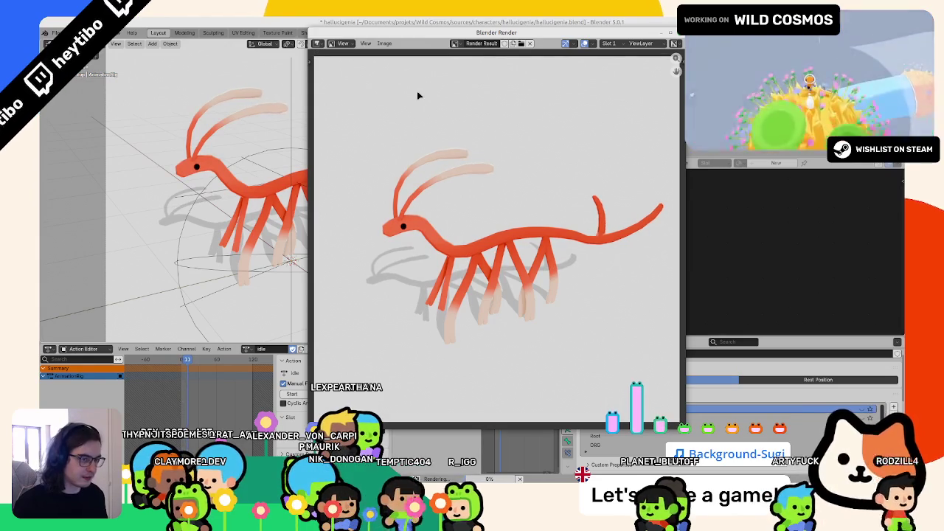
{"action": "key", "text": "Escape"}
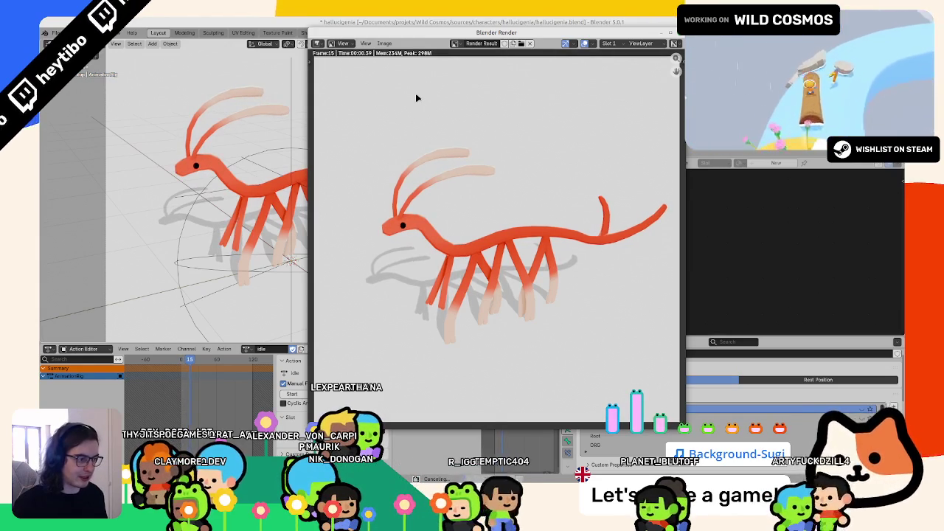
{"action": "key", "text": "Escape"}
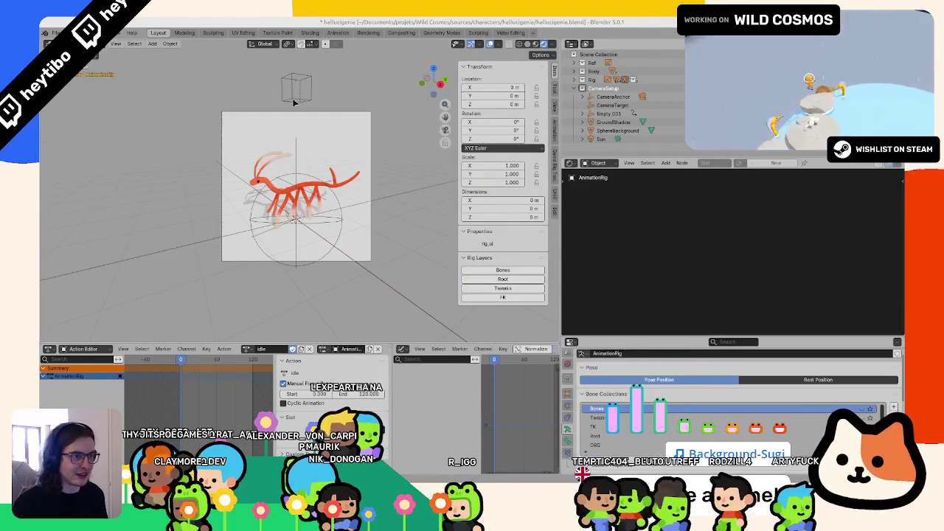
Raise the camera and the CameraTarget empty vertically along Z.
{"action": "left_click", "coordinate": [300, 140]}
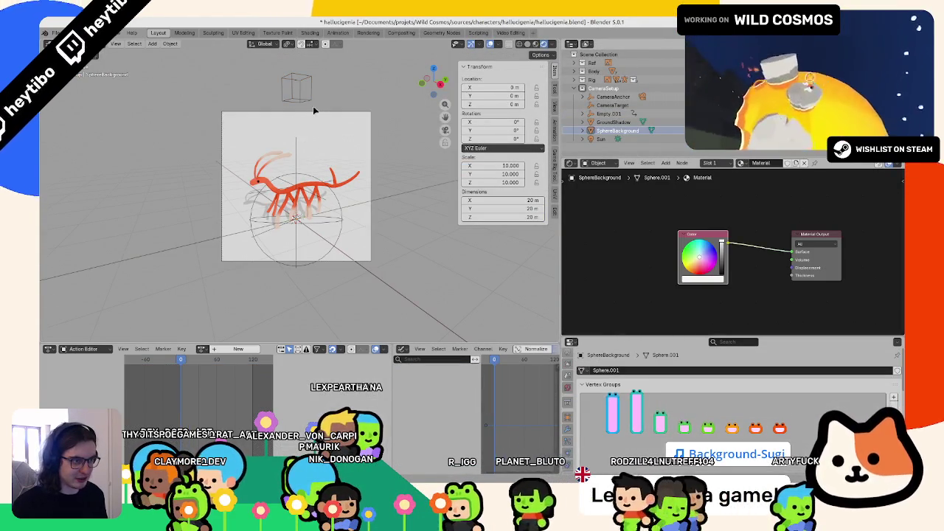
{"action": "left_click", "coordinate": [313, 109]}
{"action": "key", "text": "g"}
{"action": "key", "text": "z"}
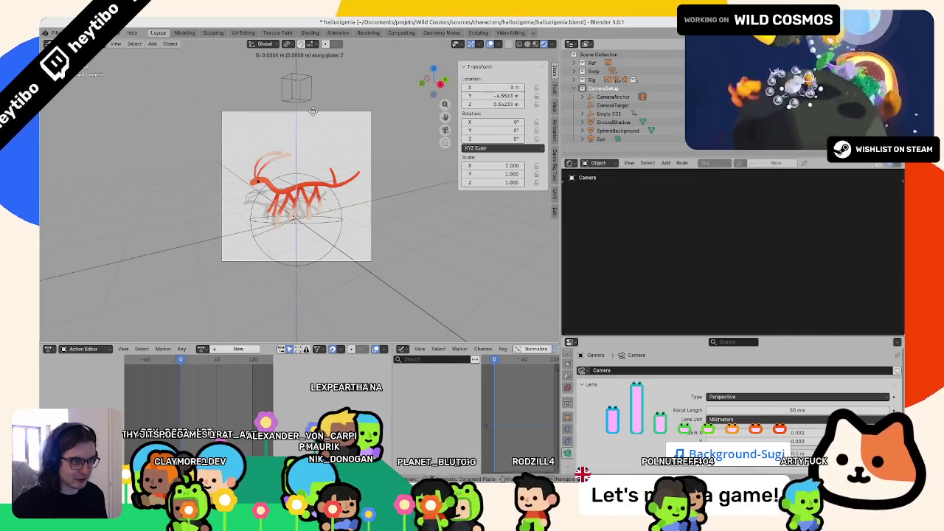
{"action": "left_click", "coordinate": [307, 133]}
{"action": "left_click", "coordinate": [303, 175]}
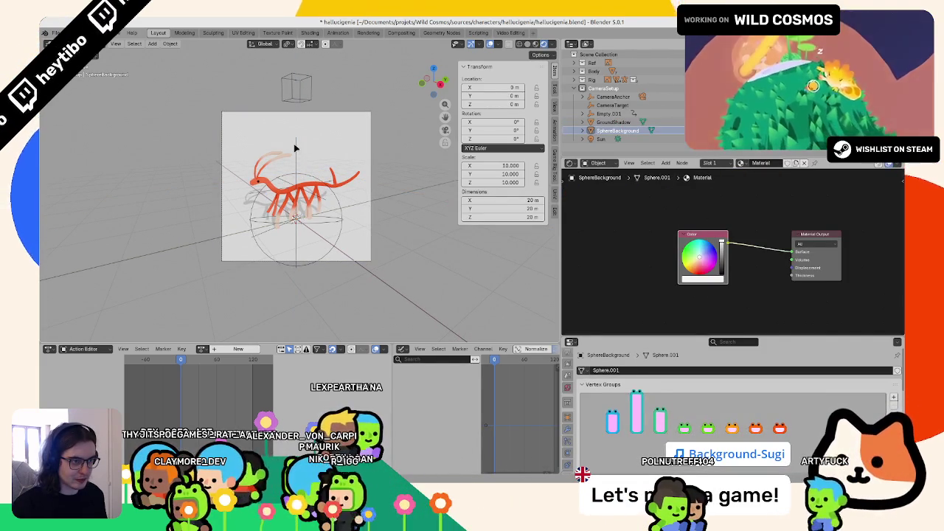
{"action": "left_click", "coordinate": [295, 147]}
{"action": "left_click", "coordinate": [295, 148]}
{"action": "left_click", "coordinate": [296, 148]}
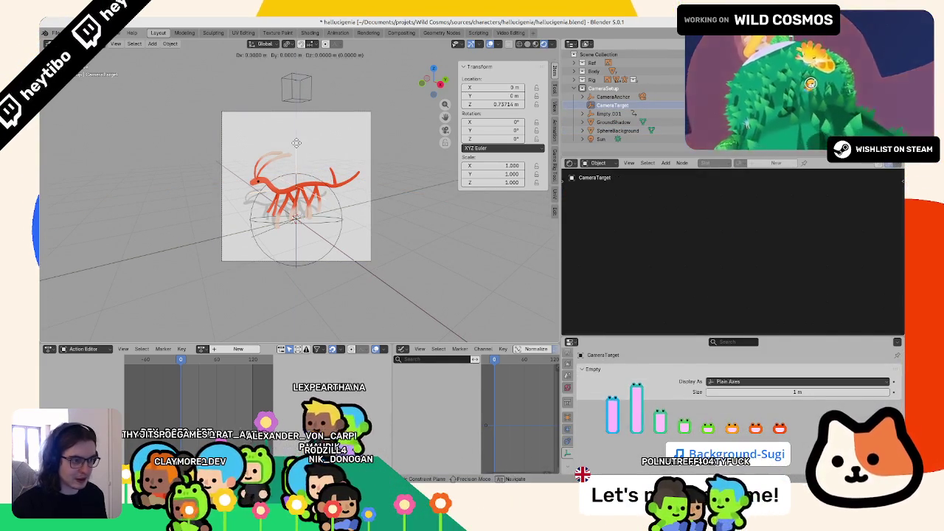
{"action": "key", "text": "g"}
{"action": "key", "text": "z"}
{"action": "left_click", "coordinate": [297, 170]}
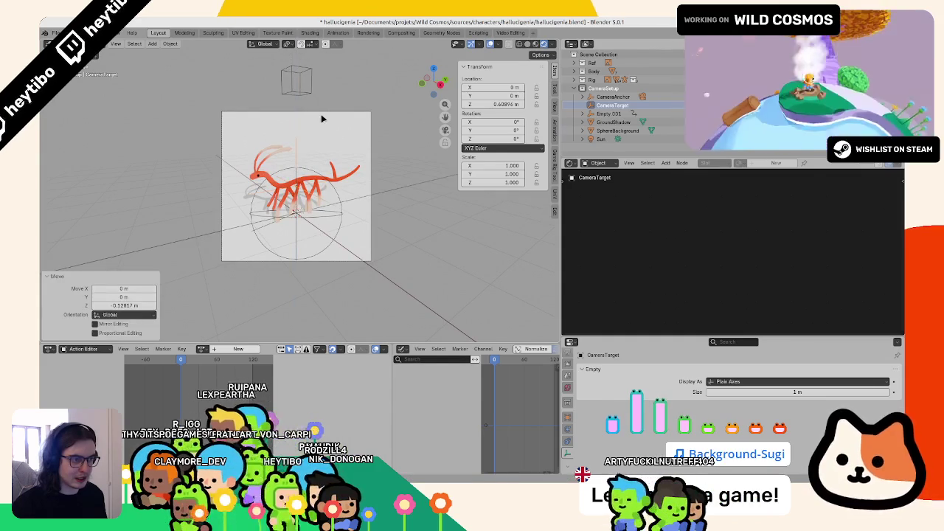
Select the CameraAnchor empty and set its X rotation to -18°.
{"action": "left_click", "coordinate": [321, 116]}
{"action": "left_click", "coordinate": [312, 175]}
{"action": "left_click", "coordinate": [312, 175]}
{"action": "left_click", "coordinate": [312, 174]}
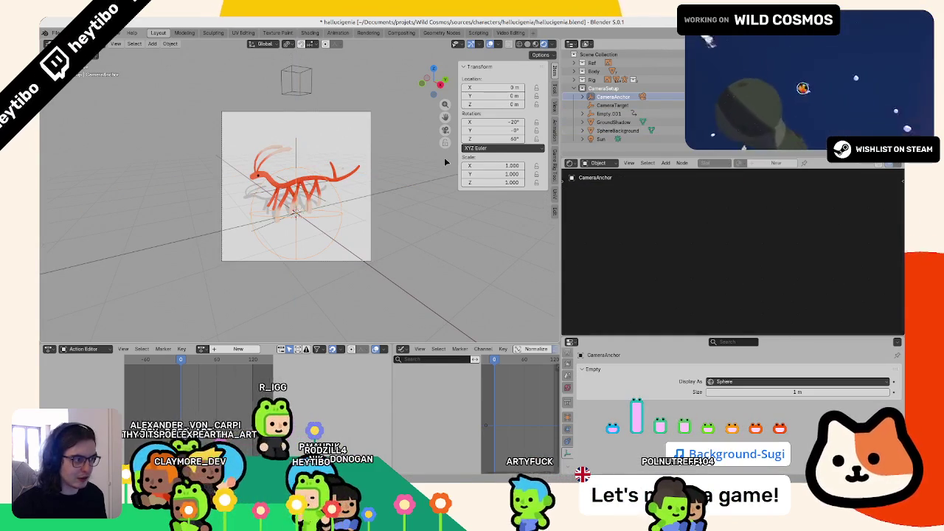
{"action": "left_click_drag", "start_coordinate": [493, 122], "coordinate": [509, 121]}
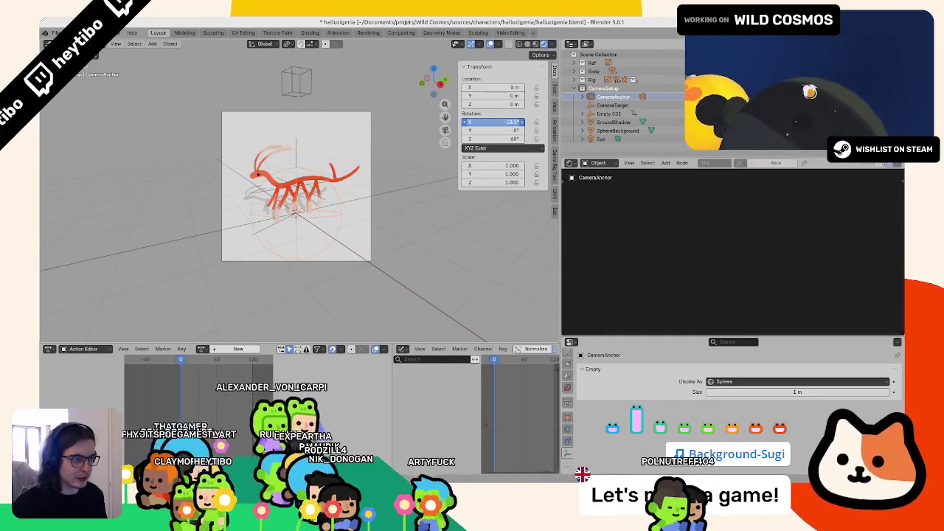
{"action": "left_click_drag", "start_coordinate": [509, 122], "coordinate": [507, 122]}
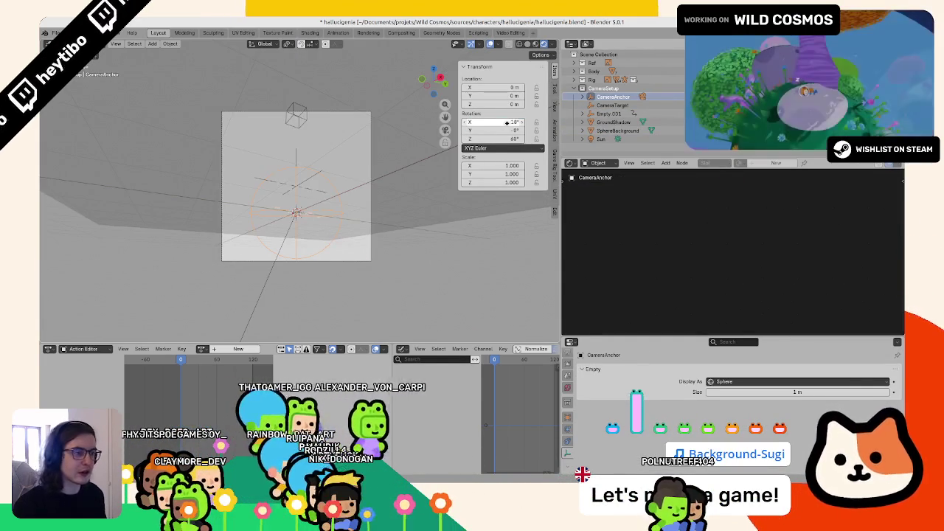
{"action": "key", "text": "Return"}
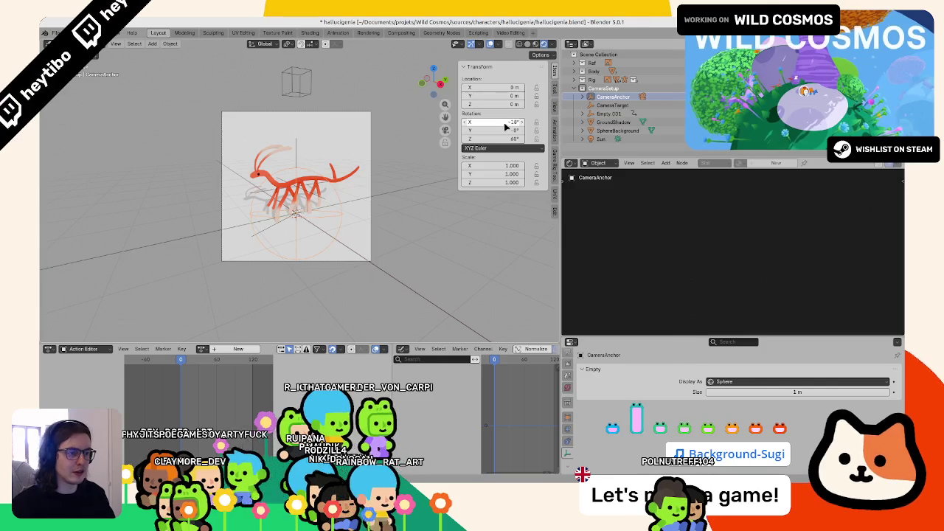
Render a test image of the new framing, then play the animation in Material Preview.
{"action": "key", "text": "F12"}
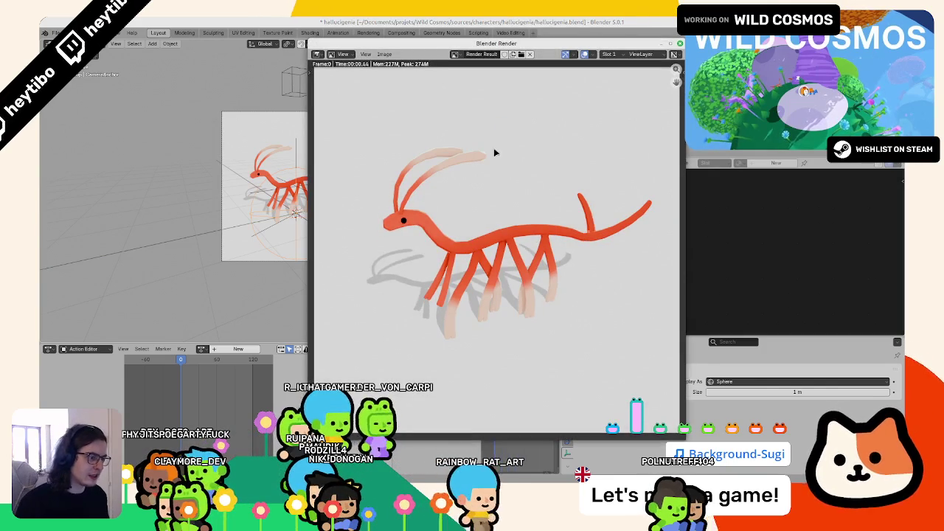
{"action": "key", "text": "Escape"}
{"action": "key", "text": "Home"}
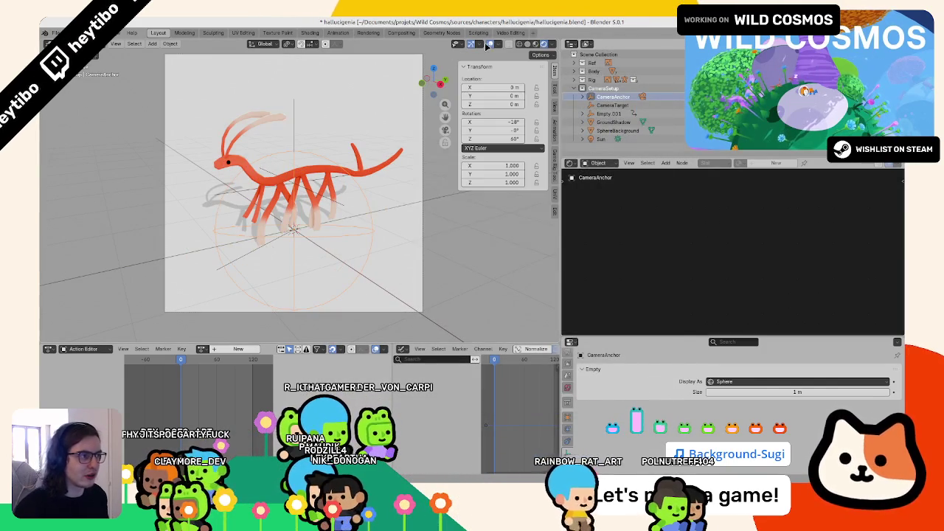
{"action": "key", "text": "space"}
{"action": "key", "text": "z"}
{"action": "left_click", "coordinate": [321, 295]}
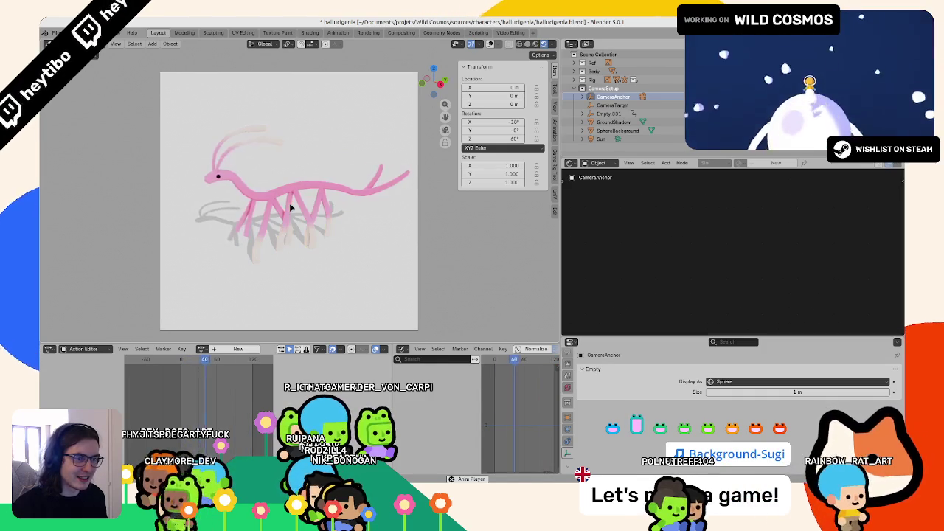
Select the camera under its anchor in the Outliner and inspect its lens and Clip Start settings.
{"action": "left_click", "coordinate": [618, 130]}
{"action": "left_click", "coordinate": [583, 97]}
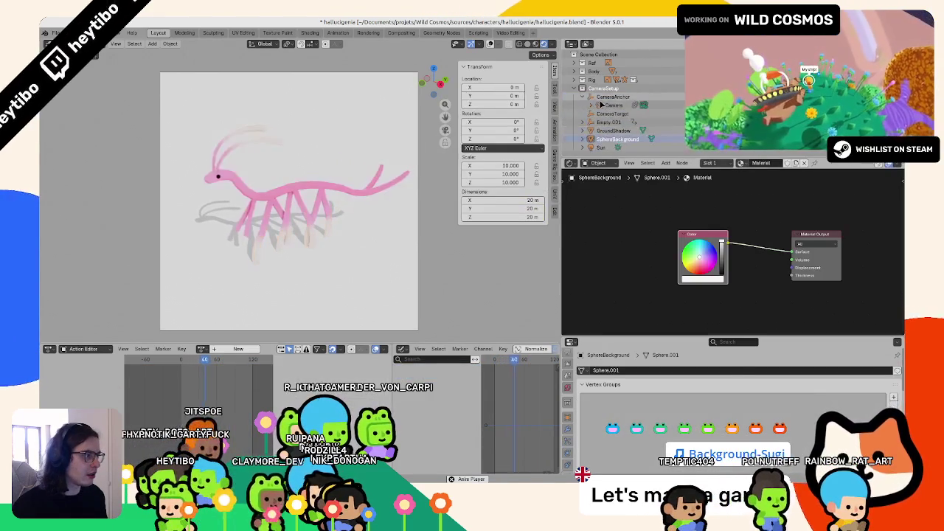
{"action": "left_click", "coordinate": [614, 105]}
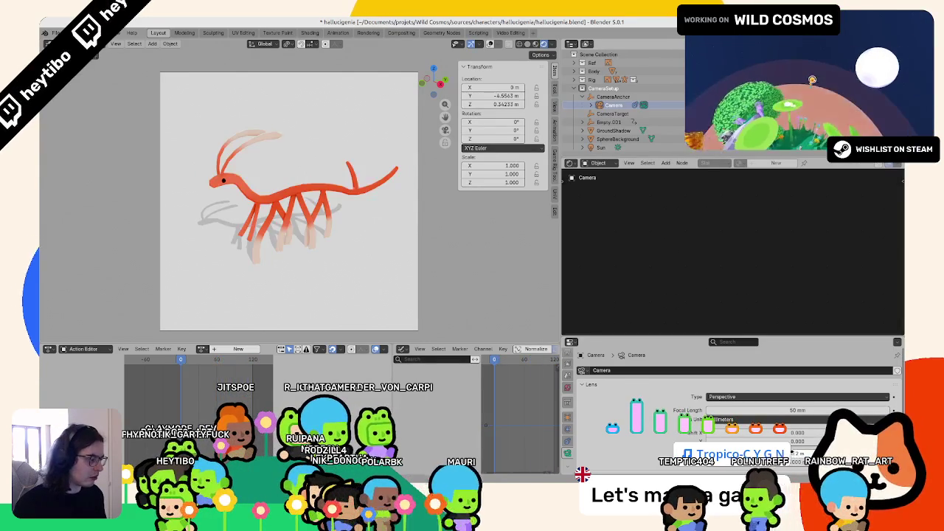
{"action": "right_click", "coordinate": [745, 370]}
{"action": "key", "text": "Escape"}
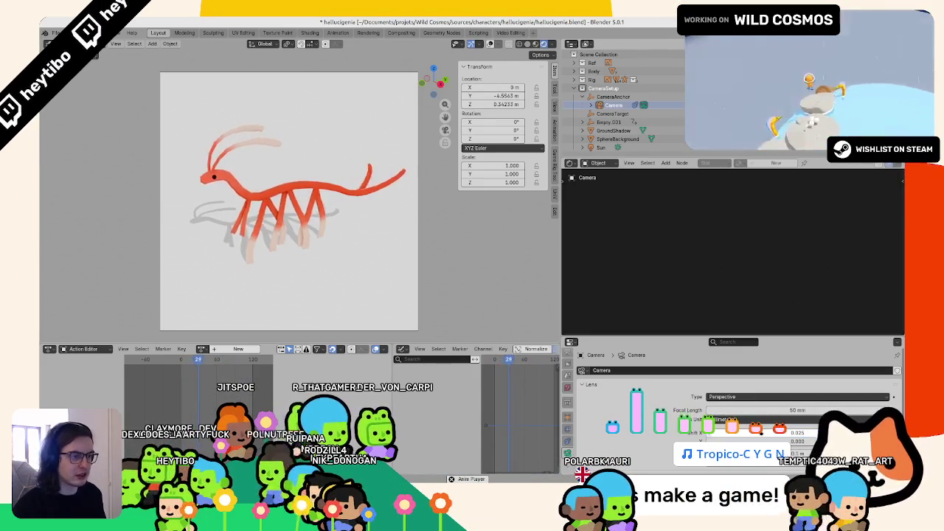
Save the file, orbit and zoom out of the camera view, and select the GroundShadow plane.
{"action": "key", "text": "ctrl+s"}
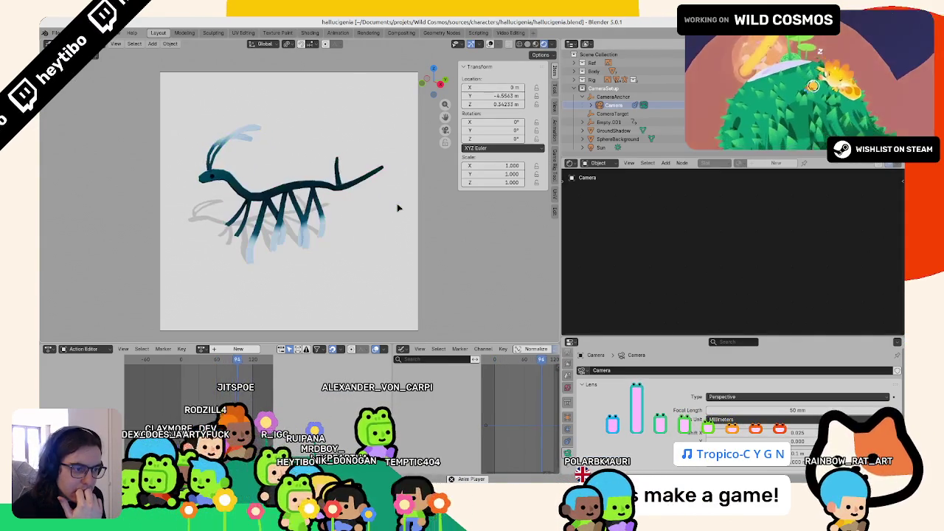
{"action": "mouse_move", "coordinate": [353, 190]}
{"action": "middle_mouse_down"}
{"action": "mouse_move", "coordinate": [381, 200]}
{"action": "mouse_move", "coordinate": [317, 222]}
{"action": "middle_mouse_up"}
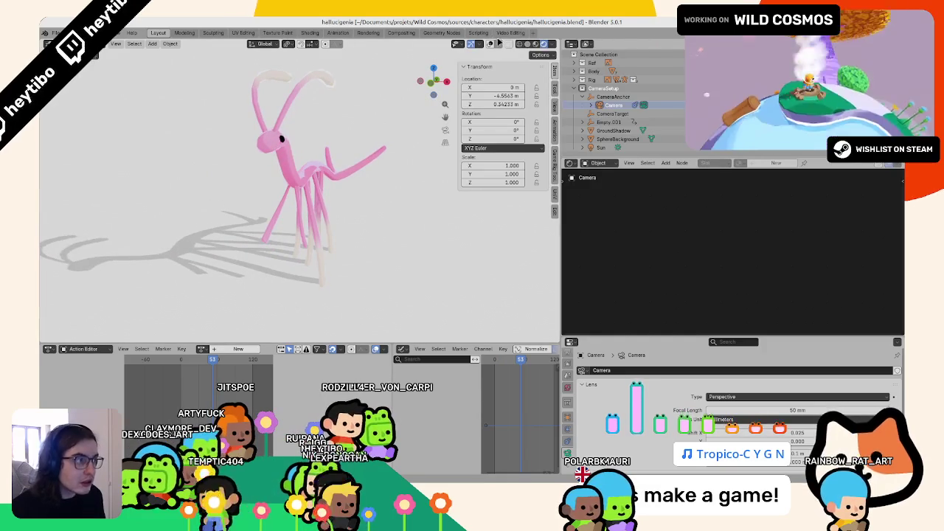
{"action": "scroll", "coordinate": [318, 222], "scroll_direction": "up", "scroll_amount": 3}
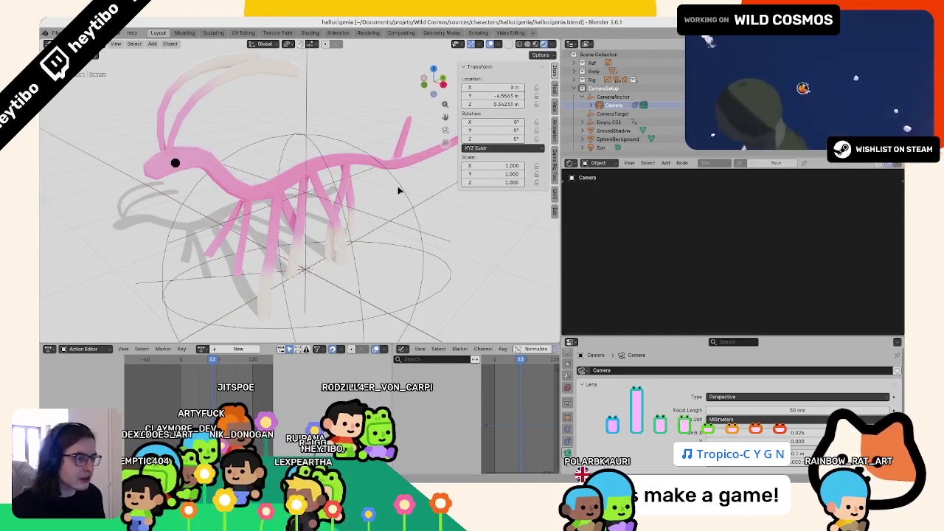
{"action": "left_click", "coordinate": [354, 158]}
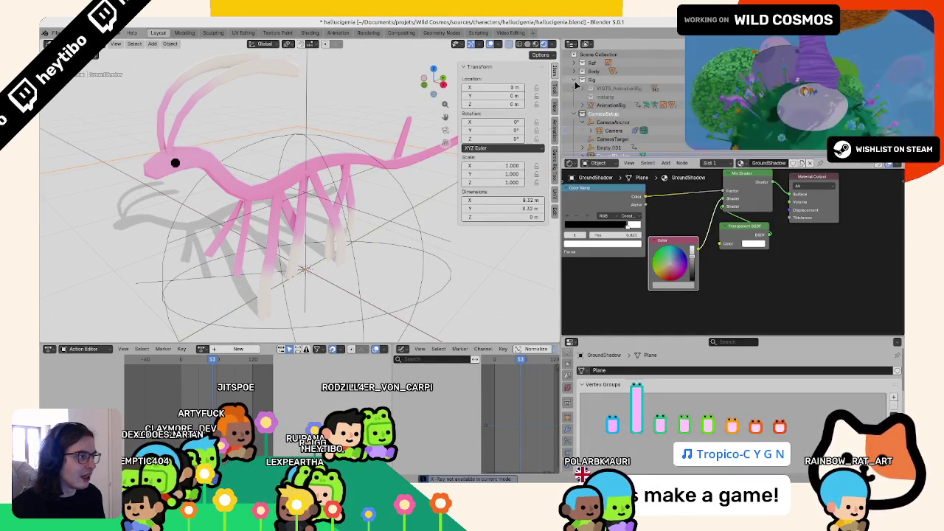
Select the AnimationRig, show its Bones layer, and enter Pose mode.
{"action": "left_click", "coordinate": [606, 105]}
{"action": "scroll", "coordinate": [737, 413], "scroll_direction": "down", "scroll_amount": 2}
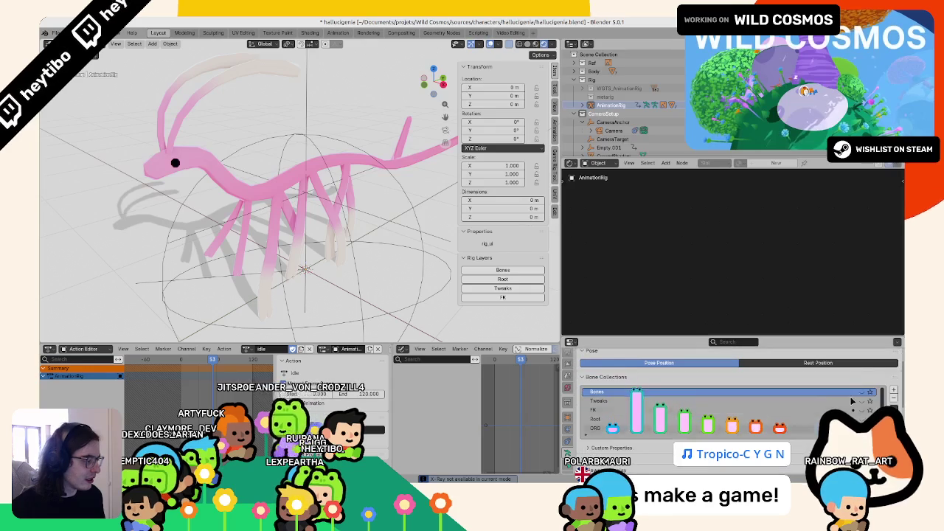
{"action": "left_click", "coordinate": [502, 270]}
{"action": "middle_click_drag", "start_coordinate": [310, 192], "coordinate": [222, 190]}
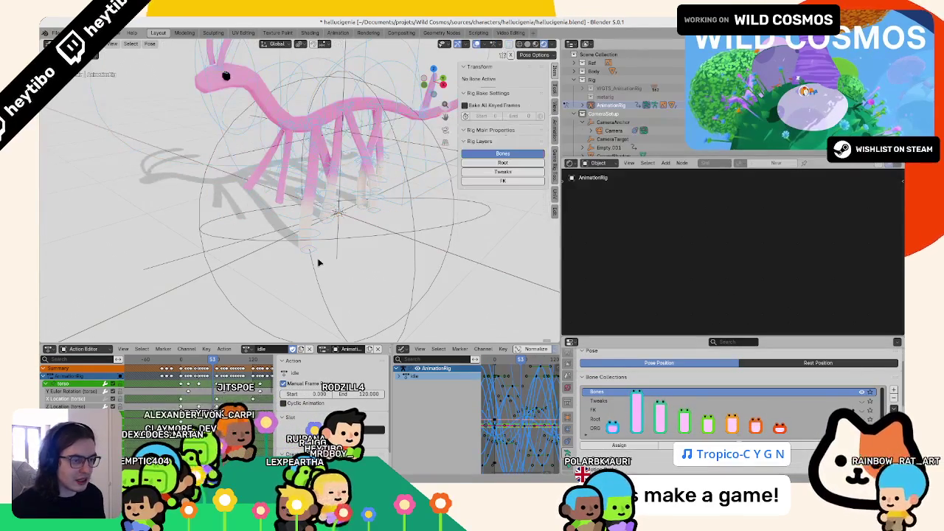
{"action": "key", "text": "ctrl+Tab"}
At frame 0, reposition the right foot_ik.R.002 and foot_ik.R.001 controls and set XYZ Euler rotation.
{"action": "left_click", "coordinate": [181, 359]}
{"action": "left_click_drag", "start_coordinate": [181, 359], "coordinate": [182, 365]}
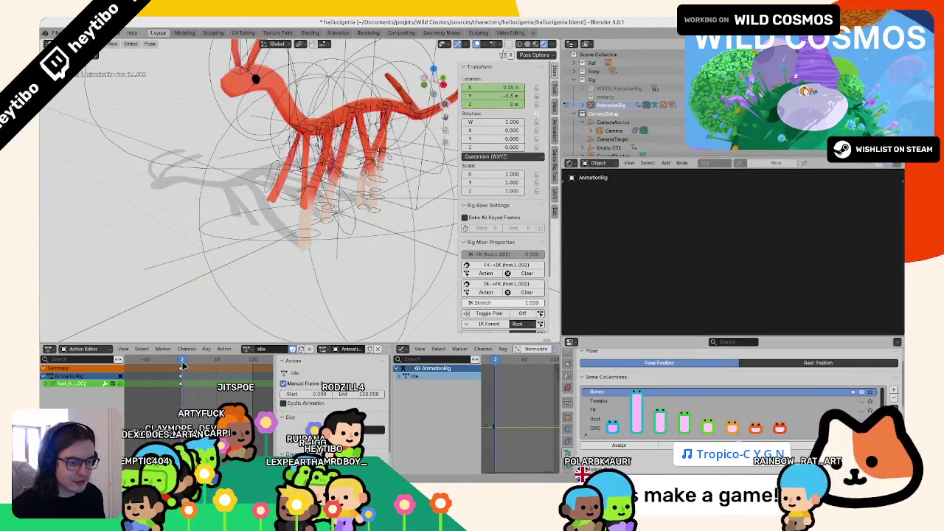
{"action": "mouse_move", "coordinate": [340, 258]}
{"action": "middle_mouse_down"}
{"action": "mouse_move", "coordinate": [314, 254]}
{"action": "mouse_move", "coordinate": [319, 245]}
{"action": "middle_mouse_up"}
{"action": "left_click", "coordinate": [318, 245], "text": "shift"}
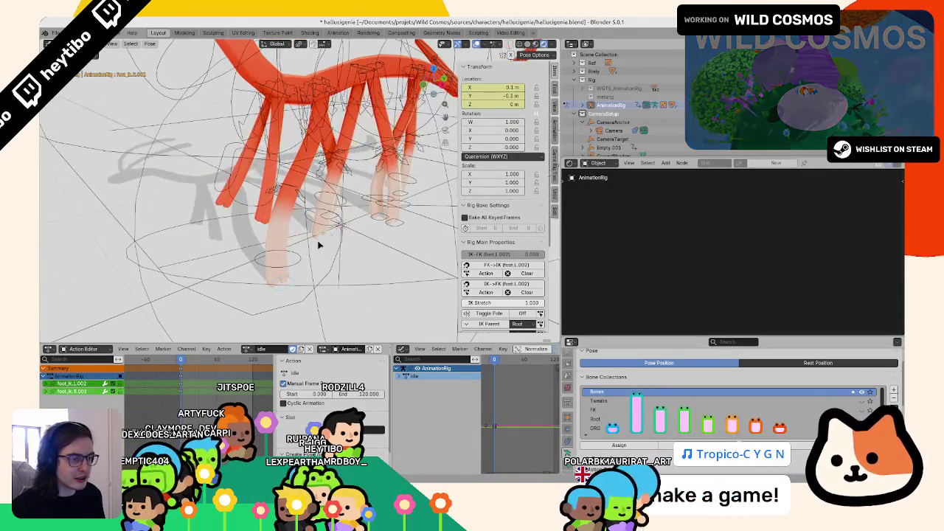
{"action": "mouse_move", "coordinate": [392, 229]}
{"action": "middle_mouse_down"}
{"action": "mouse_move", "coordinate": [331, 226]}
{"action": "mouse_move", "coordinate": [362, 219]}
{"action": "mouse_move", "coordinate": [354, 220]}
{"action": "middle_mouse_up"}
{"action": "left_click", "coordinate": [354, 220], "text": "shift"}
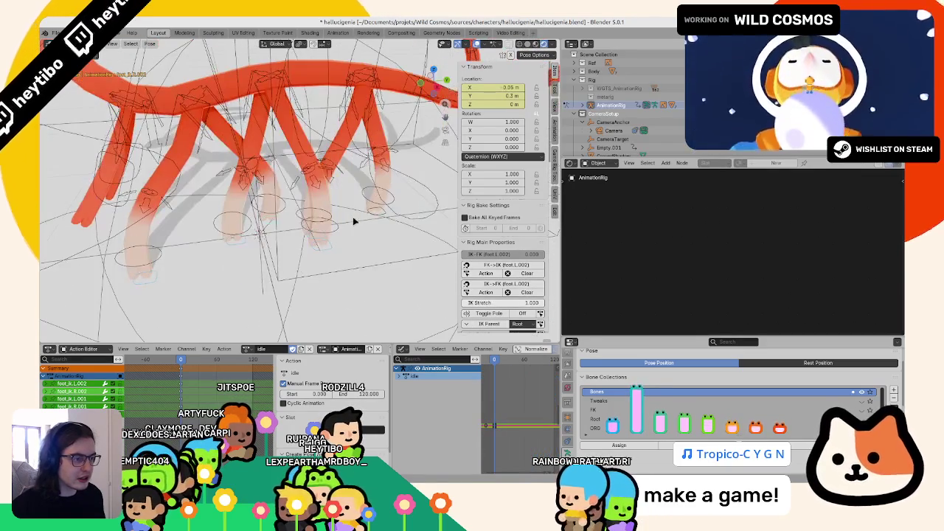
{"action": "left_click", "coordinate": [490, 156]}
{"action": "left_click", "coordinate": [491, 168]}
{"action": "middle_click_drag", "start_coordinate": [315, 255], "coordinate": [263, 234]}
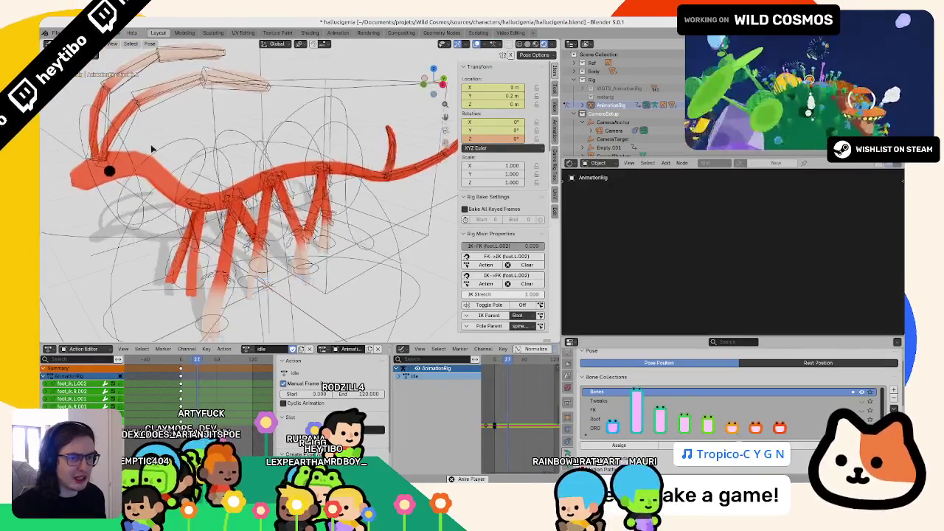
Play back the animation while checking the antenna, hand.R, foot.L and torso bones.
{"action": "key", "text": "Escape"}
{"action": "left_click", "coordinate": [164, 161]}
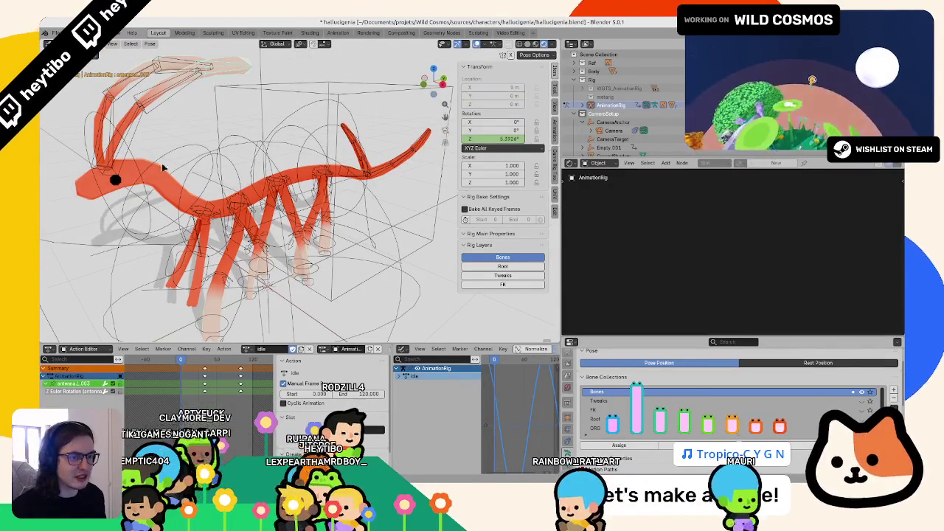
{"action": "left_click", "coordinate": [249, 178]}
{"action": "key", "text": "space"}
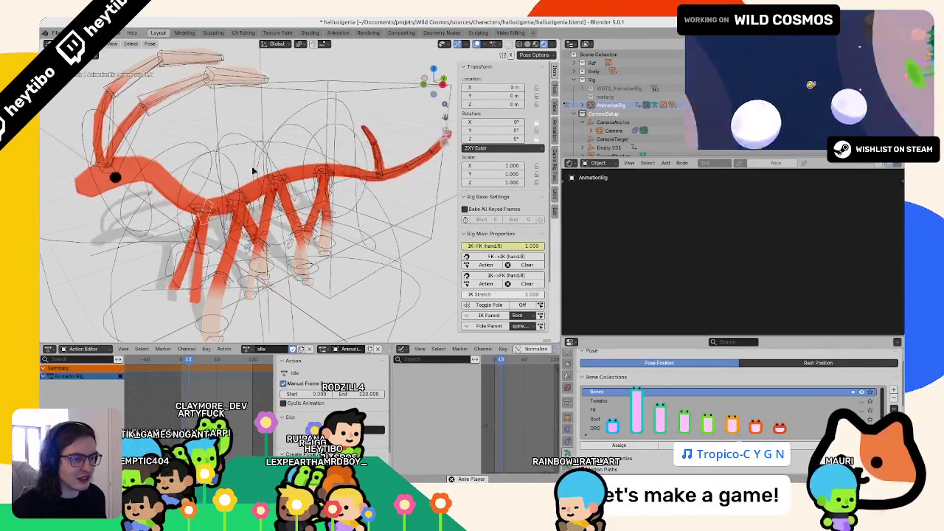
{"action": "left_click", "coordinate": [243, 249]}
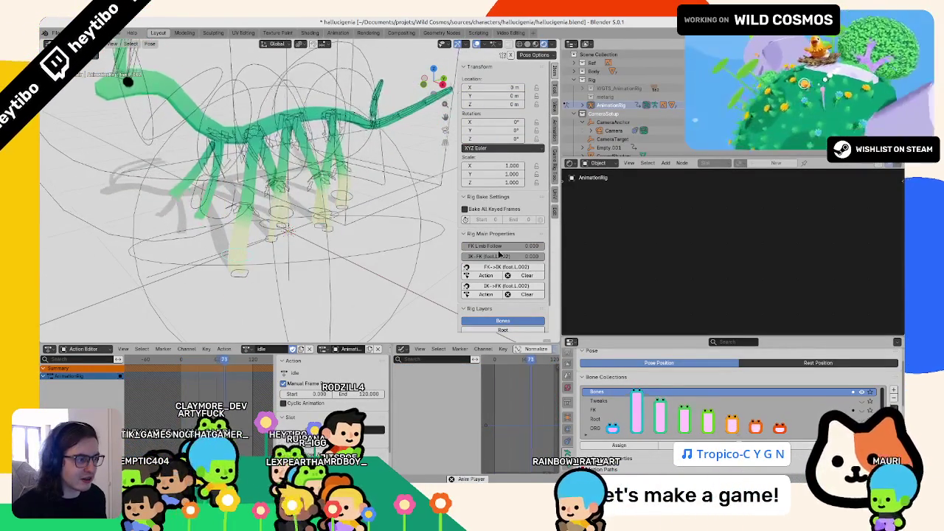
{"action": "left_click", "coordinate": [291, 212]}
{"action": "key", "text": "Escape"}
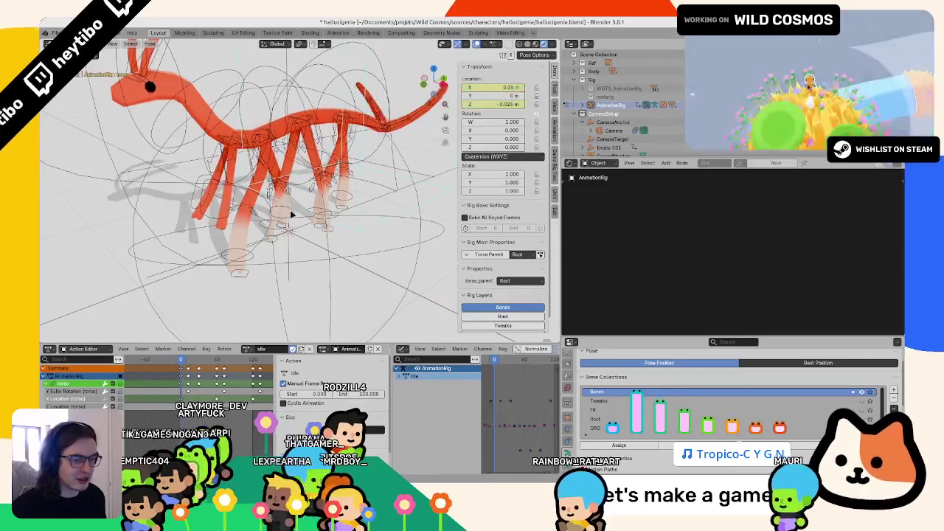
Return the rig to Object mode, save the file, and look through the scene camera.
{"action": "key", "text": "ctrl+Tab"}
{"action": "key", "text": "ctrl+s"}
{"action": "key", "text": "space"}
{"action": "key", "text": "KP_0"}
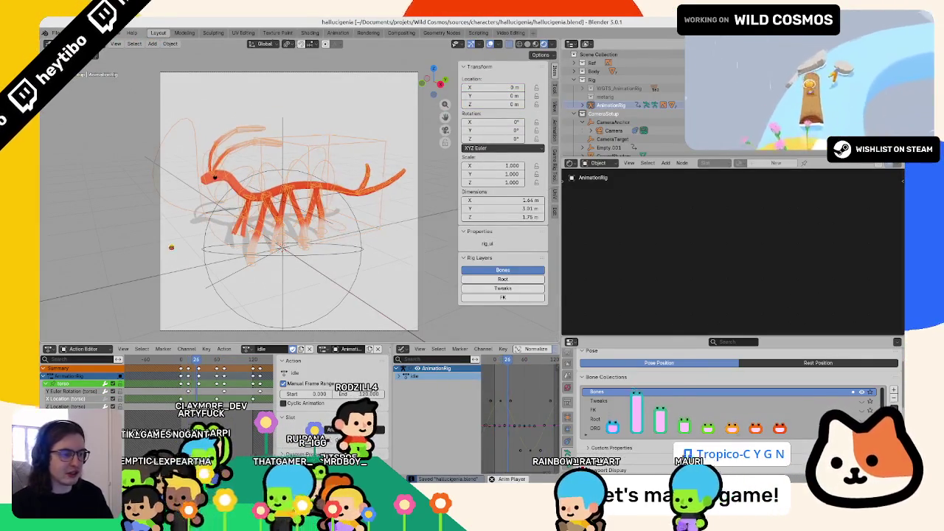
Render a test frame, then clear all rig bones' locations and rotations back to rest pose.
{"action": "key", "text": "F12"}
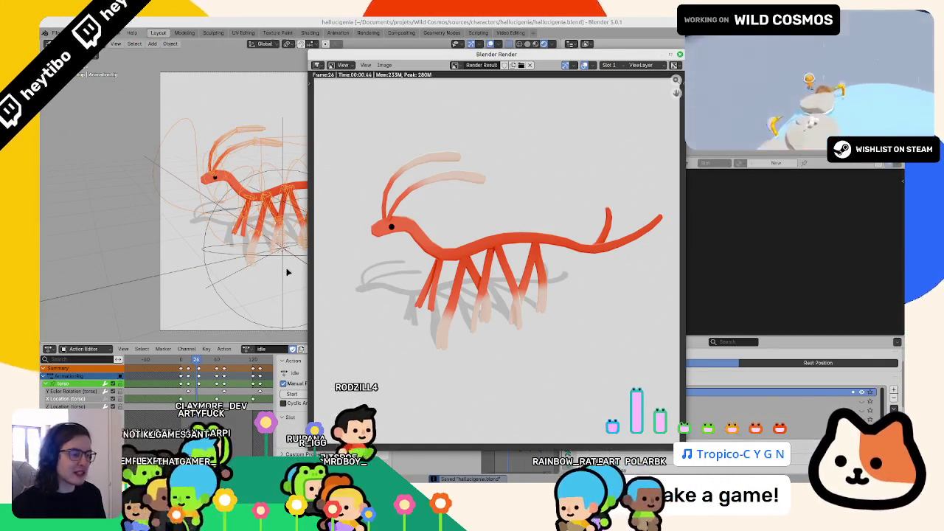
{"action": "key", "text": "Escape"}
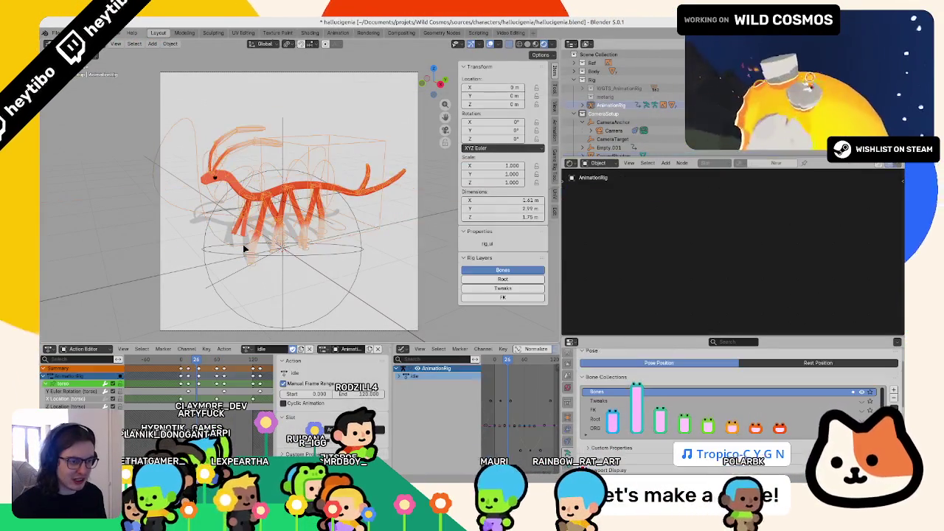
{"action": "key", "text": "ctrl+Tab"}
{"action": "key", "text": "a"}
{"action": "key", "text": "alt+r"}
{"action": "key", "text": "alt+g"}
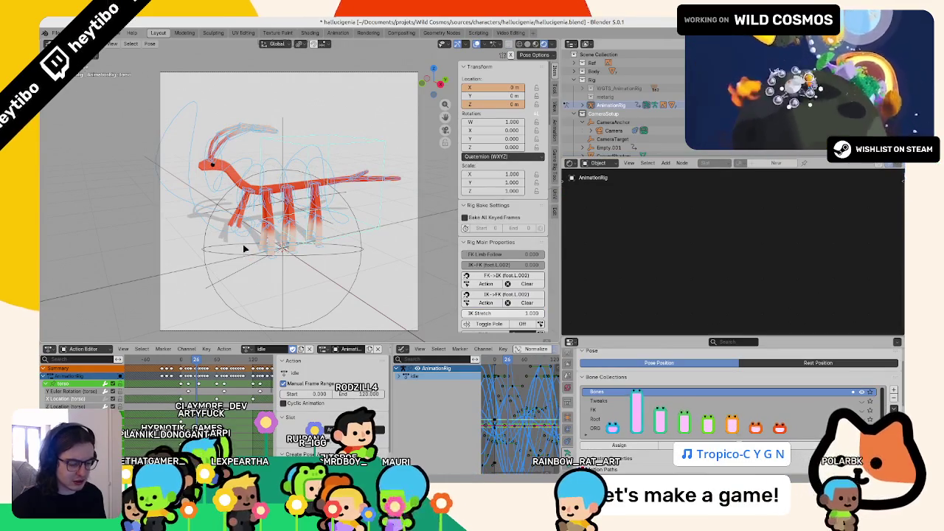
{"action": "key", "text": "ctrl+Tab"}
Save, render frame 26, hide viewport overlays, and render fresh test frames including frame 0.
{"action": "left_click", "coordinate": [101, 197]}
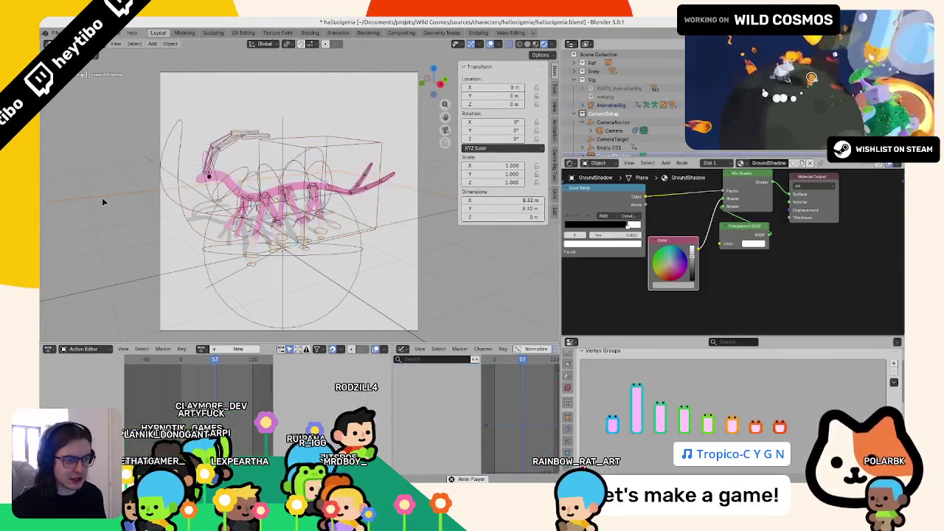
{"action": "key", "text": "ctrl+s"}
{"action": "key", "text": "ctrl+F12"}
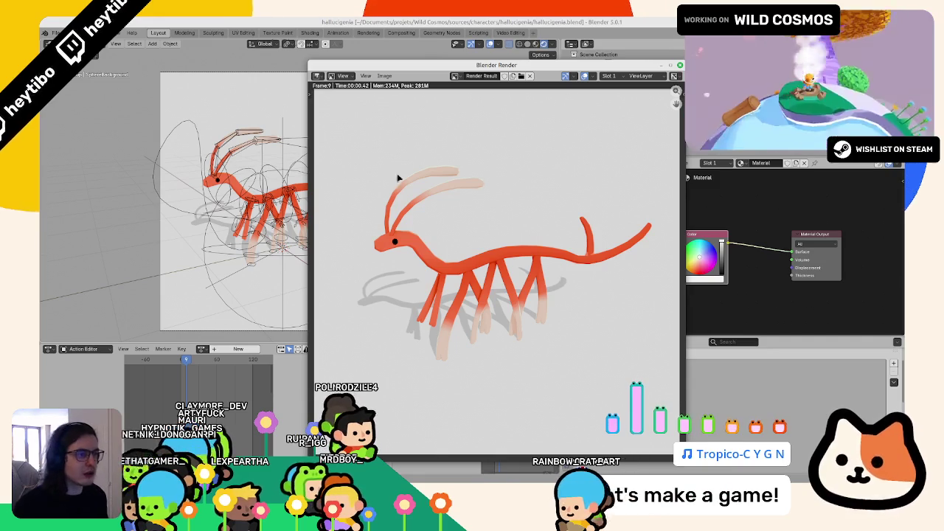
{"action": "key", "text": "Escape"}
{"action": "key", "text": "shift+alt+z"}
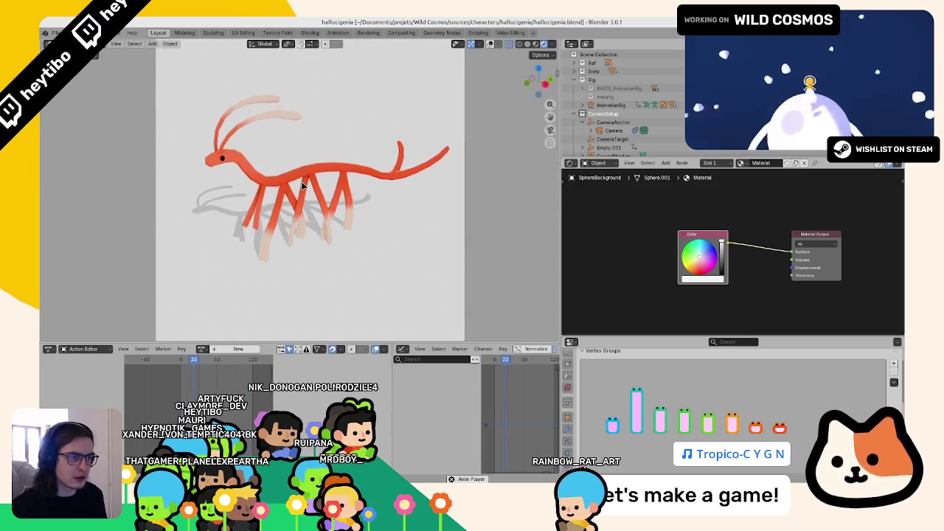
{"action": "key", "text": "F12"}
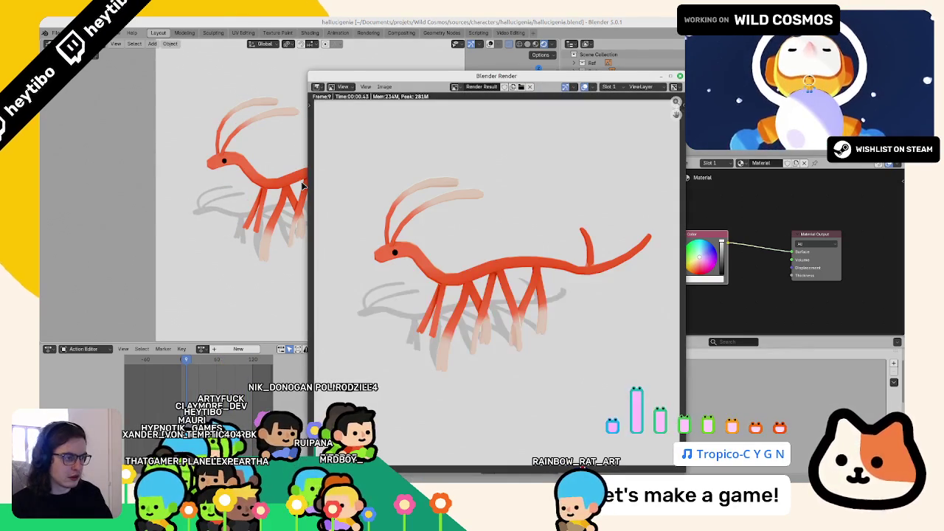
{"action": "key", "text": "Escape"}
{"action": "key", "text": "F12"}
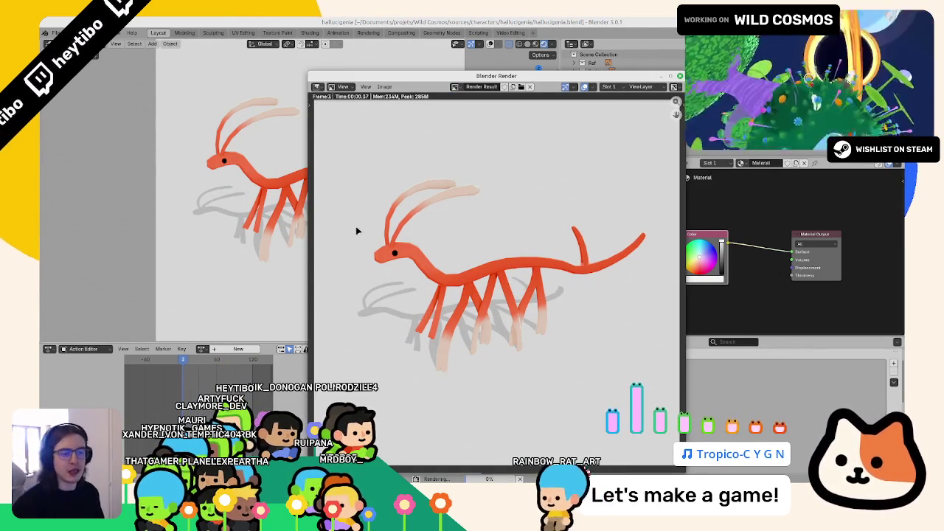
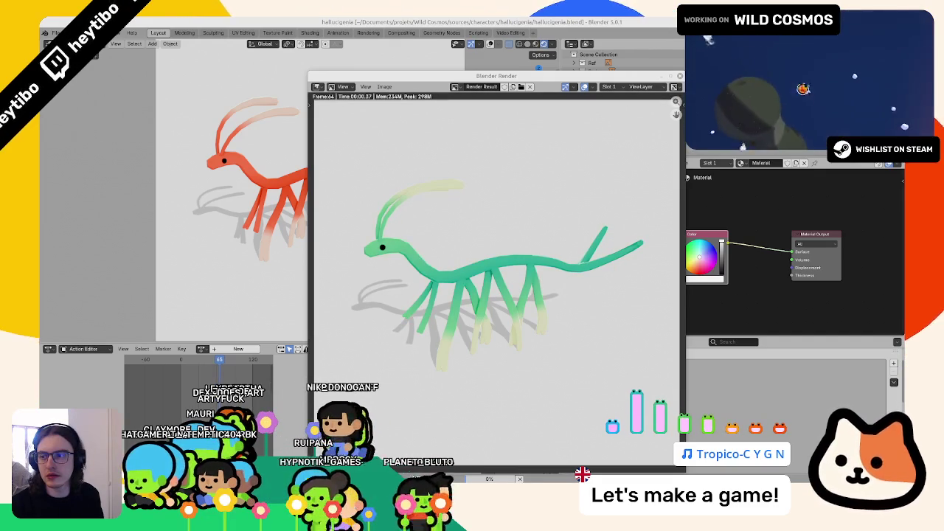
Add a blank line and the #gamedev, #godotengine and #wildcosmos hashtags below the post text.
{"action": "key", "text": "alt+Tab"}
{"action": "key", "text": "Return"}
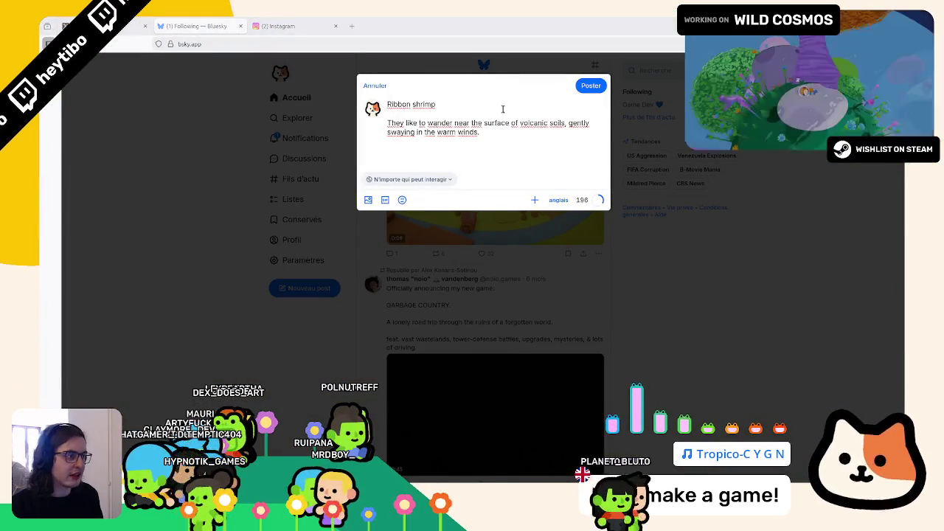
{"action": "key", "text": "Return"}
{"action": "type", "text": "#"}
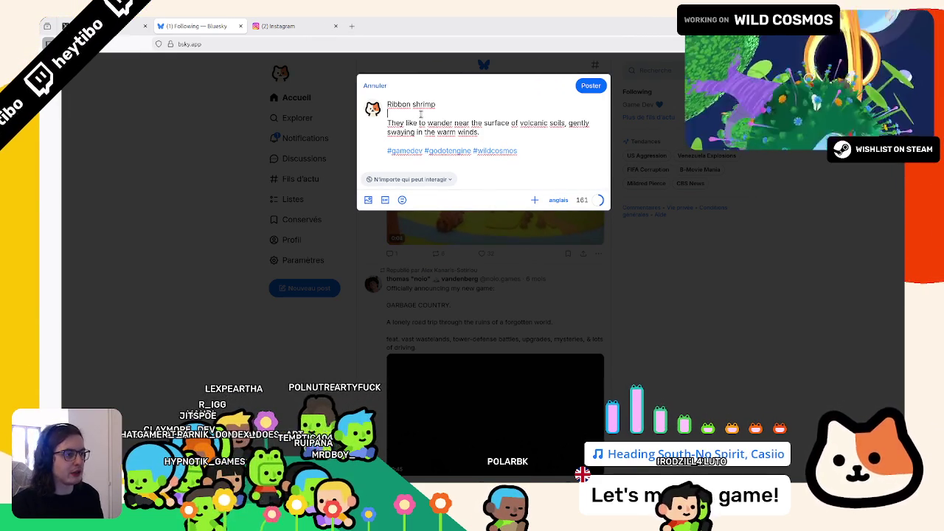
Check the creature render and the Blender scene, then open a terminal in the Vidéos folder.
{"action": "key", "text": "alt+Tab"}
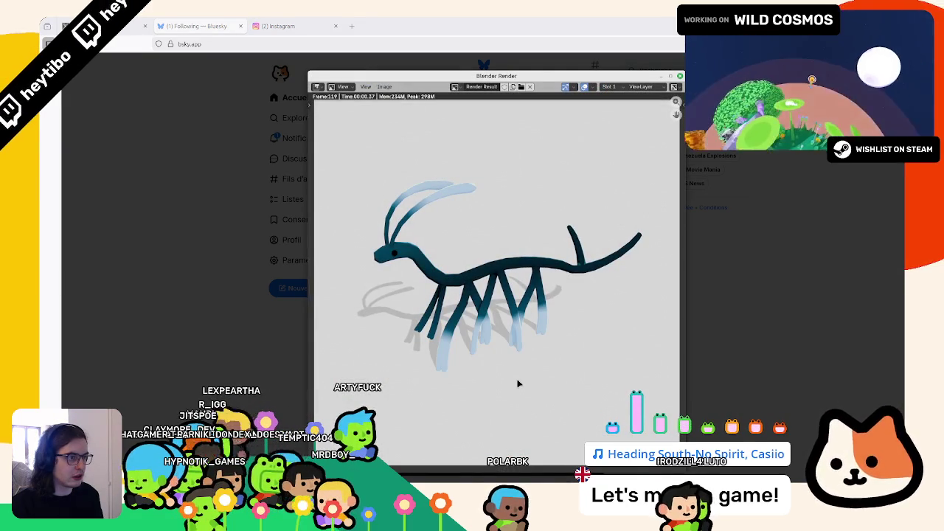
{"action": "key", "text": "Escape"}
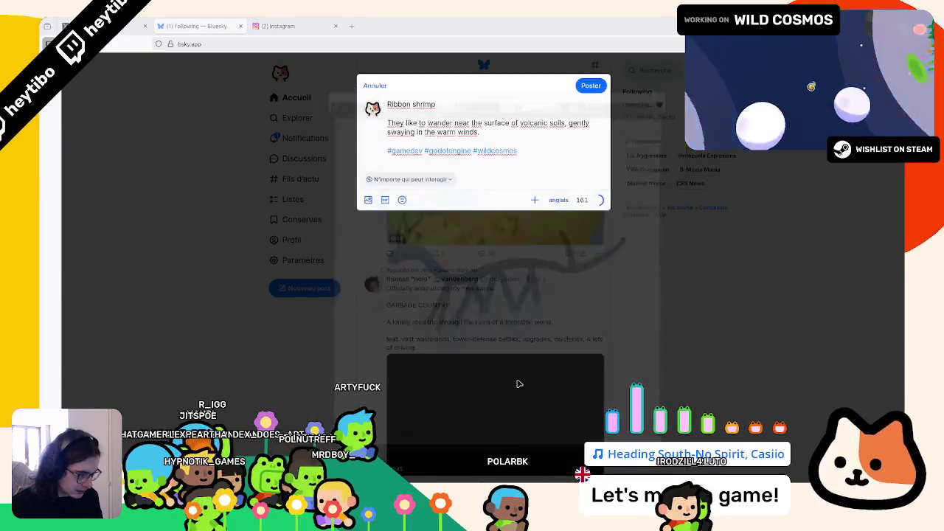
{"action": "key", "text": "alt+Tab"}
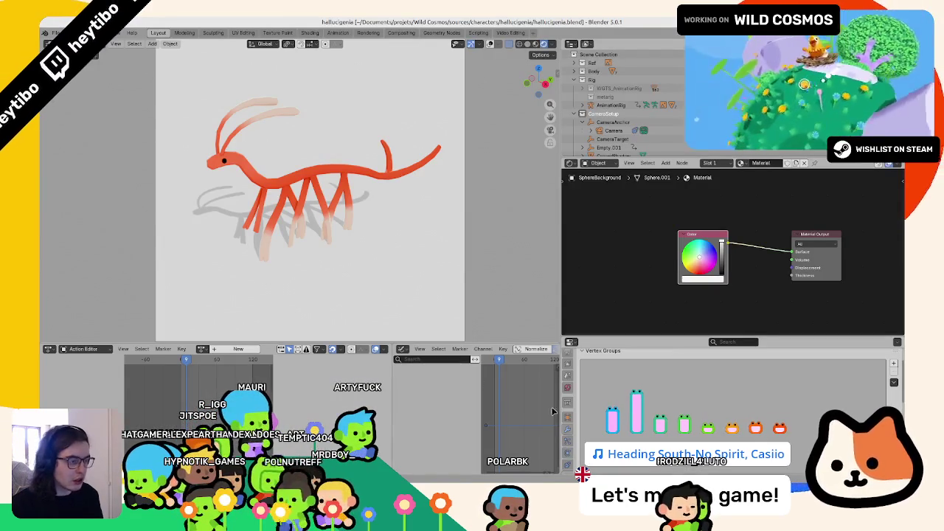
{"action": "key", "text": "alt+Tab"}
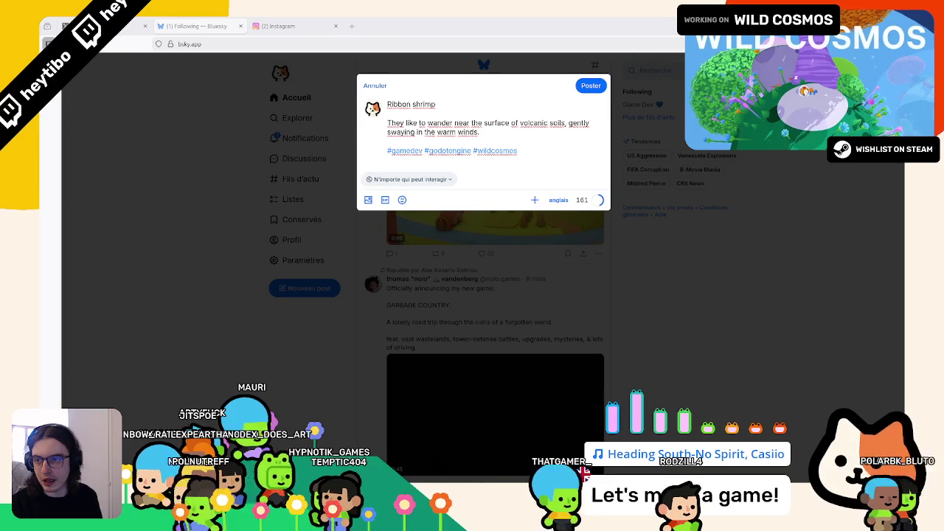
{"action": "key", "text": "ctrl+alt+t"}
{"action": "type", "text": "ffmpeg -i ribbon_shrimp.avi ribbon_shrimp.mp4"}
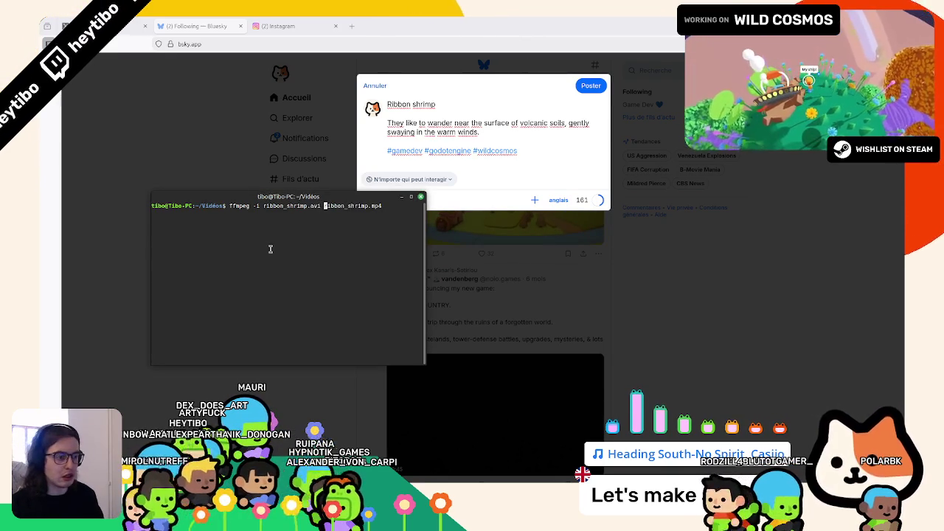
Convert ribbon_shrimp.avi to ribbon_shrimp.mp4 with ffmpeg and check the result in the video player.
{"action": "key", "text": "Return"}
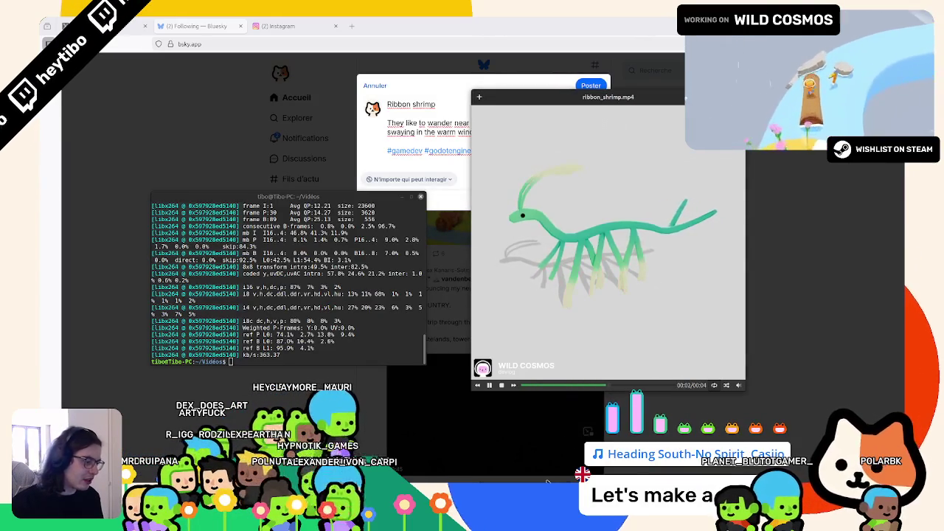
{"action": "key", "text": "alt+Tab"}
{"action": "key", "text": "alt+Tab"}
{"action": "key", "text": "alt+Tab"}
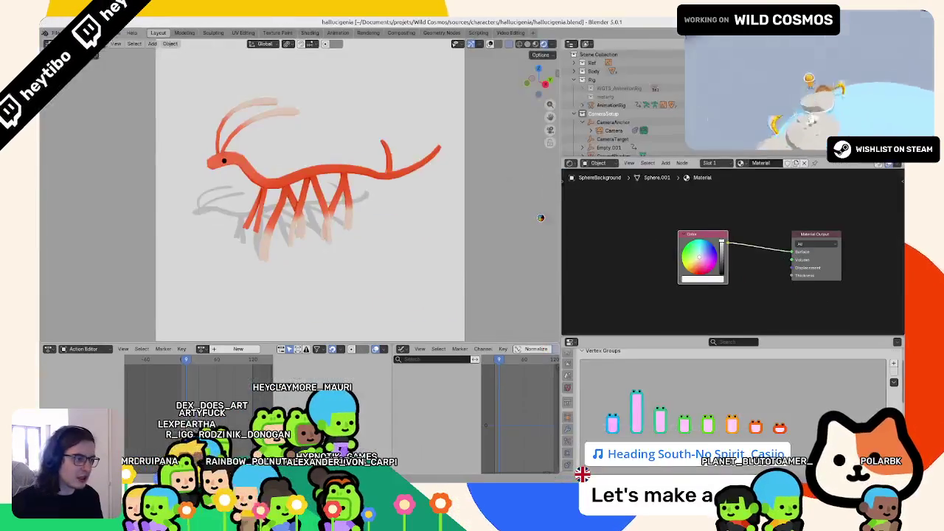
{"action": "key", "text": "alt+Tab"}
{"action": "left_click_drag", "start_coordinate": [539, 102], "coordinate": [390, 97]}
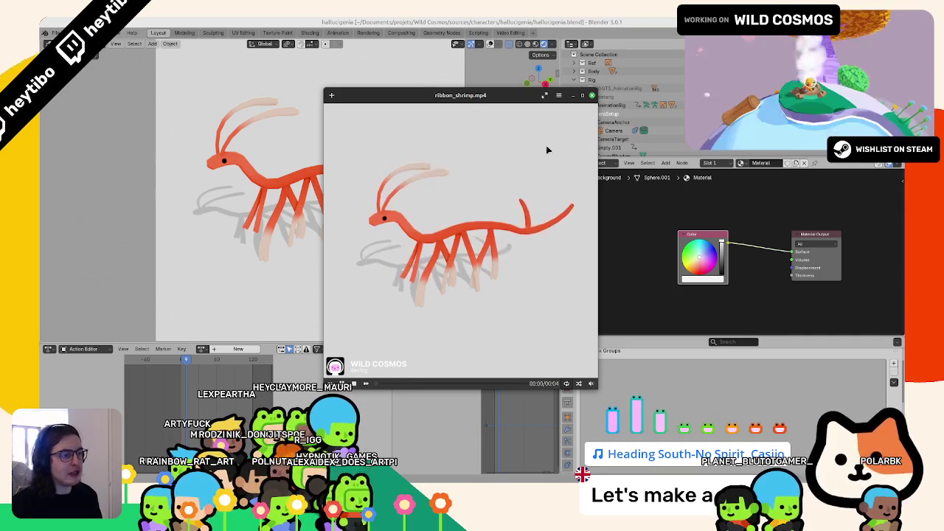
{"action": "left_click", "coordinate": [592, 95]}
Attach ribbon_shrimp.mp4 to the Bluesky 'Ribbon shrimp' draft.
{"action": "key", "text": "alt+Tab"}
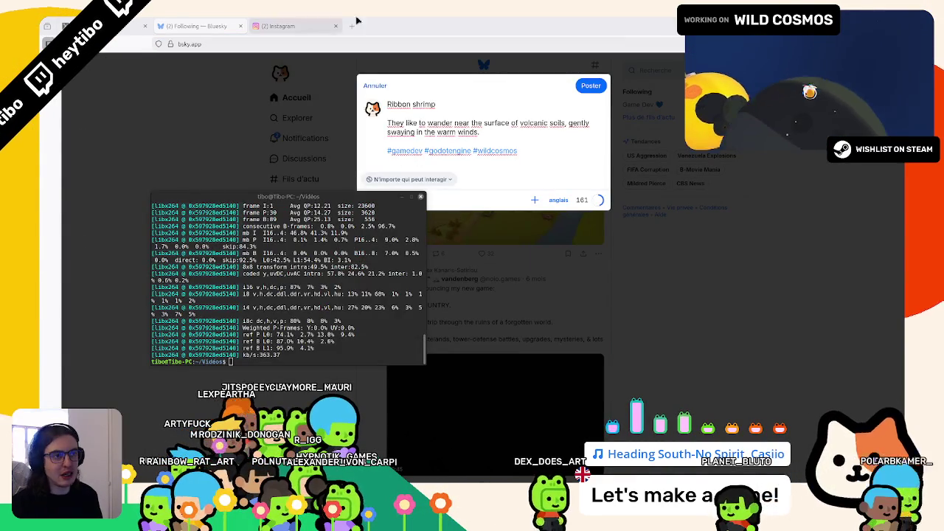
{"action": "left_click_drag", "start_coordinate": [321, 21], "coordinate": [452, 118]}
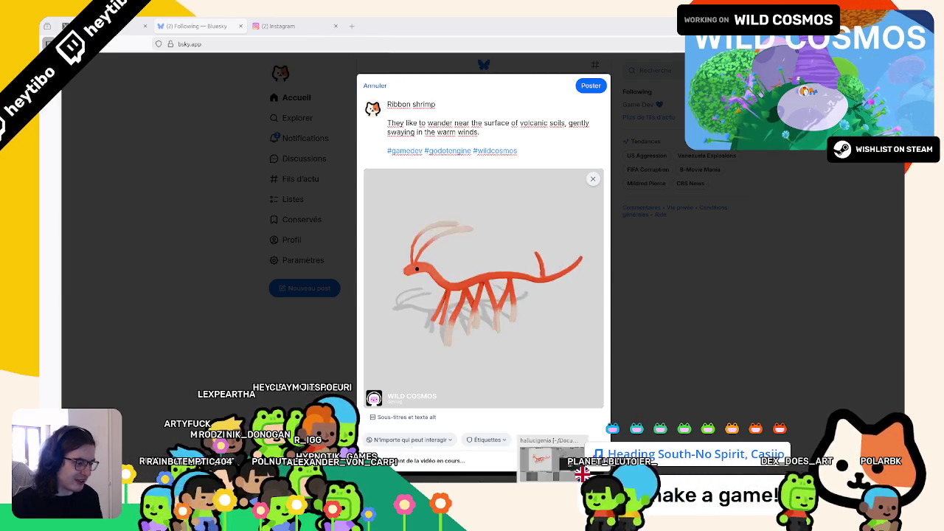
{"action": "key", "text": "alt+Tab"}
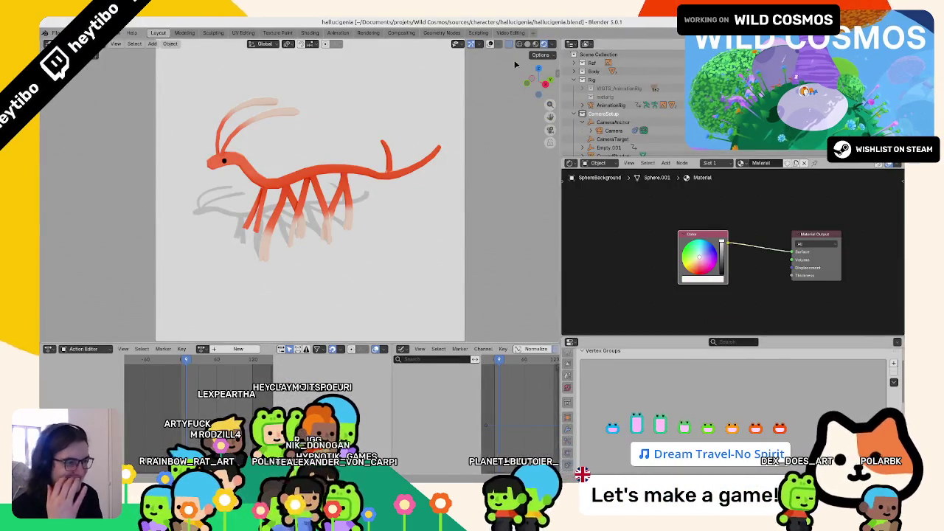
Review the Output and View Layer properties in an enlarged Properties area, then show Render settings.
{"action": "key", "text": "alt+Tab"}
{"action": "key", "text": "alt+Tab"}
{"action": "left_click", "coordinate": [566, 387]}
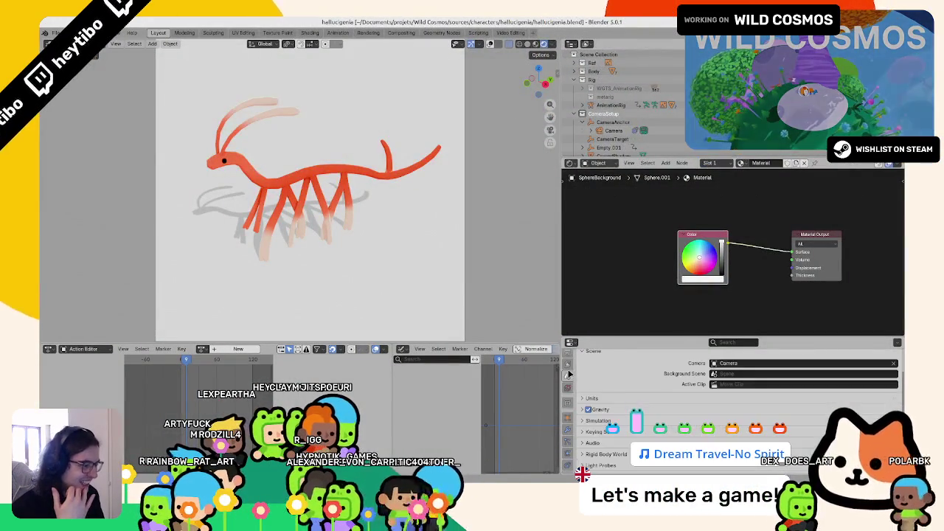
{"action": "scroll", "coordinate": [599, 392], "scroll_direction": "down", "scroll_amount": 5}
{"action": "scroll", "coordinate": [601, 395], "scroll_direction": "down", "scroll_amount": 3}
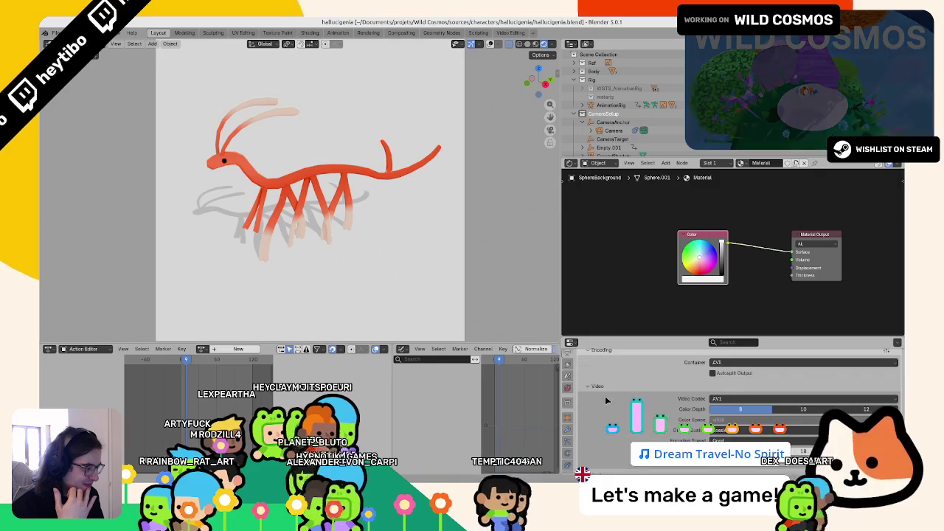
{"action": "scroll", "coordinate": [606, 432], "scroll_direction": "down", "scroll_amount": 2}
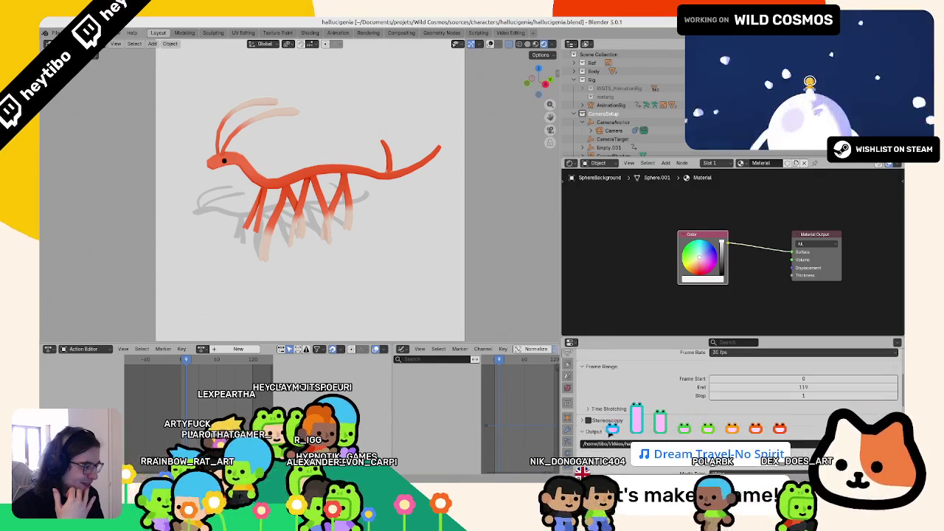
{"action": "left_click", "coordinate": [567, 402]}
{"action": "scroll", "coordinate": [595, 384], "scroll_direction": "up", "scroll_amount": 1}
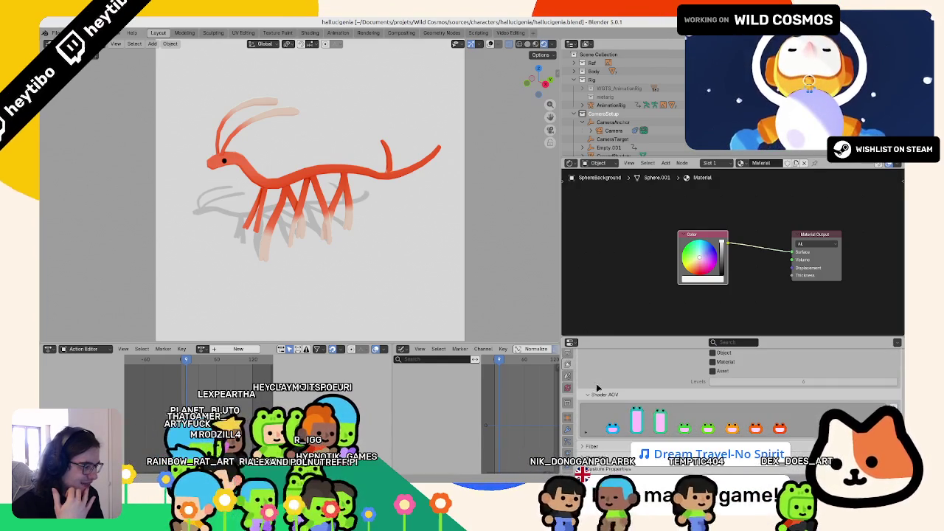
{"action": "scroll", "coordinate": [584, 371], "scroll_direction": "up", "scroll_amount": 2}
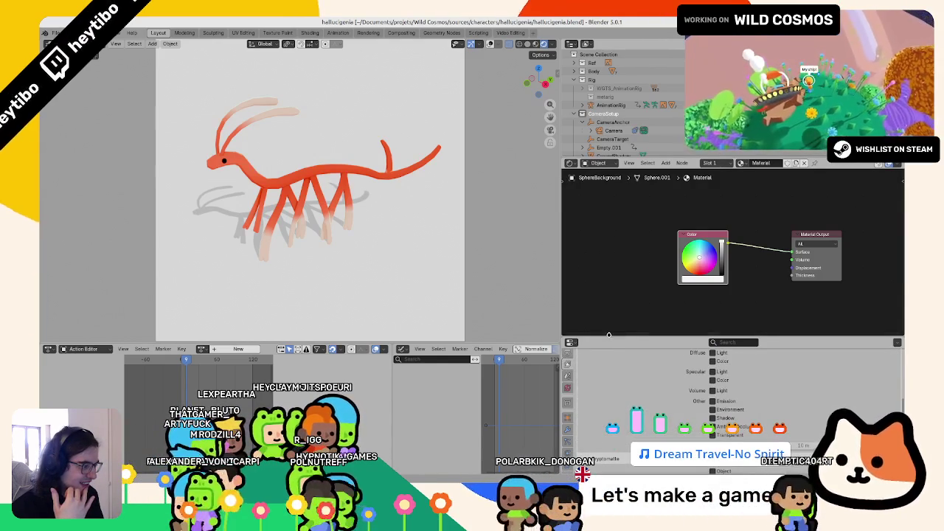
{"action": "left_click_drag", "start_coordinate": [607, 337], "coordinate": [607, 252]}
{"action": "left_click", "coordinate": [568, 300]}
{"action": "left_click", "coordinate": [568, 293]}
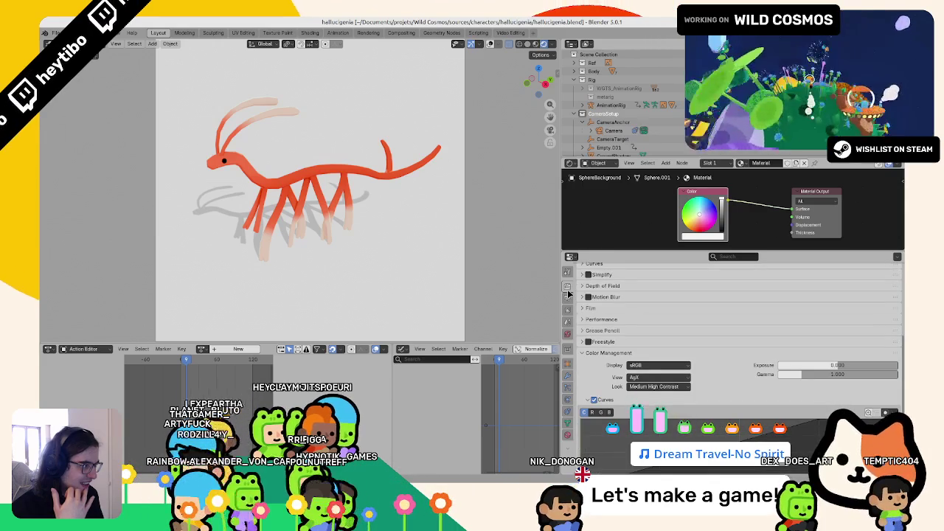
Move the lower Color Management curve point to X 0.015, Y 0.
{"action": "scroll", "coordinate": [637, 359], "scroll_direction": "down", "scroll_amount": 3}
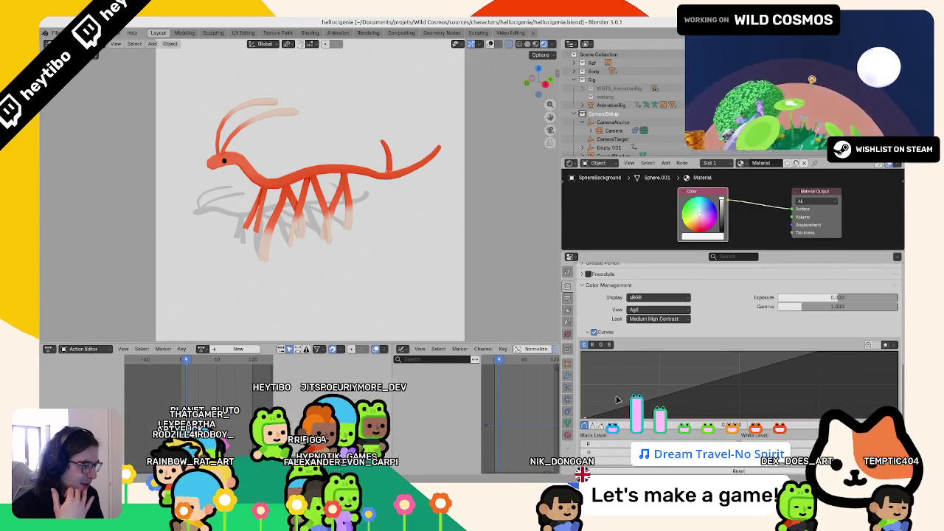
{"action": "scroll", "coordinate": [840, 393], "scroll_direction": "down", "scroll_amount": 2}
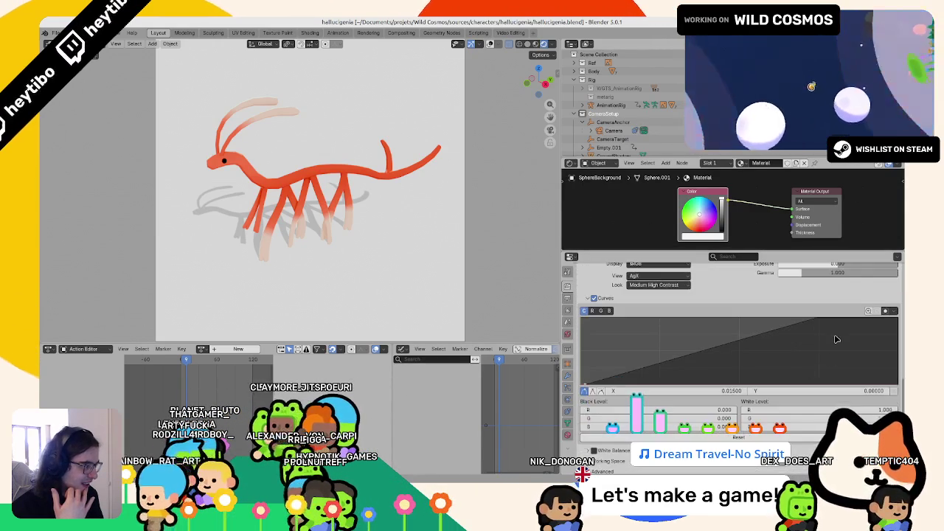
{"action": "left_click", "coordinate": [899, 319]}
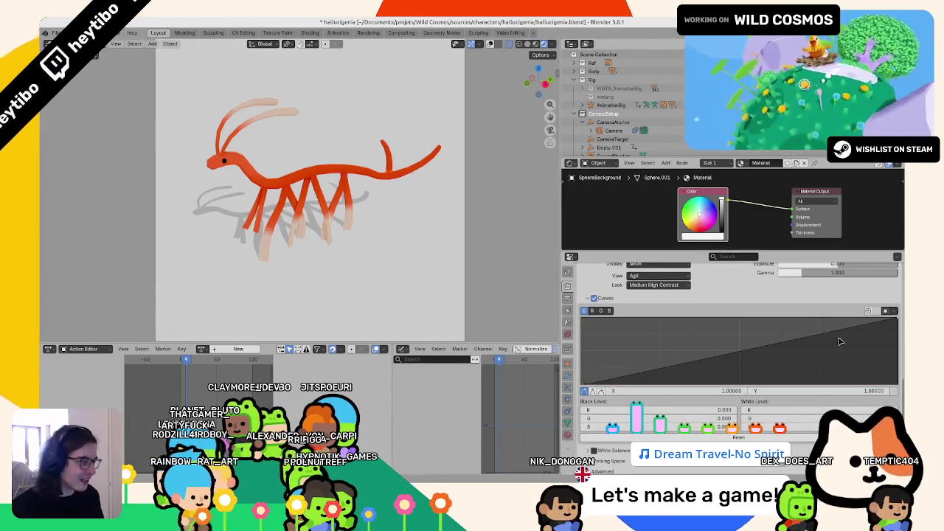
{"action": "left_click_drag", "start_coordinate": [852, 338], "coordinate": [832, 342]}
Switch the viewport to a different shading mode.
{"action": "left_click", "coordinate": [342, 211]}
{"action": "key", "text": "z"}
{"action": "left_click", "coordinate": [326, 302]}
{"action": "key", "text": "z"}
{"action": "left_click", "coordinate": [333, 180]}
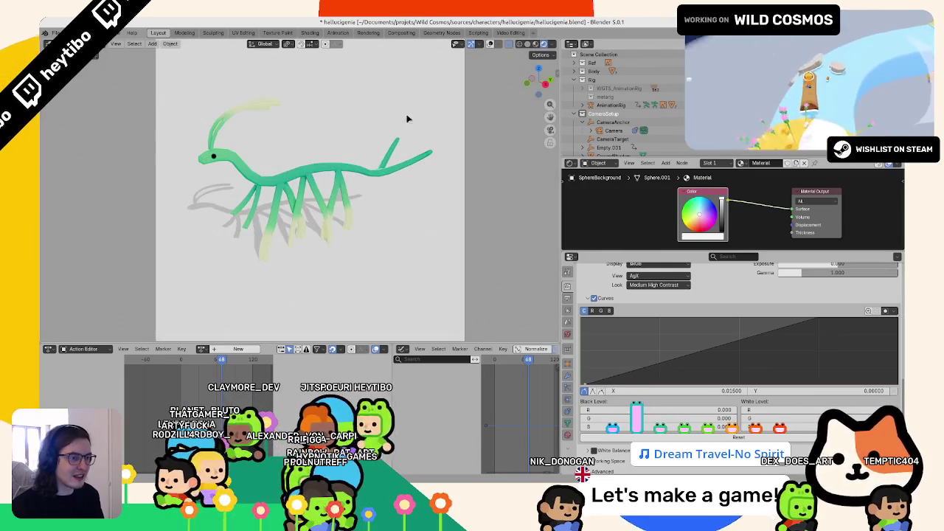
Tilt the Sun light to shift the creature's shadow, then hide helpers and play the animation.
{"action": "left_click", "coordinate": [488, 45]}
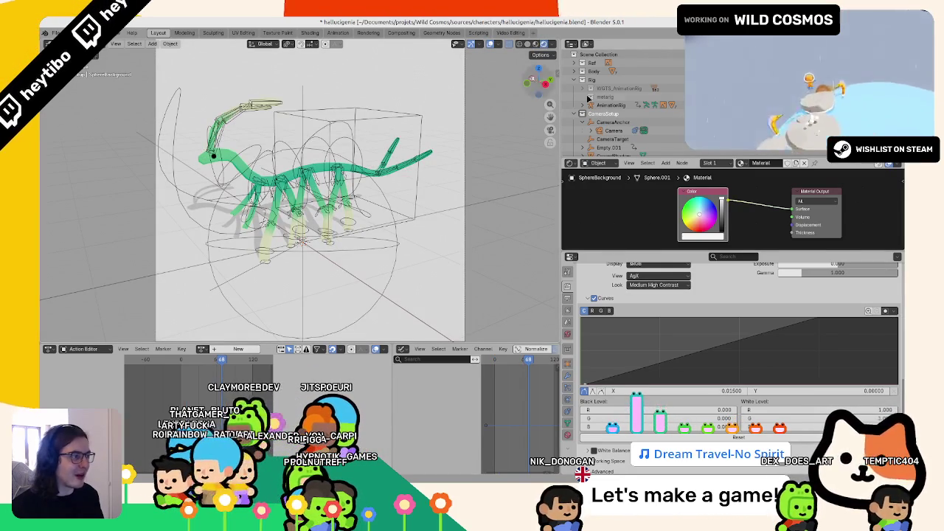
{"action": "scroll", "coordinate": [597, 133], "scroll_direction": "down", "scroll_amount": 2}
{"action": "left_click", "coordinate": [597, 148]}
{"action": "key", "text": "n"}
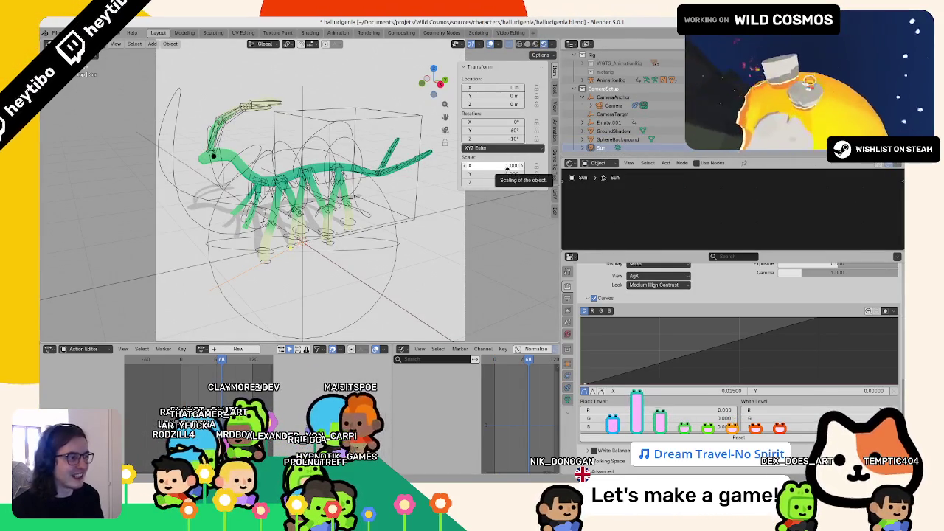
{"action": "mouse_move", "coordinate": [507, 130]}
{"action": "left_mouse_down"}
{"action": "mouse_move", "coordinate": [523, 129]}
{"action": "mouse_move", "coordinate": [509, 129]}
{"action": "mouse_move", "coordinate": [523, 138]}
{"action": "left_mouse_up"}
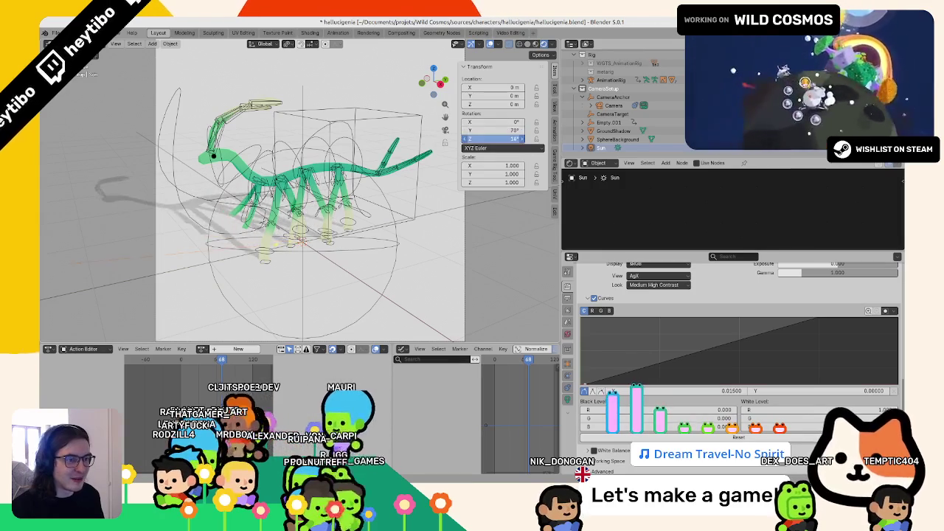
{"action": "left_click", "coordinate": [490, 44]}
{"action": "key", "text": "space"}
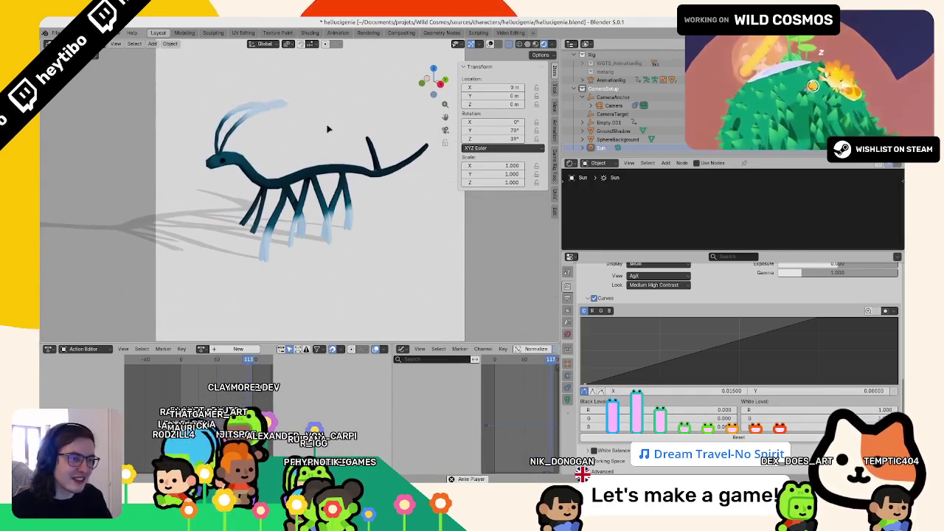
Render the frame and compare it against the earlier ribbon_shrimp.mp4 clip before returning to the scene.
{"action": "key", "text": "F12"}
{"action": "key", "text": "F12"}
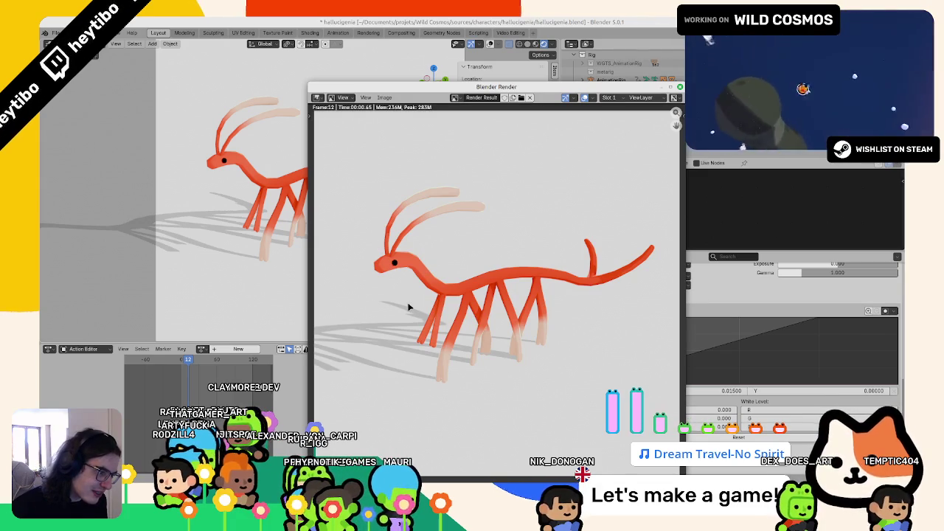
{"action": "scroll", "coordinate": [406, 308], "scroll_direction": "down", "scroll_amount": 3}
{"action": "scroll", "coordinate": [405, 307], "scroll_direction": "up", "scroll_amount": 2}
{"action": "scroll", "coordinate": [404, 307], "scroll_direction": "up", "scroll_amount": 1}
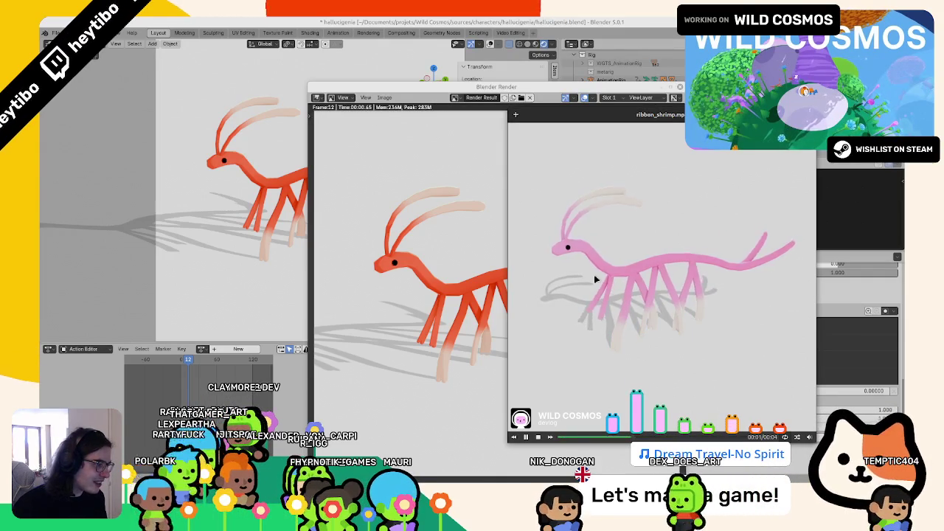
{"action": "left_click", "coordinate": [451, 300]}
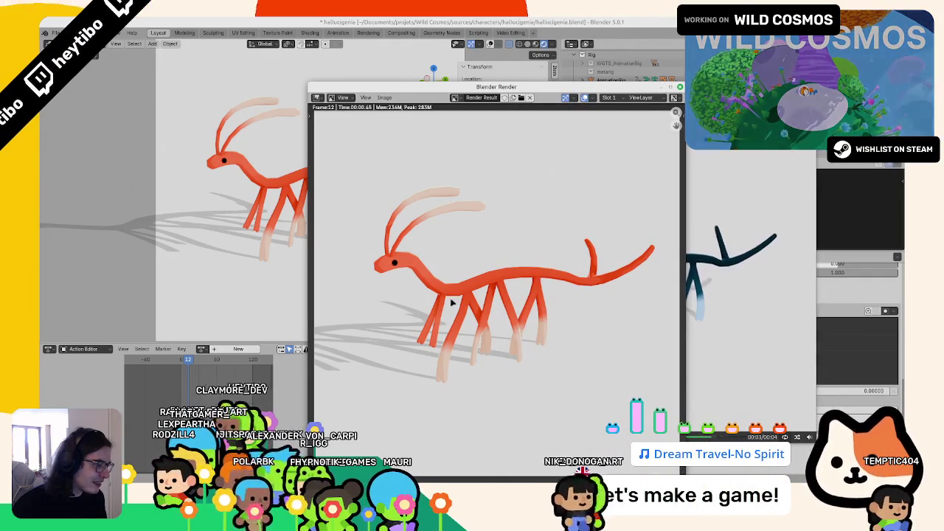
{"action": "left_click", "coordinate": [723, 272]}
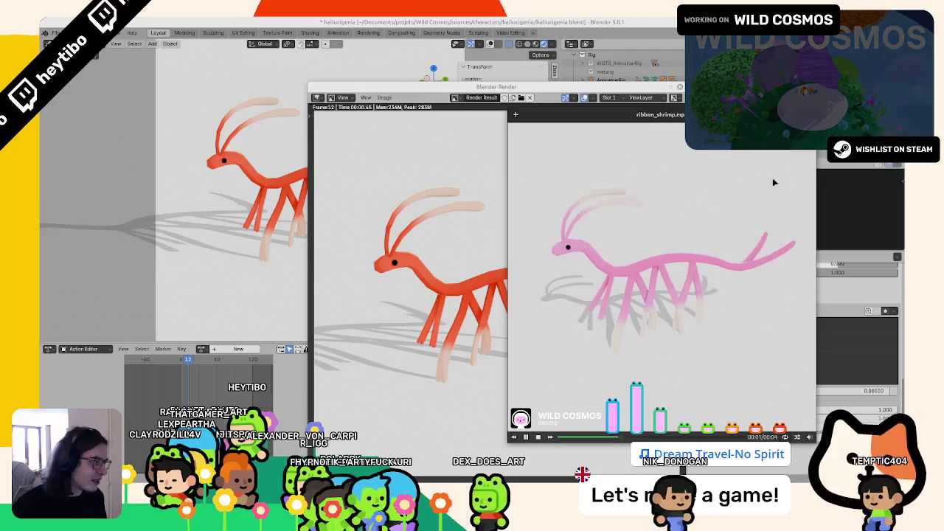
{"action": "left_click", "coordinate": [495, 50]}
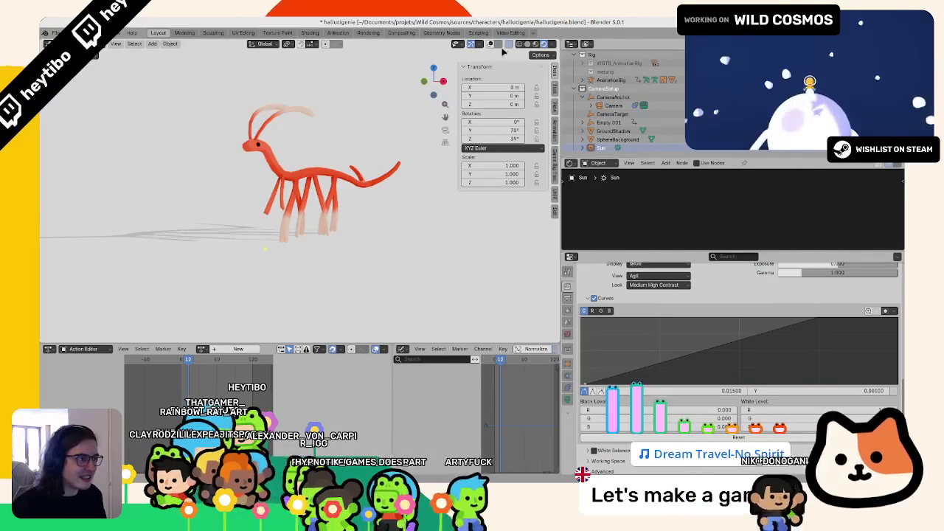
Switch to a front wireframe view and start, then cancel, a vertical move of SphereBackground.
{"action": "middle_click_drag", "start_coordinate": [362, 204], "coordinate": [378, 213]}
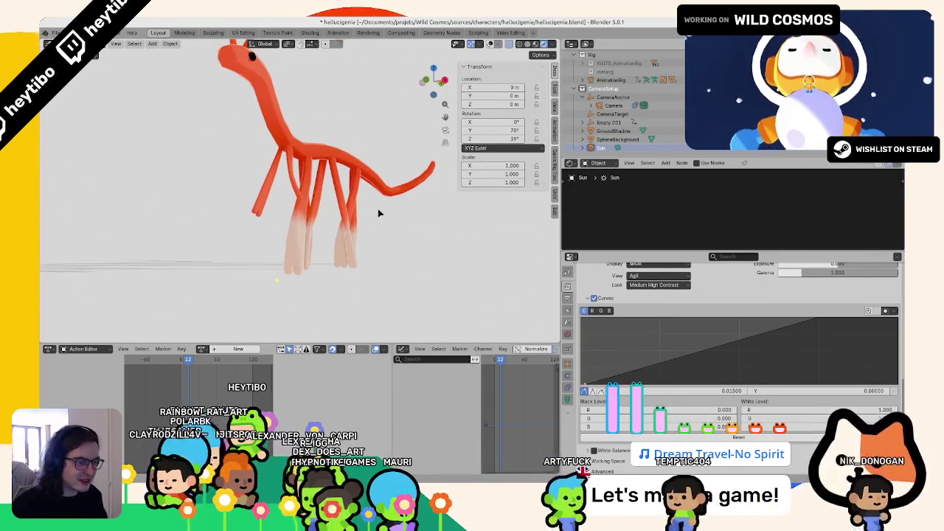
{"action": "key", "text": "KP_1"}
{"action": "key", "text": "shift+z"}
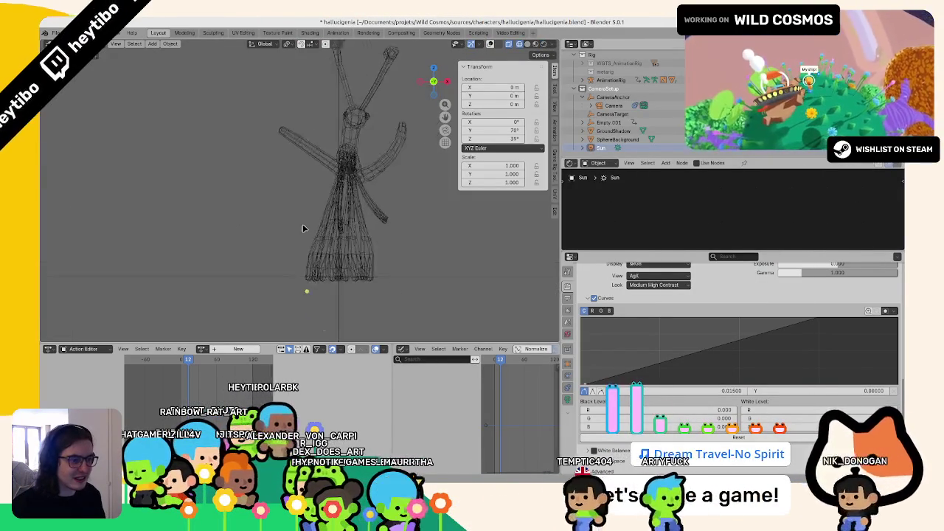
{"action": "scroll", "coordinate": [302, 229], "scroll_direction": "up", "scroll_amount": 3}
{"action": "left_click", "coordinate": [378, 270]}
{"action": "key", "text": "g"}
{"action": "key", "text": "z"}
{"action": "key", "text": "Escape"}
Lower the GroundShadow plane along Z to -0.032215 m and return to rendered shading.
{"action": "left_click", "coordinate": [614, 130]}
{"action": "key", "text": "g"}
{"action": "key", "text": "z"}
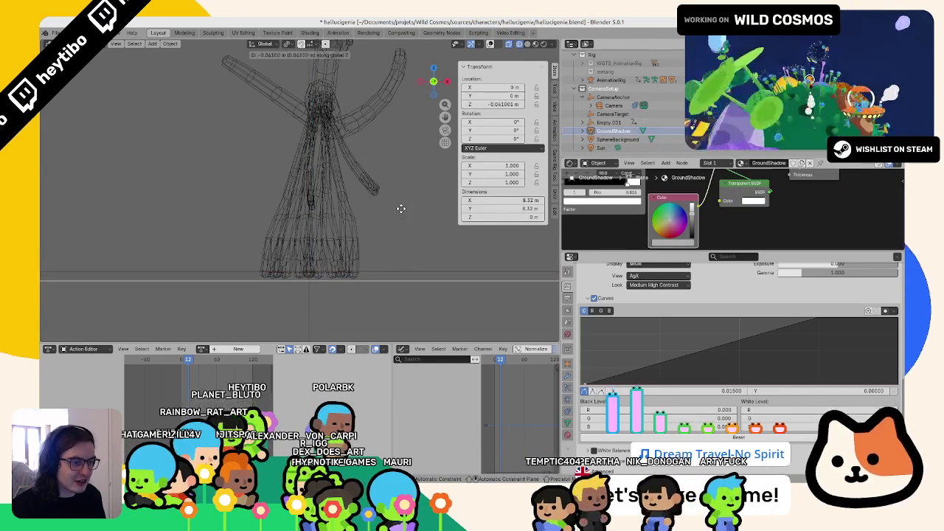
{"action": "left_click", "coordinate": [404, 194]}
{"action": "middle_click_drag", "start_coordinate": [400, 196], "coordinate": [362, 211]}
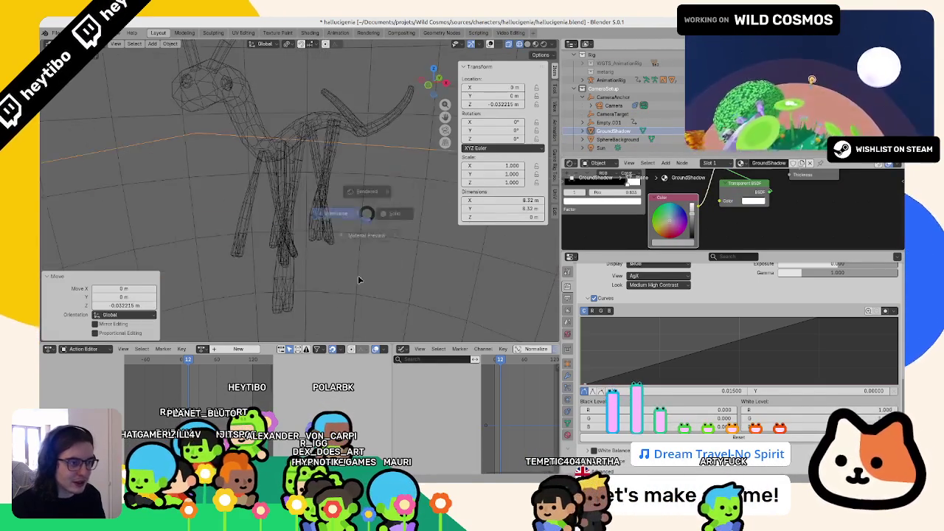
{"action": "key", "text": "shift+z"}
Render a test frame to check the ground shadow, then orbit out to see the whole scene.
{"action": "key", "text": "F12"}
{"action": "key", "text": "F12"}
{"action": "scroll", "coordinate": [445, 308], "scroll_direction": "down", "scroll_amount": 1}
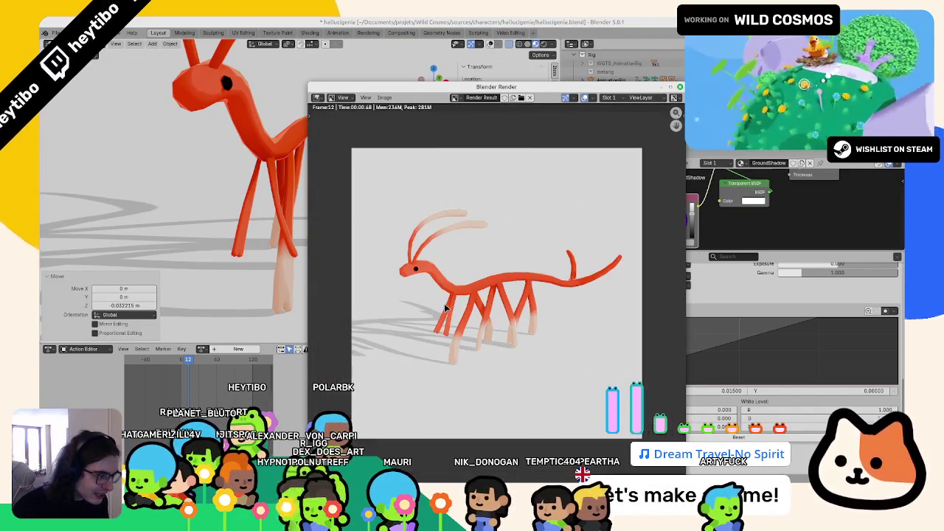
{"action": "scroll", "coordinate": [445, 308], "scroll_direction": "up", "scroll_amount": 1}
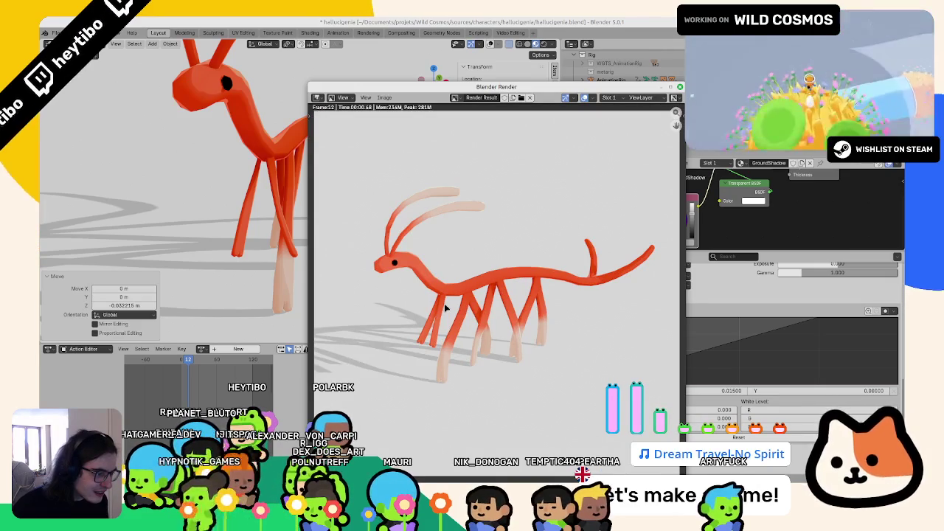
{"action": "key", "text": "Escape"}
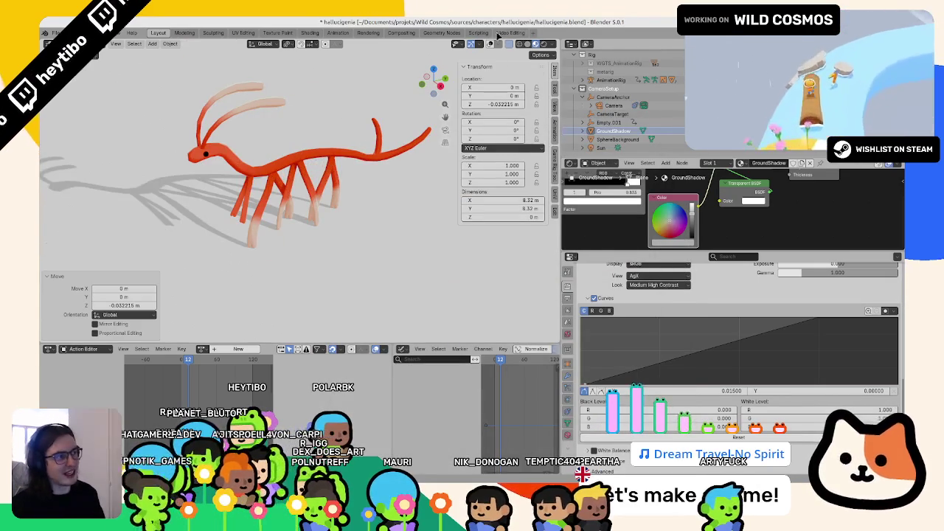
{"action": "scroll", "coordinate": [447, 227], "scroll_direction": "down", "scroll_amount": 5}
{"action": "middle_click_drag", "start_coordinate": [392, 188], "coordinate": [349, 232]}
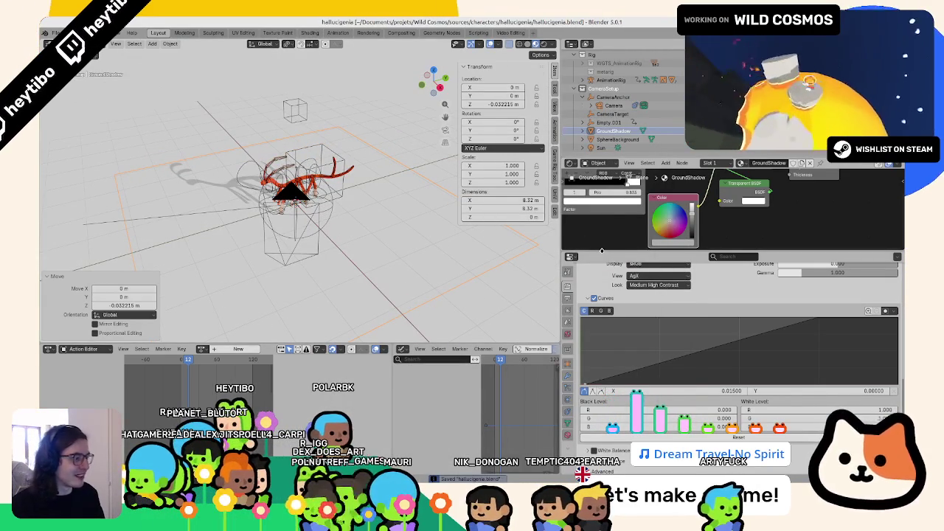
Add Distance and Texture Coordinate nodes to the GroundShadow material using the F3 search.
{"action": "left_click_drag", "start_coordinate": [601, 251], "coordinate": [601, 369]}
{"action": "scroll", "coordinate": [700, 294], "scroll_direction": "up", "scroll_amount": 2}
{"action": "key", "text": "F3"}
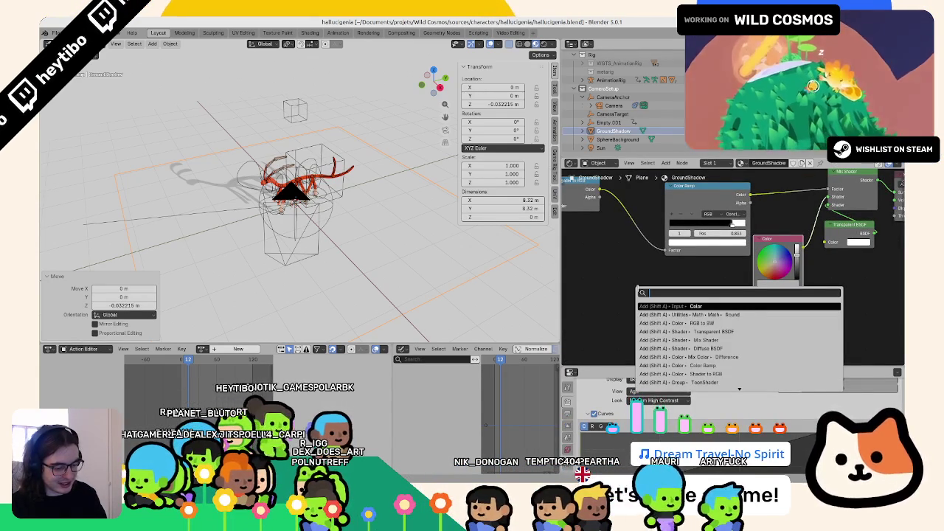
{"action": "type", "text": "sphed"}
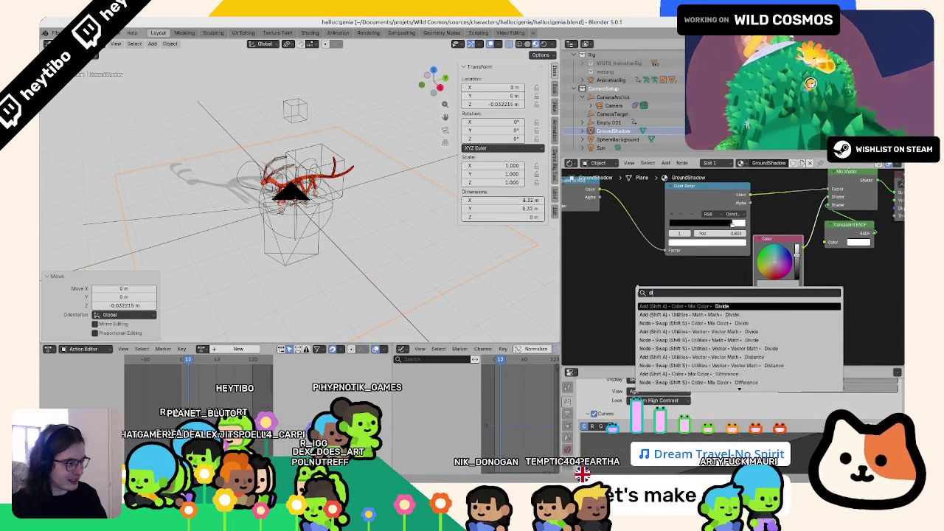
{"action": "type", "text": "ist"}
{"action": "key", "text": "Return"}
{"action": "left_click", "coordinate": [638, 288]}
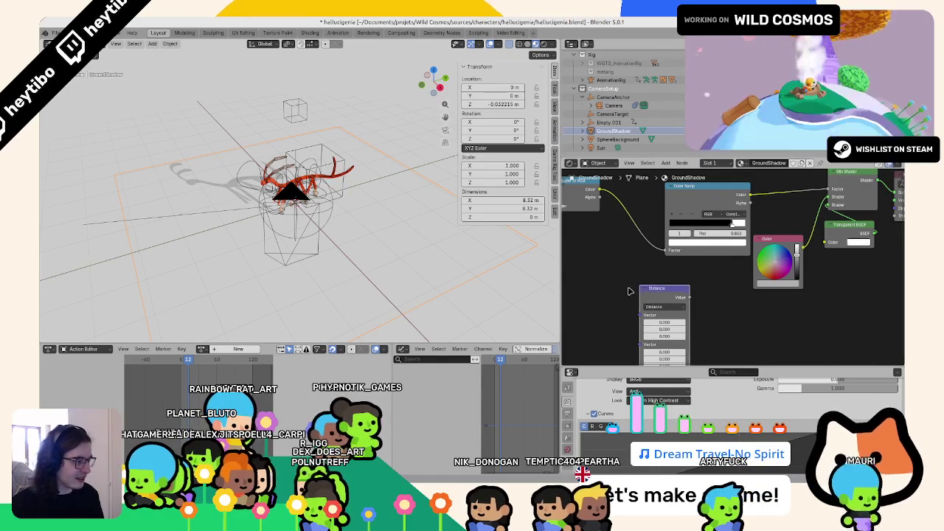
{"action": "middle_click_drag", "start_coordinate": [637, 287], "coordinate": [701, 285]}
{"action": "key", "text": "F3"}
{"action": "type", "text": "coord"}
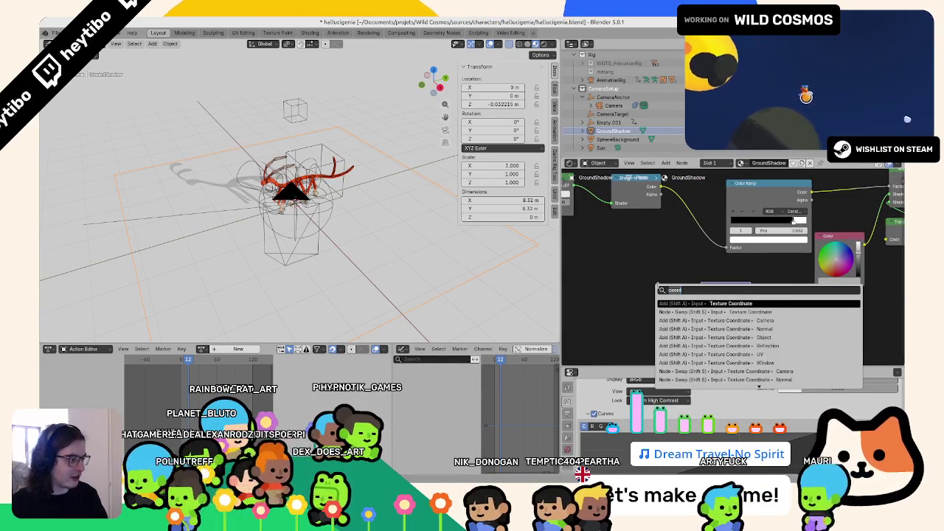
{"action": "key", "text": "Return"}
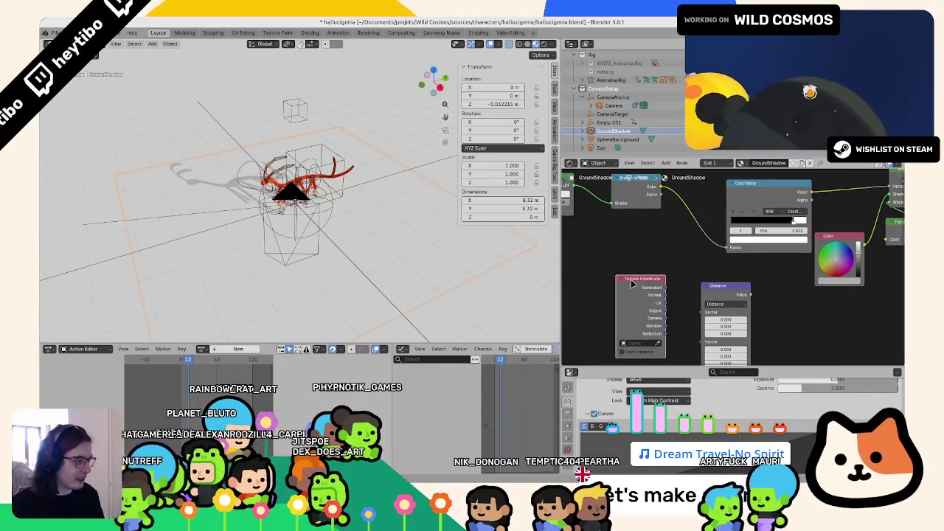
{"action": "scroll", "coordinate": [697, 305], "scroll_direction": "right", "scroll_amount": 5}
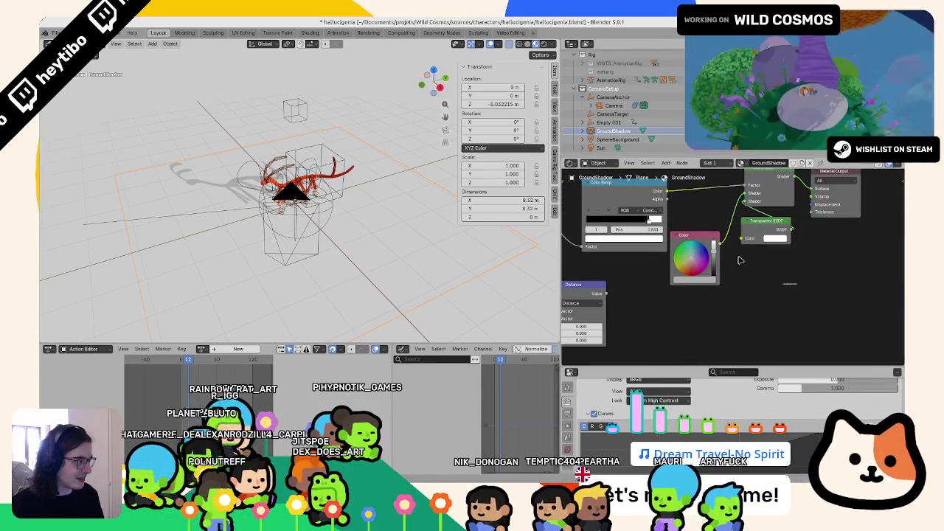
Feed the Distance output into a scalar Math Multiply node and link Texture Coordinate into Distance.
{"action": "left_click_drag", "start_coordinate": [666, 199], "coordinate": [693, 238]}
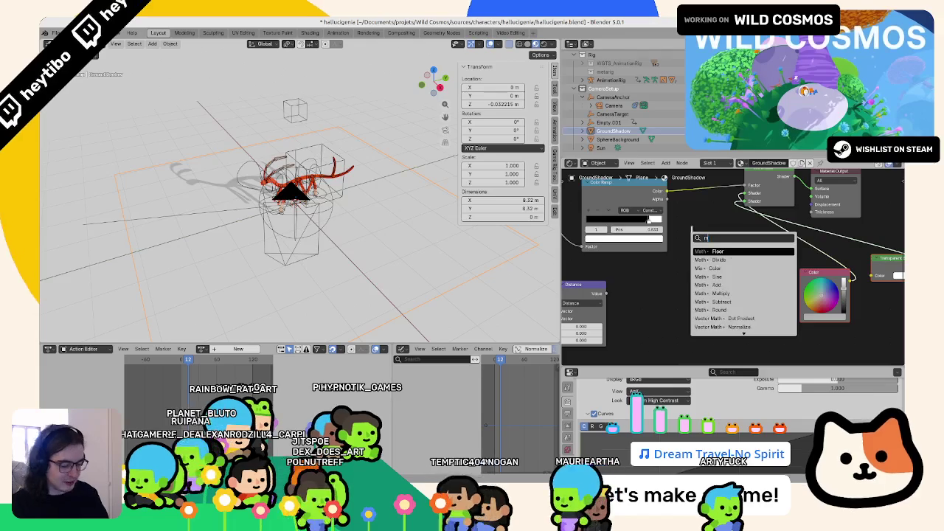
{"action": "type", "text": "multiply"}
{"action": "key", "text": "Return"}
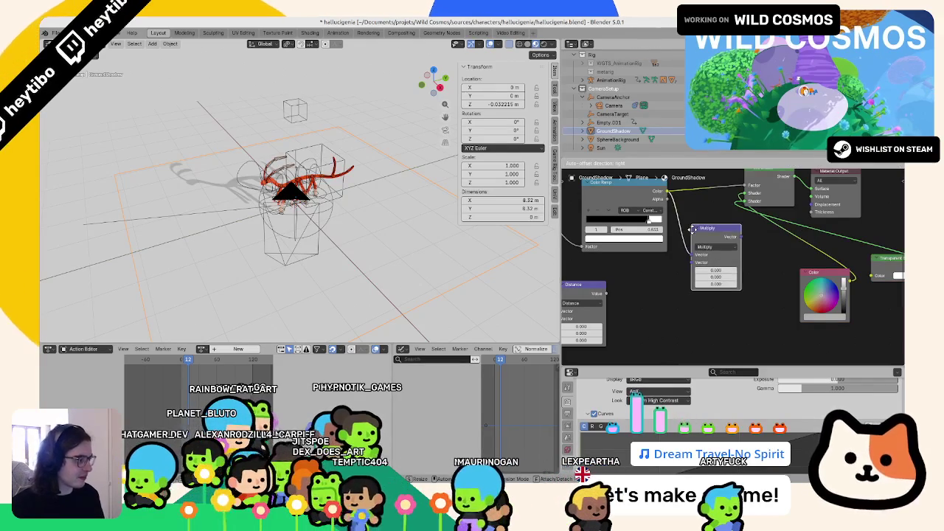
{"action": "key", "text": "ctrl+z"}
{"action": "left_click_drag", "start_coordinate": [666, 199], "coordinate": [682, 274]}
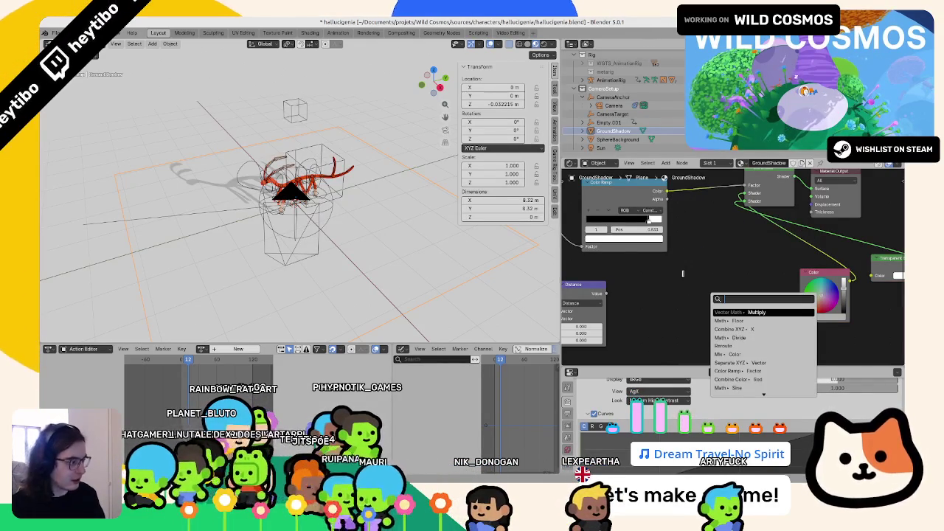
{"action": "key", "text": "Down"}
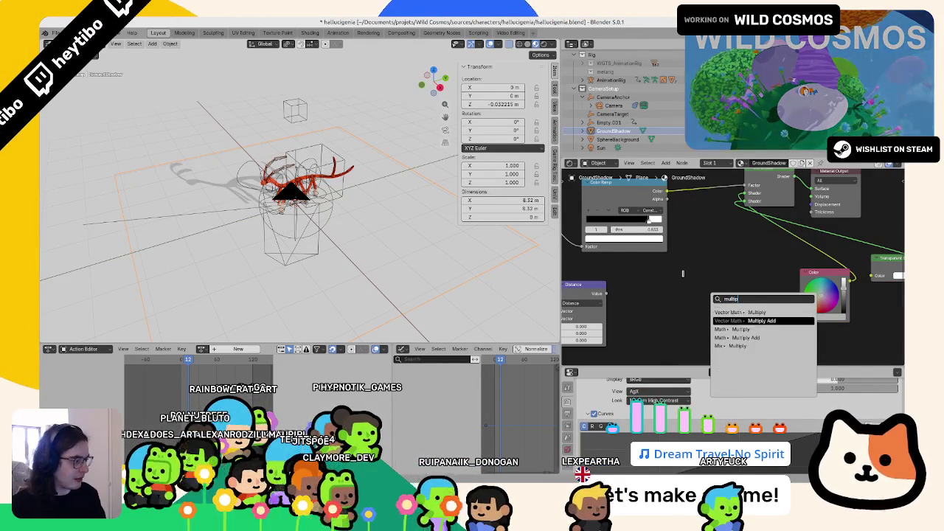
{"action": "key", "text": "Down"}
{"action": "key", "text": "Return"}
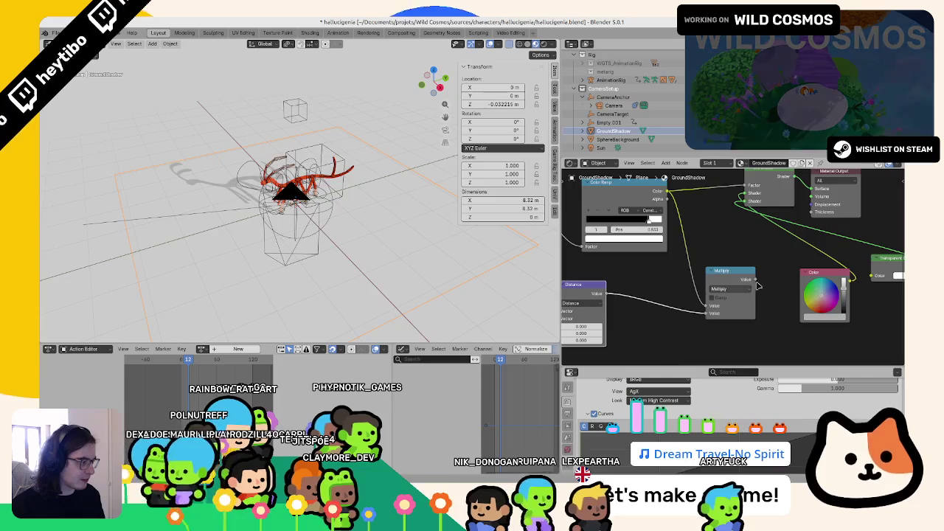
{"action": "middle_click_drag", "start_coordinate": [743, 187], "coordinate": [804, 146]}
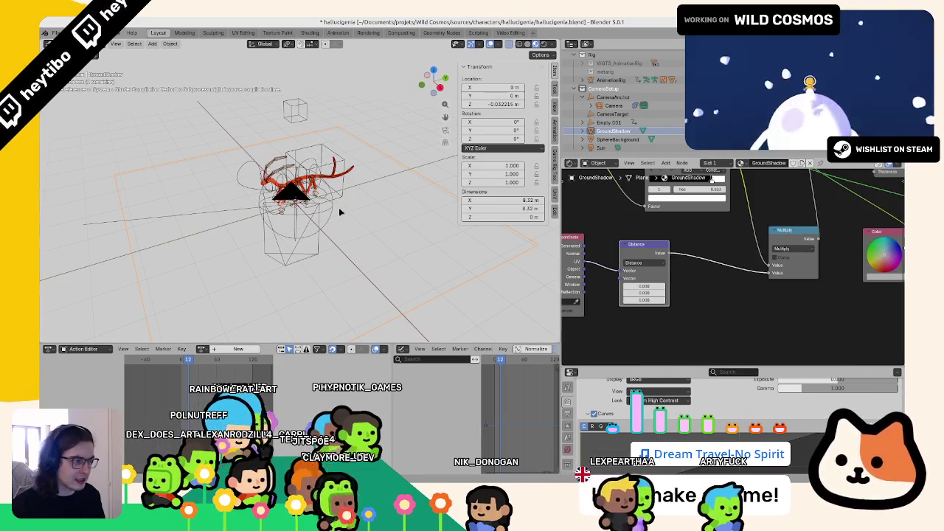
Set the Distance reference point to 0.5, 0.5 and insert a Color Ramp before the Multiply node.
{"action": "middle_click_drag", "start_coordinate": [347, 207], "coordinate": [393, 226]}
{"action": "scroll", "coordinate": [636, 295], "scroll_direction": "up", "scroll_amount": 1}
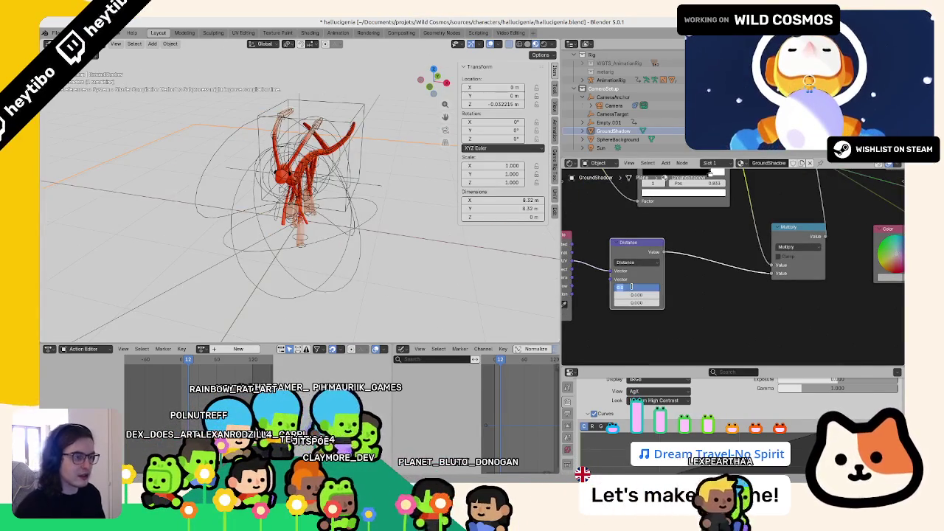
{"action": "left_click_drag", "start_coordinate": [617, 294], "coordinate": [632, 292]}
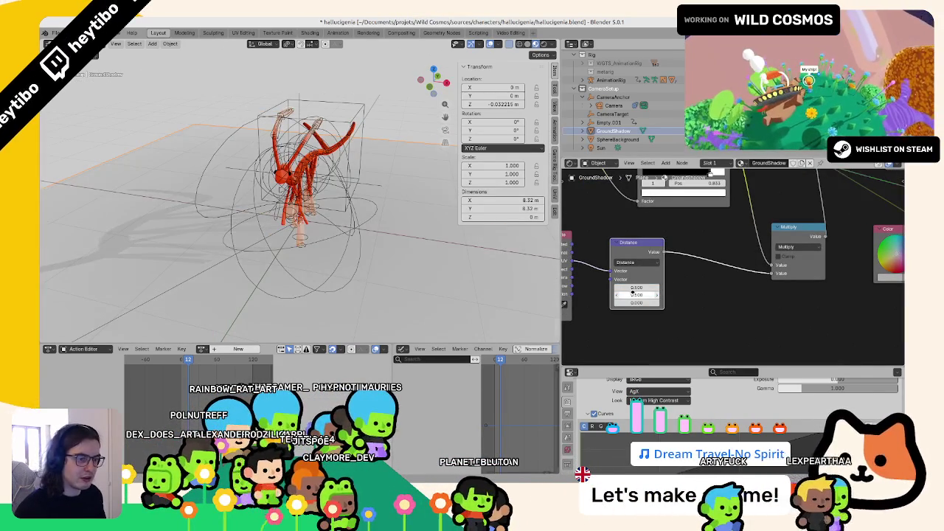
{"action": "middle_click_drag", "start_coordinate": [666, 254], "coordinate": [669, 308]}
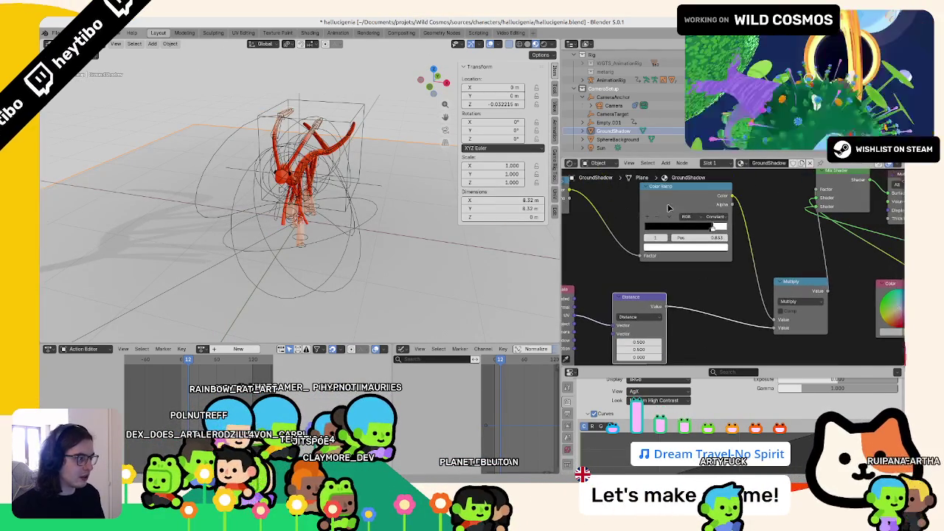
{"action": "left_click_drag", "start_coordinate": [670, 214], "coordinate": [706, 297]}
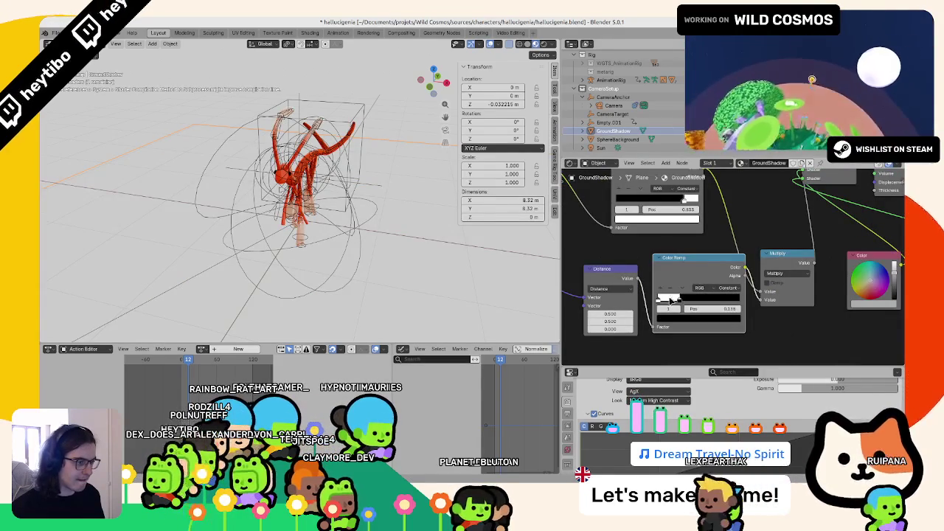
{"action": "left_click_drag", "start_coordinate": [680, 299], "coordinate": [697, 304]}
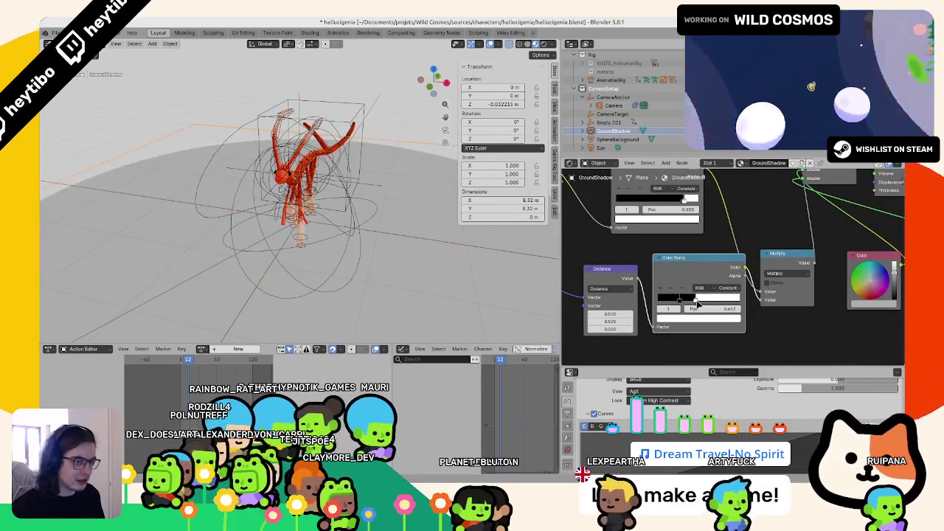
{"action": "left_click_drag", "start_coordinate": [776, 292], "coordinate": [773, 272]}
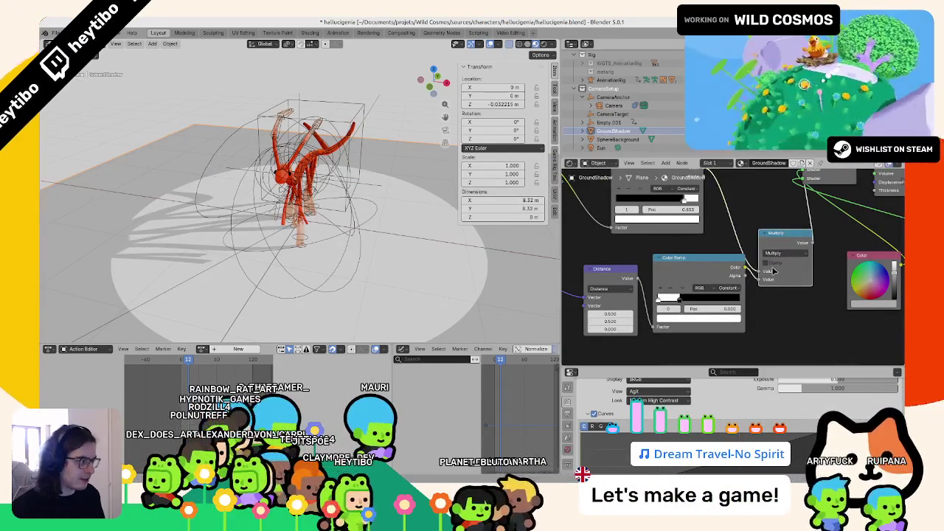
Reshape the Color Ramp stops with Ease interpolation and connect the Color node into the Mix Shader.
{"action": "left_click_drag", "start_coordinate": [686, 298], "coordinate": [692, 298]}
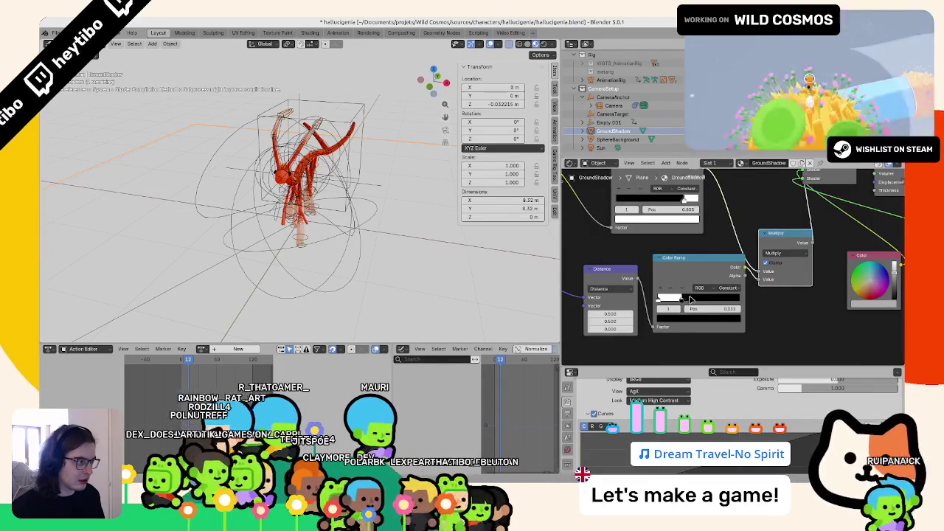
{"action": "middle_click_drag", "start_coordinate": [694, 199], "coordinate": [690, 240]}
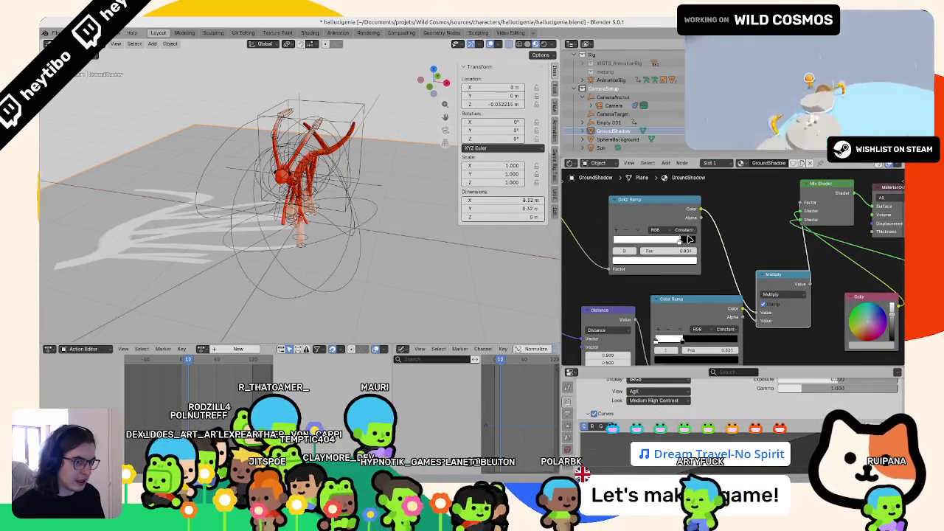
{"action": "left_click_drag", "start_coordinate": [682, 339], "coordinate": [663, 338]}
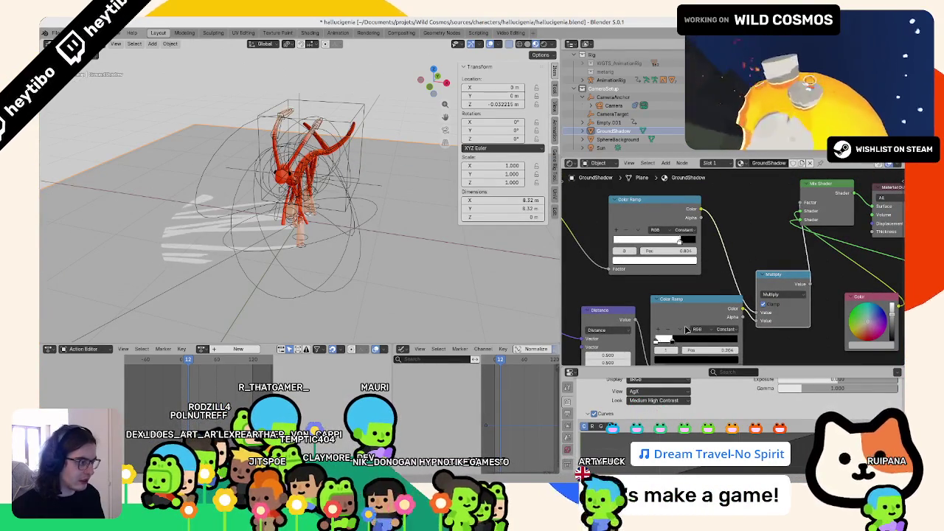
{"action": "left_click", "coordinate": [717, 328]}
{"action": "left_click", "coordinate": [726, 348]}
{"action": "middle_click_drag", "start_coordinate": [799, 227], "coordinate": [725, 242]}
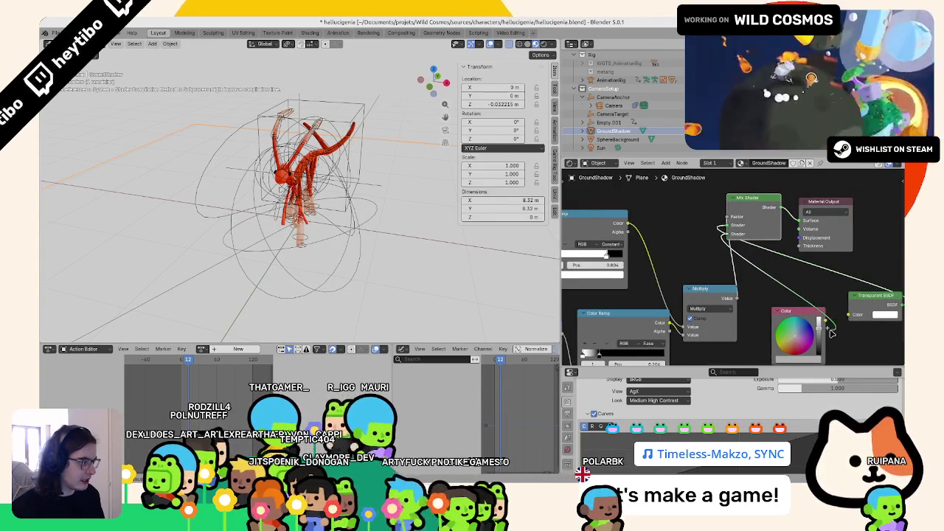
{"action": "left_click_drag", "start_coordinate": [831, 333], "coordinate": [826, 318]}
{"action": "middle_click_drag", "start_coordinate": [663, 250], "coordinate": [700, 249]}
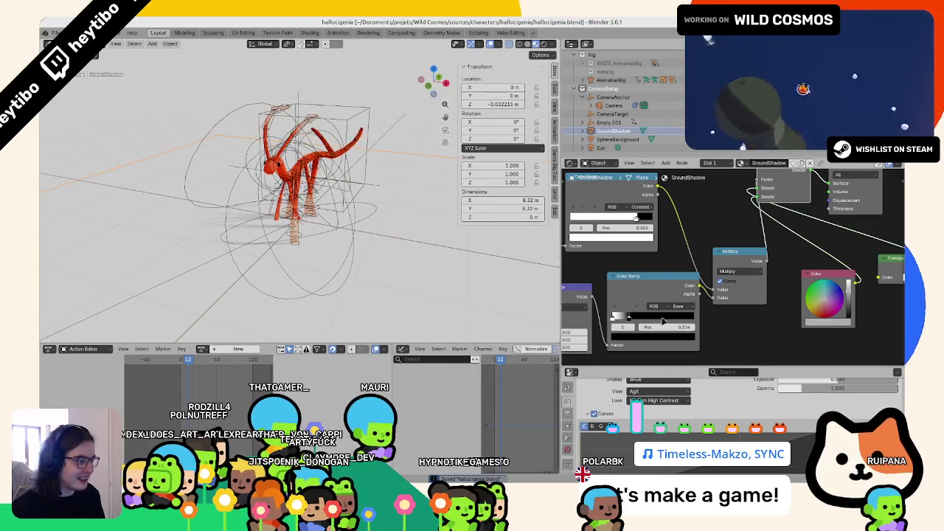
Tighten the Color Ramp stop to 0.200 for a shorter shadow fade and check it in a test render.
{"action": "left_click_drag", "start_coordinate": [616, 316], "coordinate": [667, 329]}
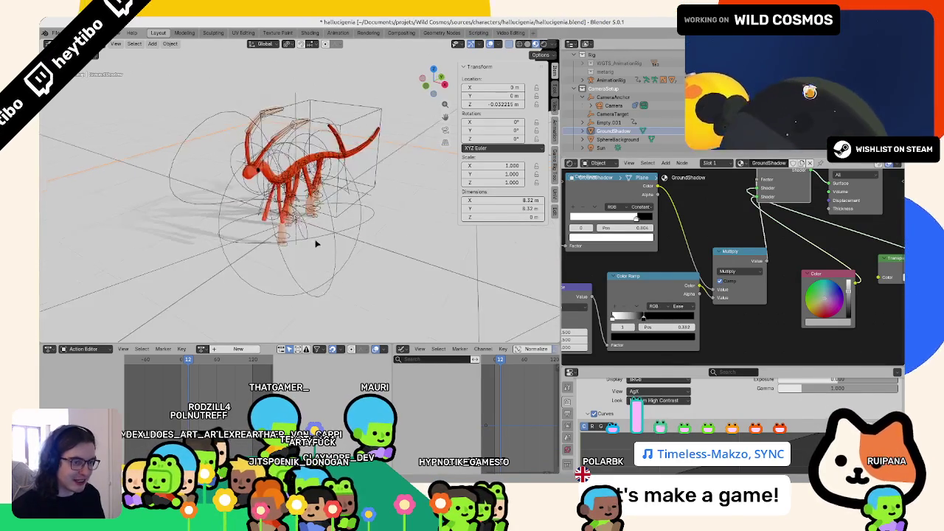
{"action": "key", "text": "KP_0"}
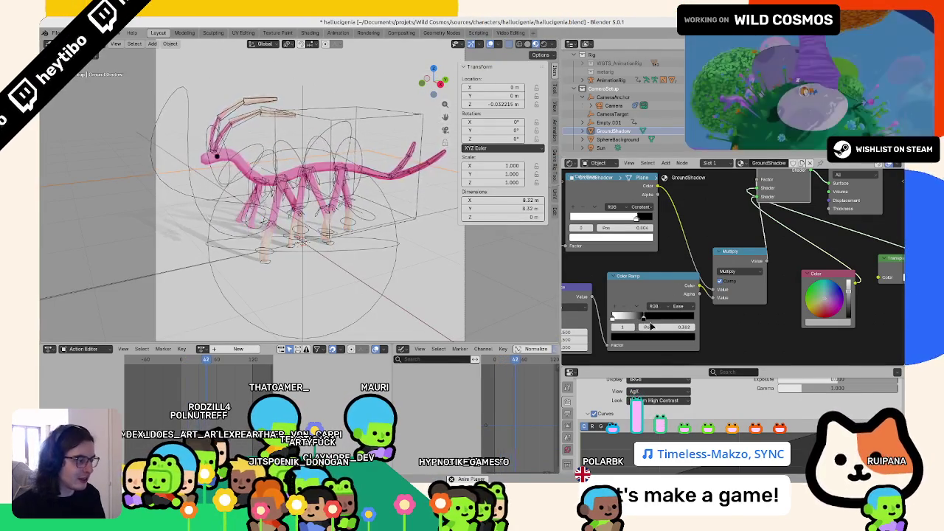
{"action": "left_click_drag", "start_coordinate": [641, 316], "coordinate": [631, 316]}
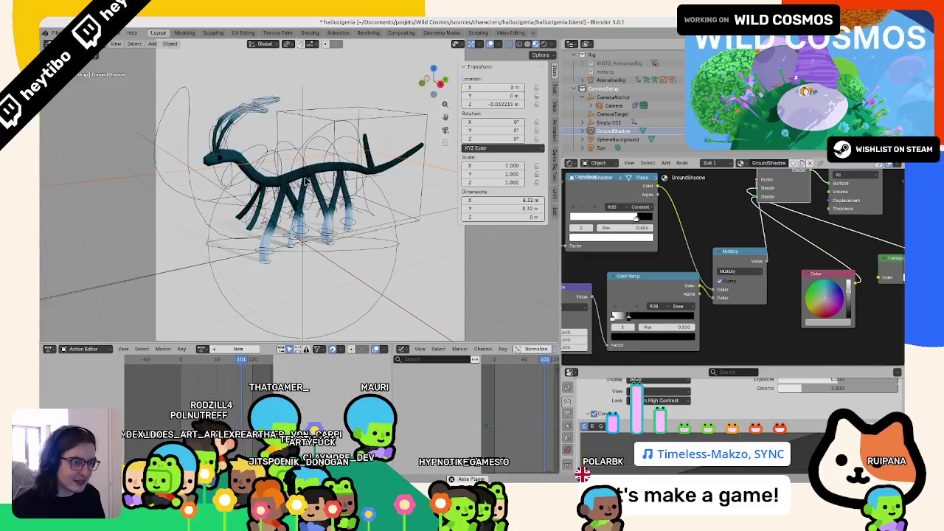
{"action": "key", "text": "F12"}
{"action": "key", "text": "F12"}
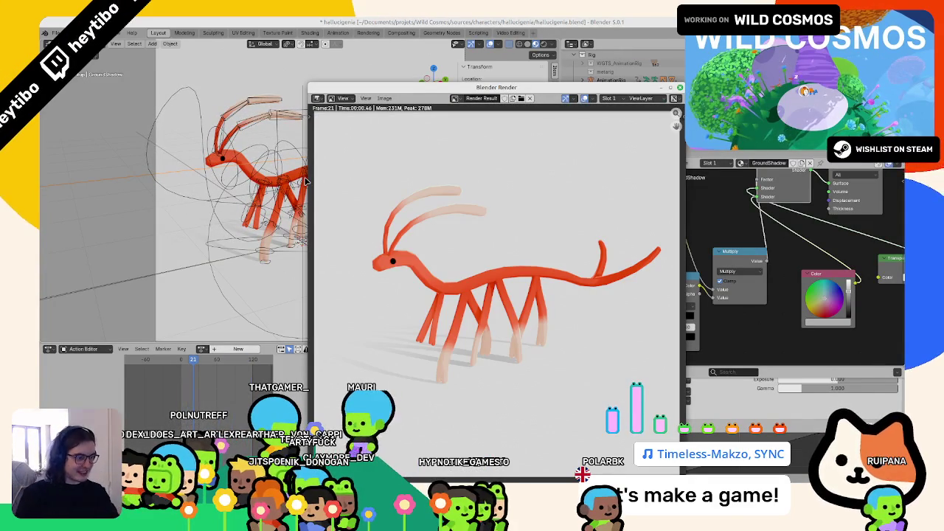
{"action": "key", "text": "Escape"}
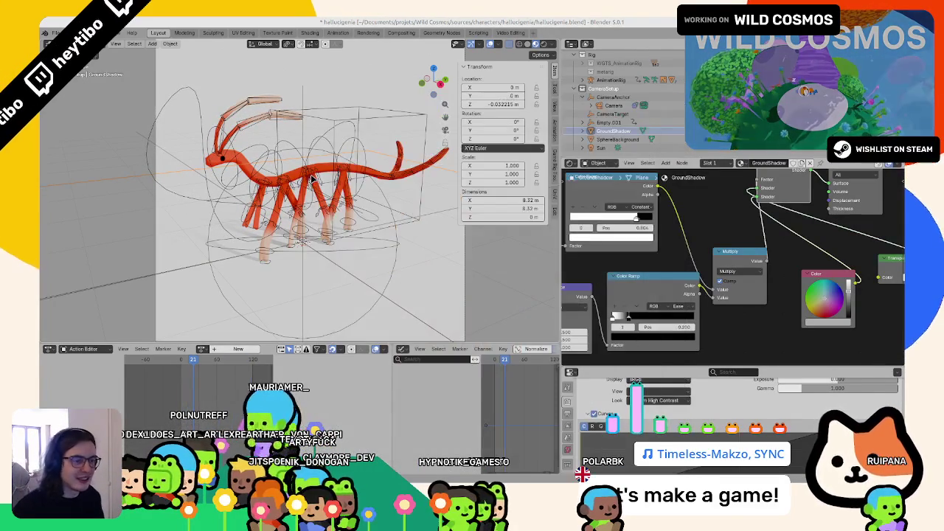
Hide overlays, readjust the shadow plane's height on Z, re-render, and view through the camera.
{"action": "key", "text": "shift+alt+z"}
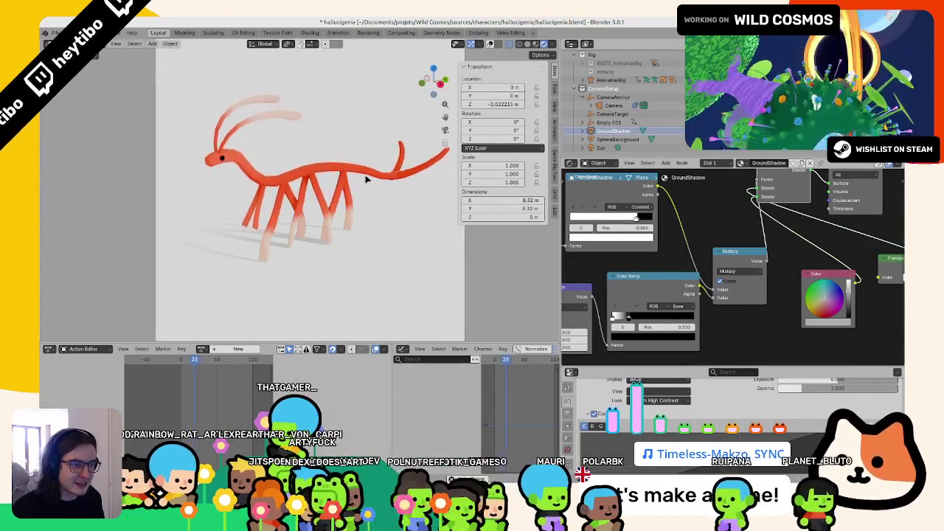
{"action": "key", "text": "g"}
{"action": "key", "text": "z"}
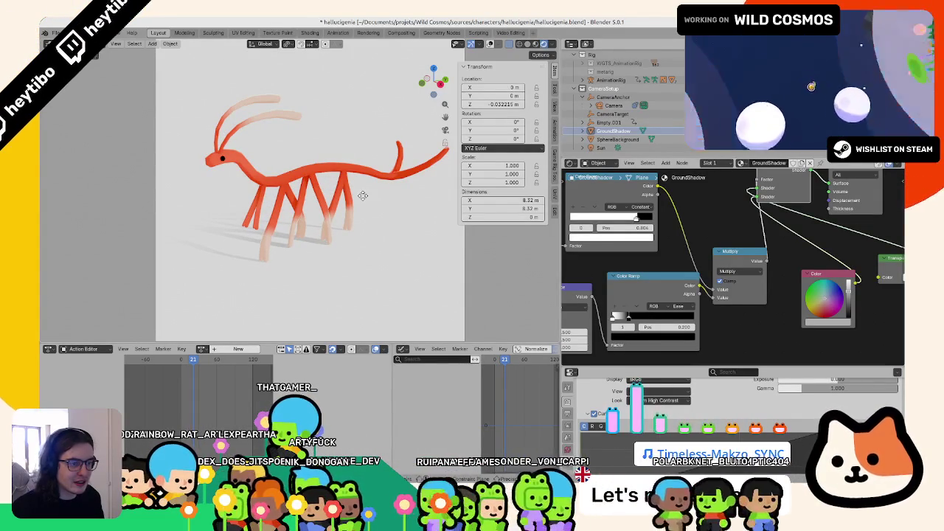
{"action": "left_click", "coordinate": [364, 191]}
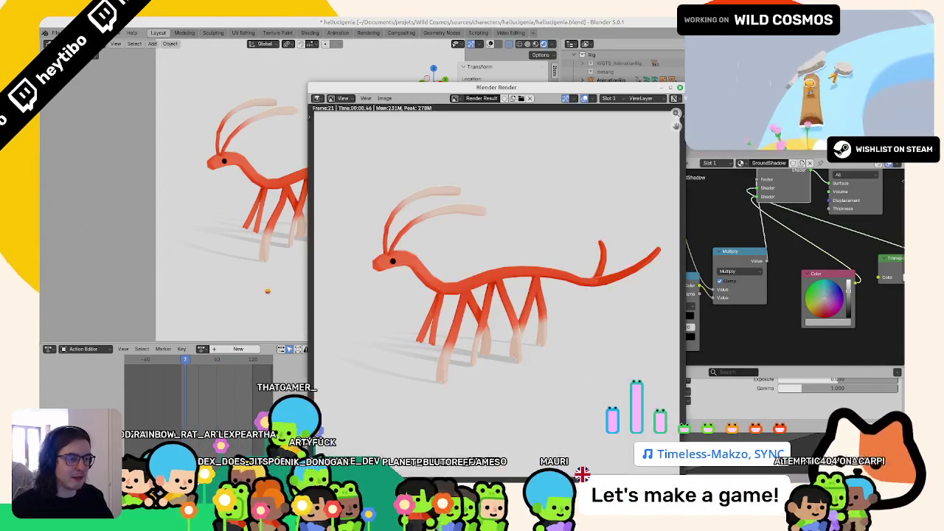
{"action": "key", "text": "F12"}
{"action": "key", "text": "F12"}
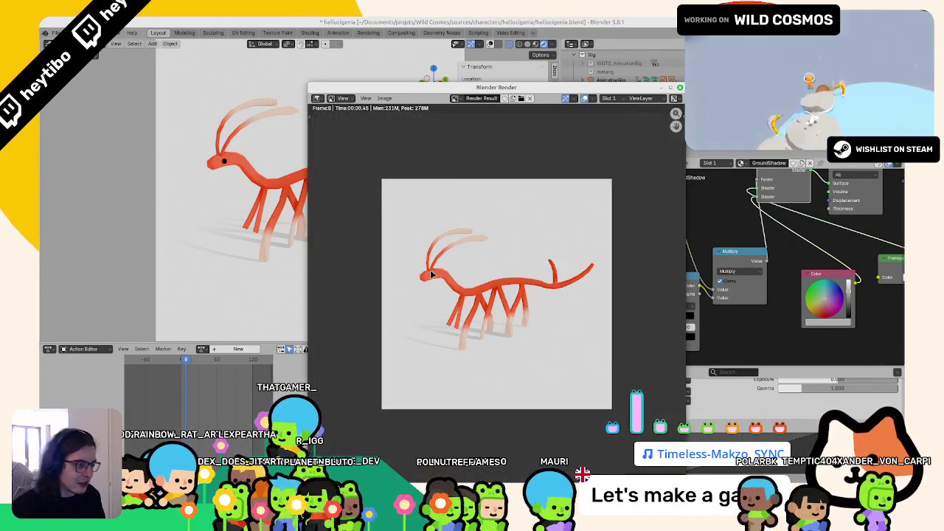
{"action": "key", "text": "Escape"}
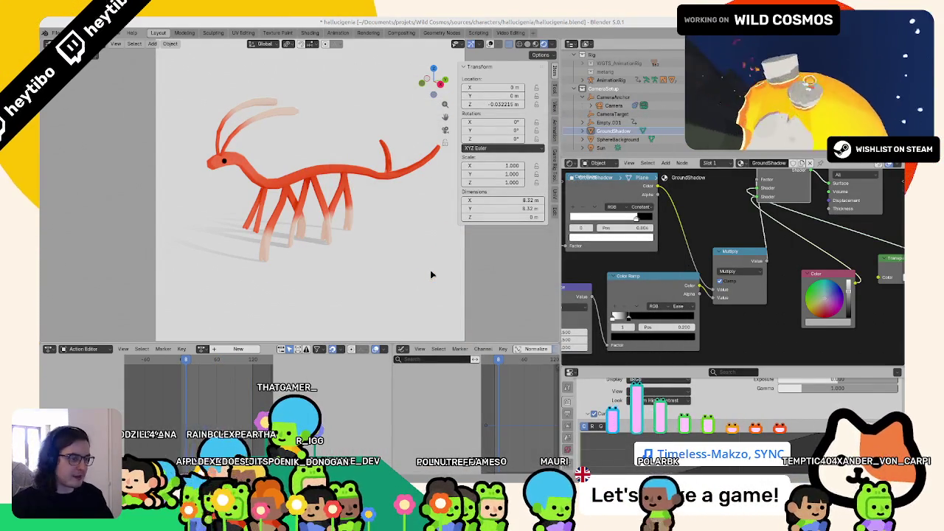
{"action": "key", "text": "KP_0"}
{"action": "key", "text": "alt+Tab"}
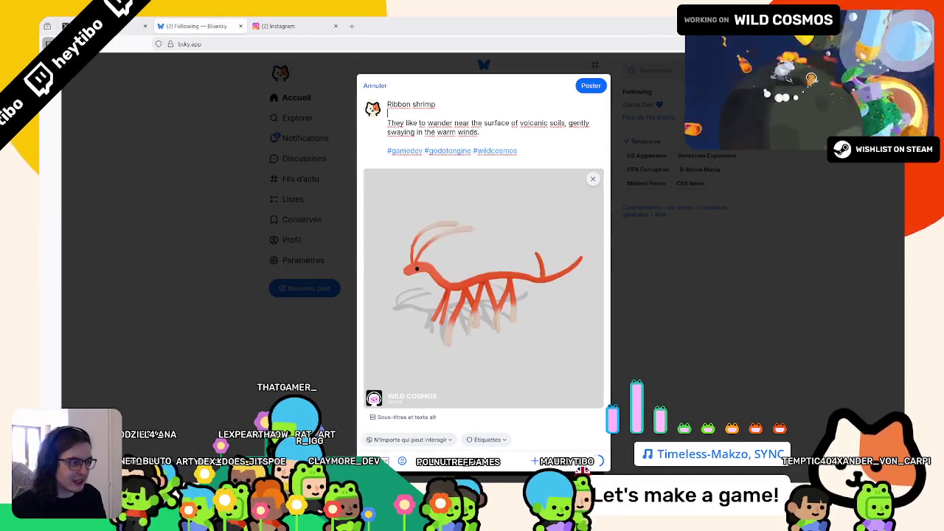
{"action": "key", "text": "alt+Tab"}
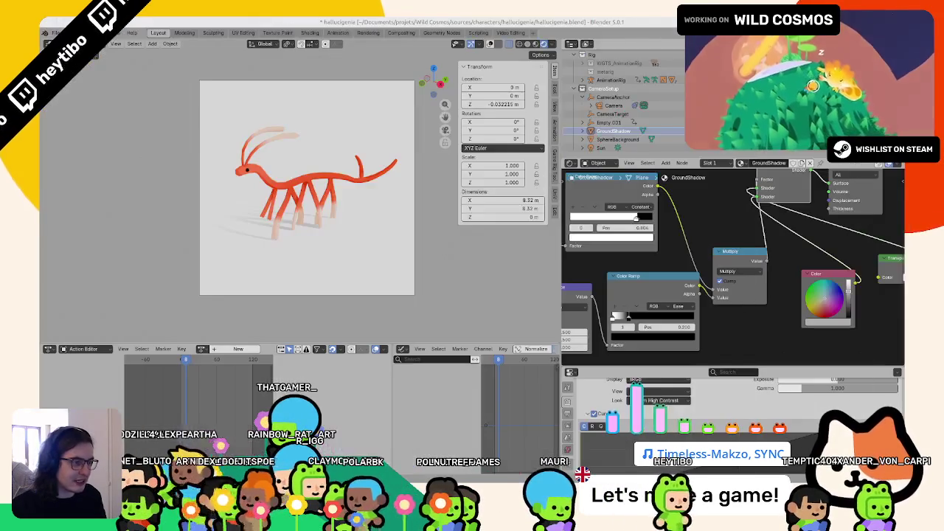
Lower the SphereBackground colour value to dark grey, then reselect GroundShadow to view its nodes.
{"action": "key", "text": "KP_0"}
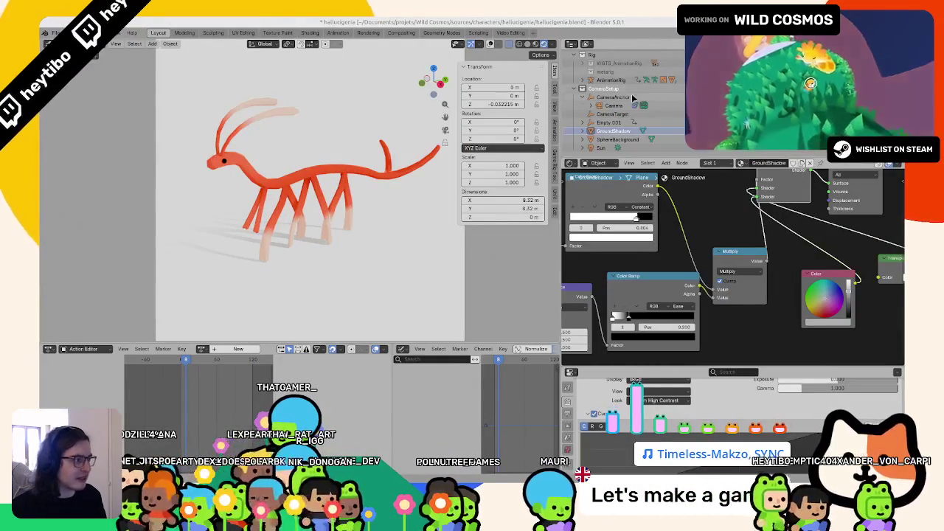
{"action": "left_click", "coordinate": [632, 98]}
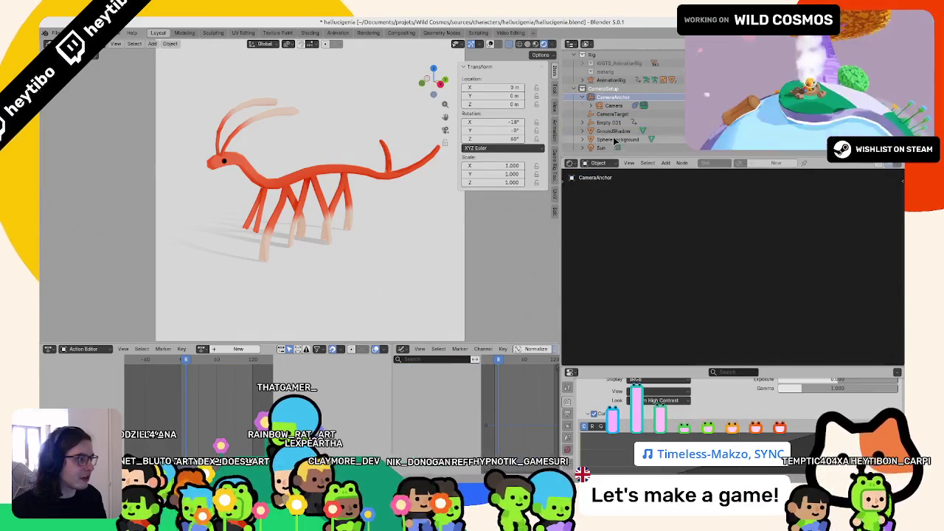
{"action": "left_click", "coordinate": [614, 140]}
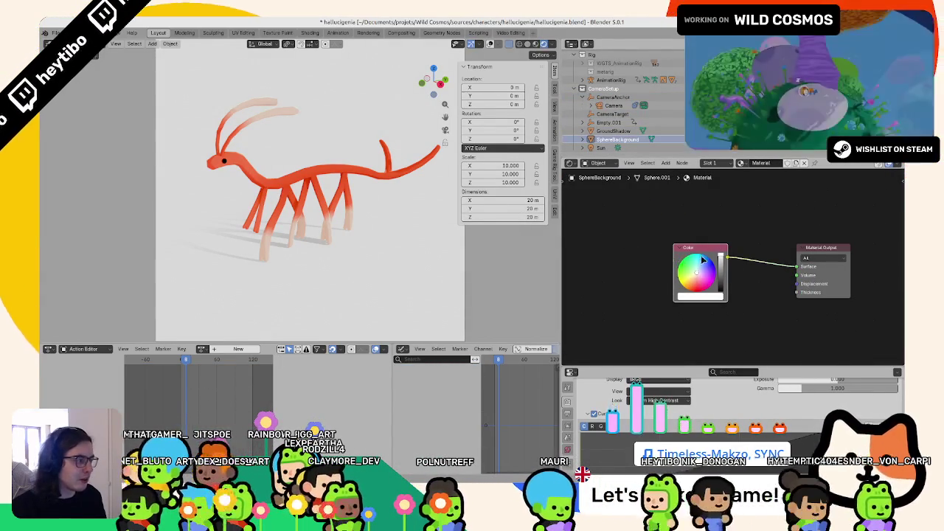
{"action": "scroll", "coordinate": [703, 261], "scroll_direction": "down", "scroll_amount": 10}
{"action": "scroll", "coordinate": [703, 261], "scroll_direction": "up", "scroll_amount": 2}
{"action": "scroll", "coordinate": [702, 261], "scroll_direction": "up", "scroll_amount": 3}
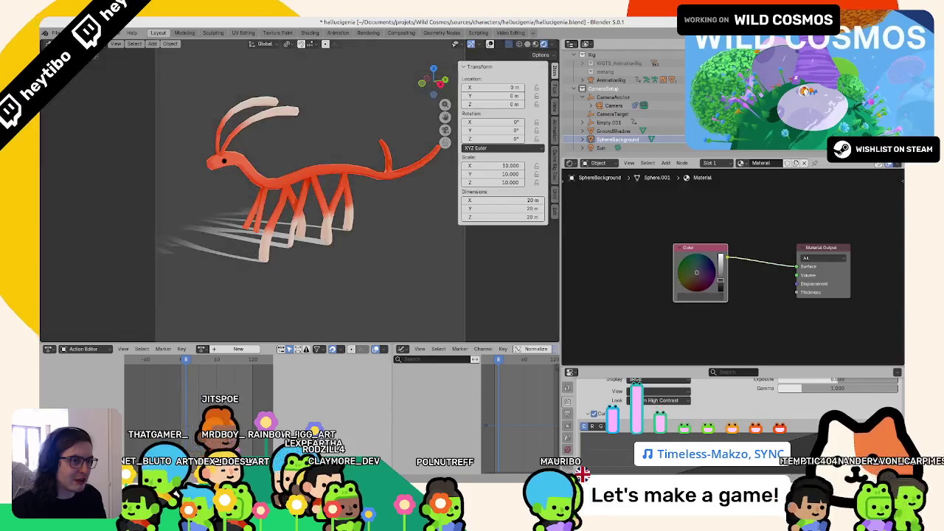
{"action": "scroll", "coordinate": [700, 265], "scroll_direction": "down", "scroll_amount": 5}
{"action": "scroll", "coordinate": [701, 265], "scroll_direction": "up", "scroll_amount": 3}
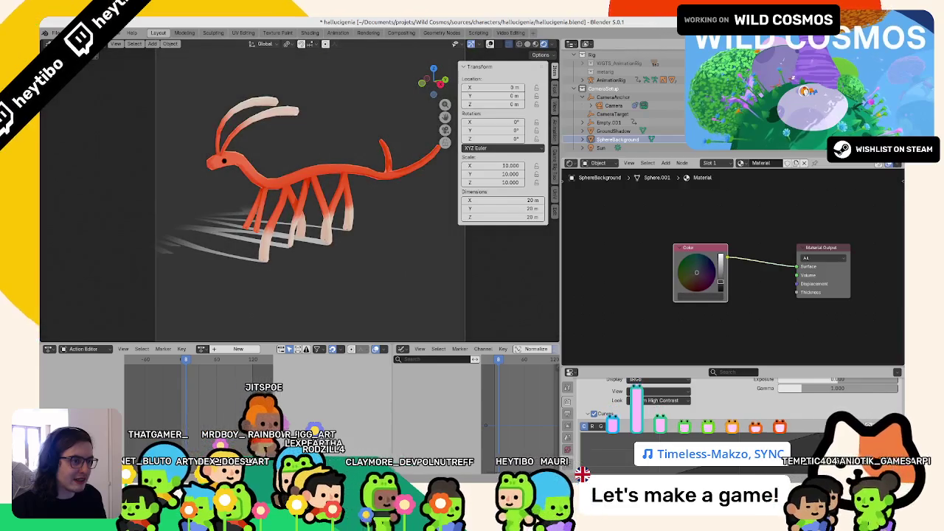
{"action": "left_click", "coordinate": [610, 132]}
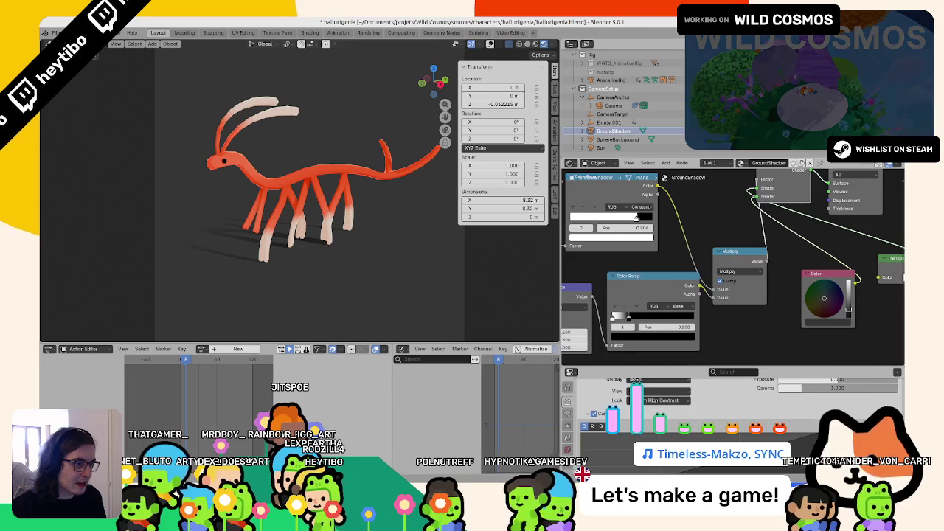
{"action": "middle_click_drag", "start_coordinate": [704, 274], "coordinate": [562, 269]}
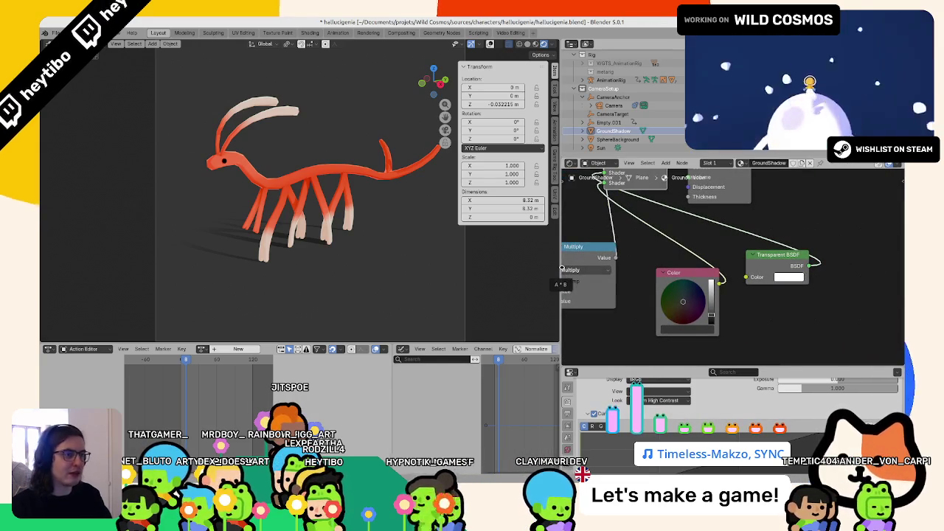
Render the creature on the dark backdrop, re-render a fresh frame, and return to the Bluesky draft.
{"action": "key", "text": "F12"}
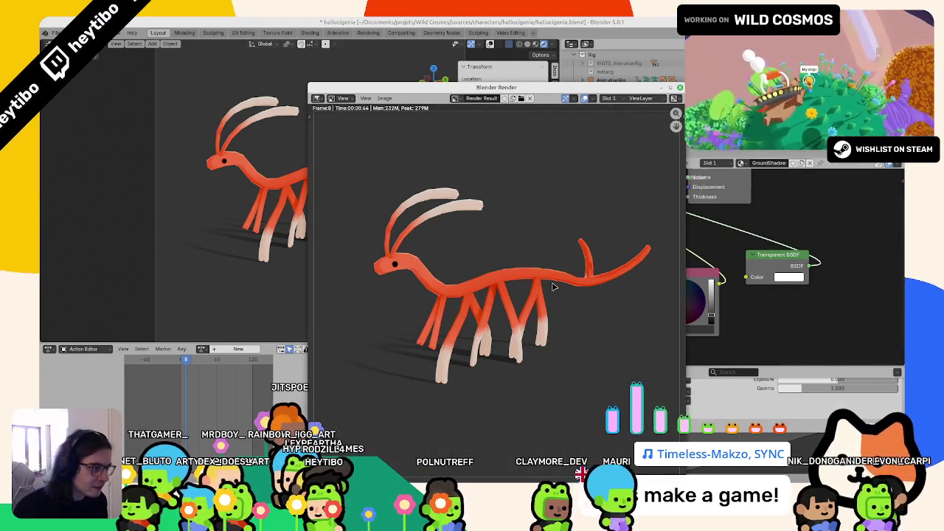
{"action": "key", "text": "Escape"}
{"action": "key", "text": "space"}
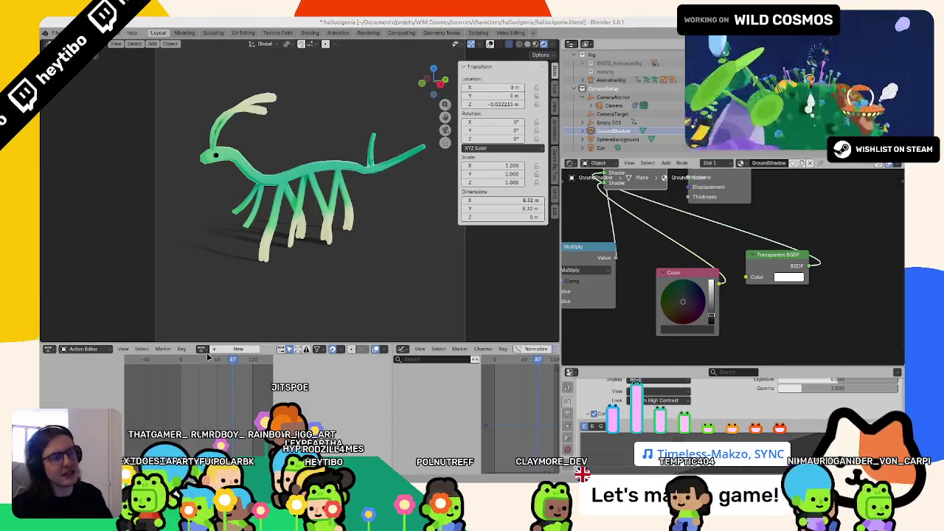
{"action": "key", "text": "Escape"}
{"action": "key", "text": "F12"}
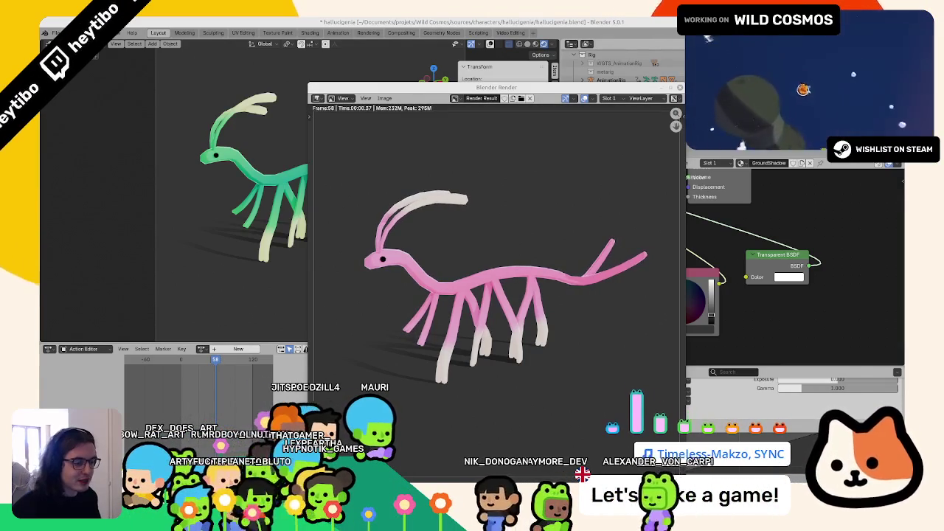
{"action": "key", "text": "alt+Tab"}
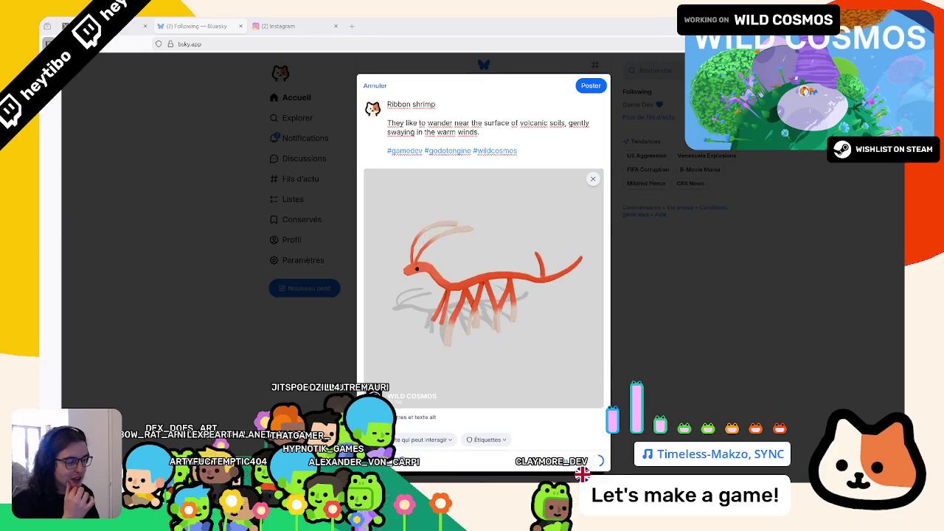
Delete the old creature attachment from the Ribbon shrimp draft and bring up the Blender Render window.
{"action": "left_click", "coordinate": [593, 181]}
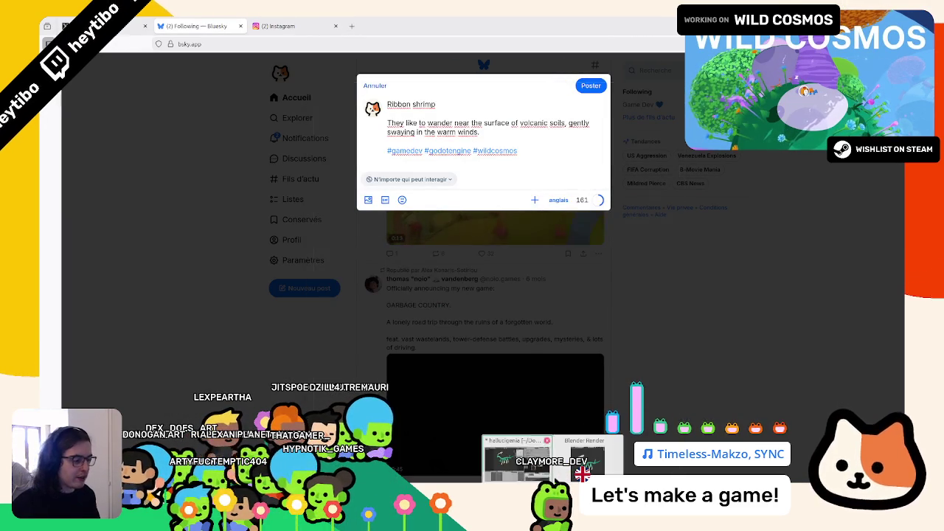
{"action": "left_click", "coordinate": [583, 461]}
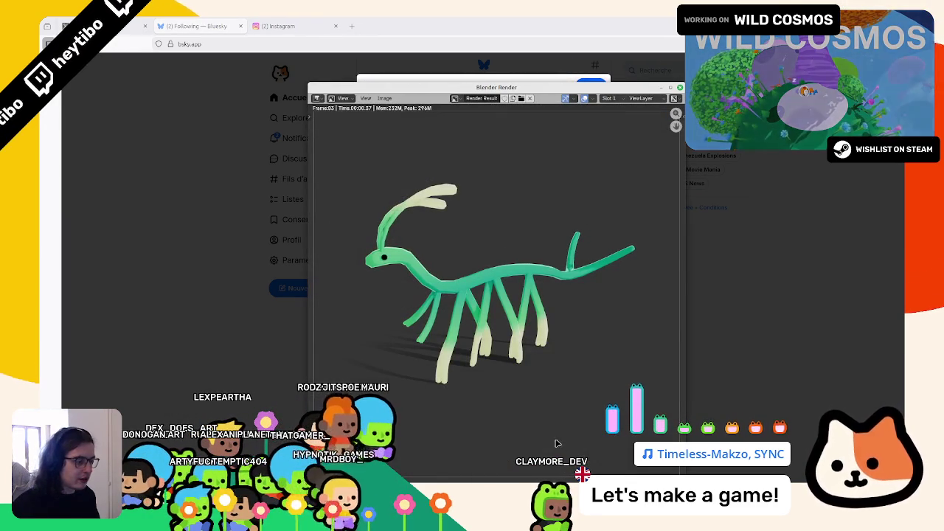